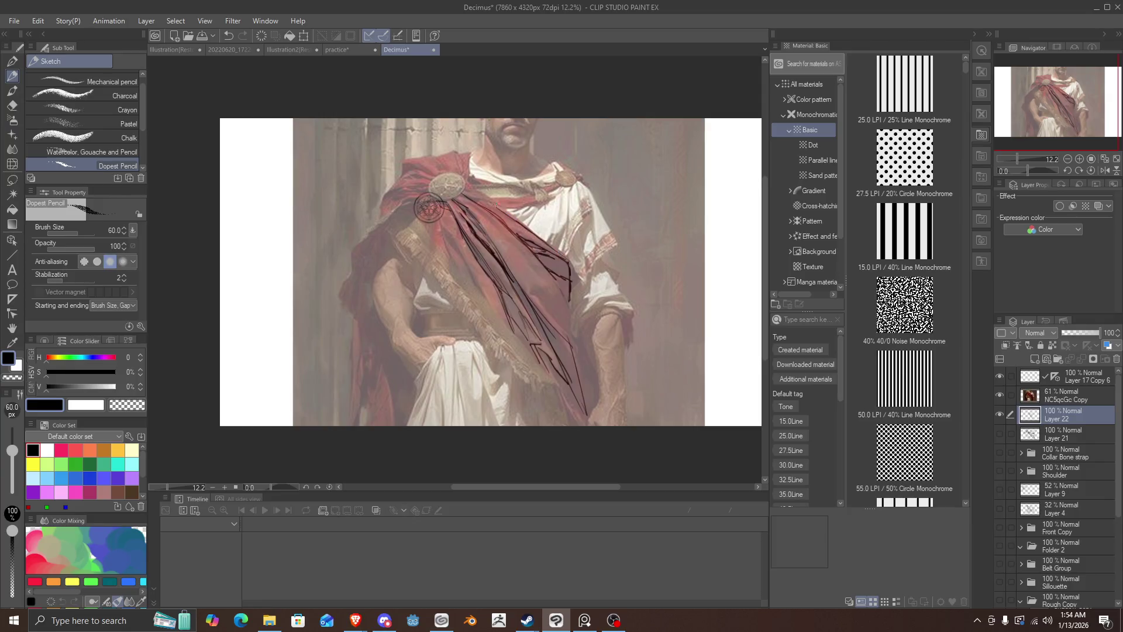
Step: Pencil strokes from the drape up to the brooch and down the cape's edge on Layer 22
mouse_move(491, 200)
left_mouse_down()
mouse_move(462, 189)
mouse_move(456, 151)
mouse_move(424, 155)
mouse_move(446, 173)
mouse_move(427, 155)
mouse_move(405, 160)
mouse_move(400, 173)
mouse_move(434, 177)
mouse_move(395, 180)
mouse_move(384, 195)
left_mouse_up()
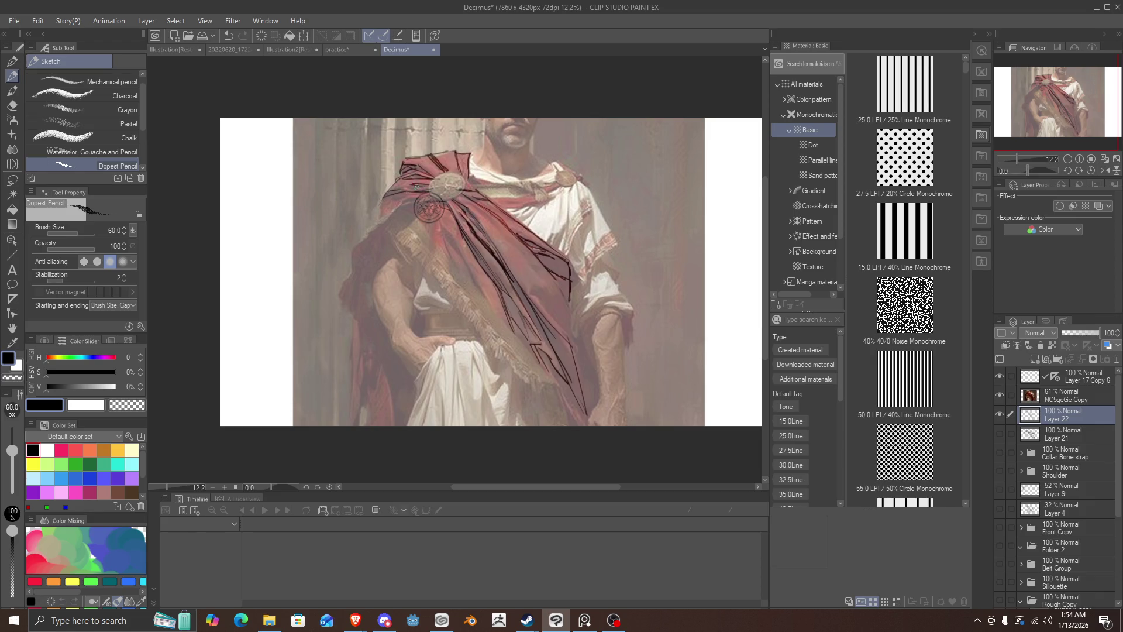
mouse_move(405, 191)
left_mouse_down()
mouse_move(427, 188)
mouse_move(389, 218)
mouse_move(381, 201)
left_mouse_up()
left_click_drag(426, 206, 386, 237)
Step: Add fold lines through the middle of the cape and extend its lower right edge
left_click_drag(390, 234, 415, 290)
left_click_drag(400, 239, 439, 287)
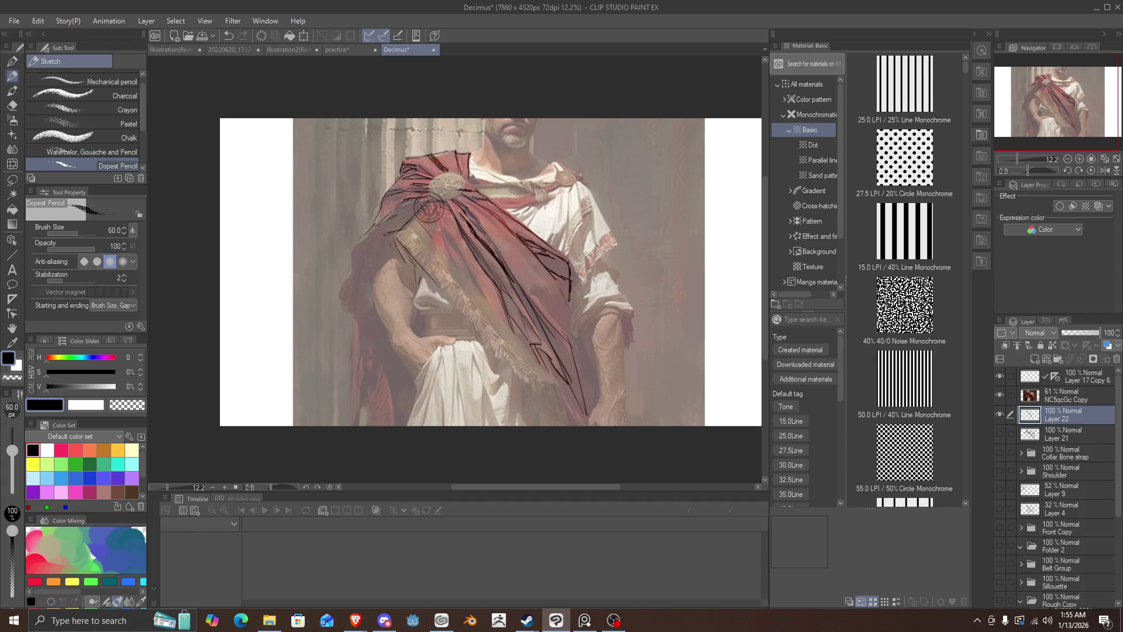
left_click_drag(434, 227, 424, 278)
mouse_move(454, 263)
left_mouse_down()
mouse_move(465, 284)
mouse_move(448, 280)
left_mouse_up()
mouse_move(571, 295)
left_mouse_down()
mouse_move(563, 315)
mouse_move(575, 345)
mouse_move(560, 326)
left_mouse_up()
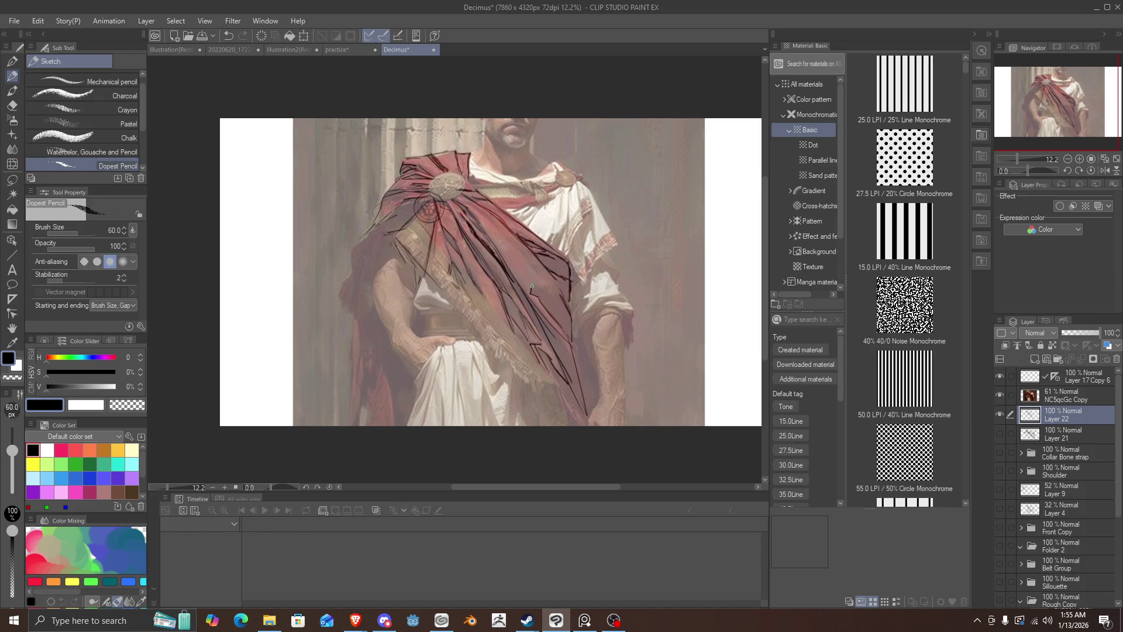
mouse_move(532, 287)
left_mouse_down()
mouse_move(565, 305)
mouse_move(595, 418)
left_mouse_up()
mouse_move(581, 342)
left_mouse_down()
mouse_move(597, 386)
mouse_move(570, 267)
left_mouse_up()
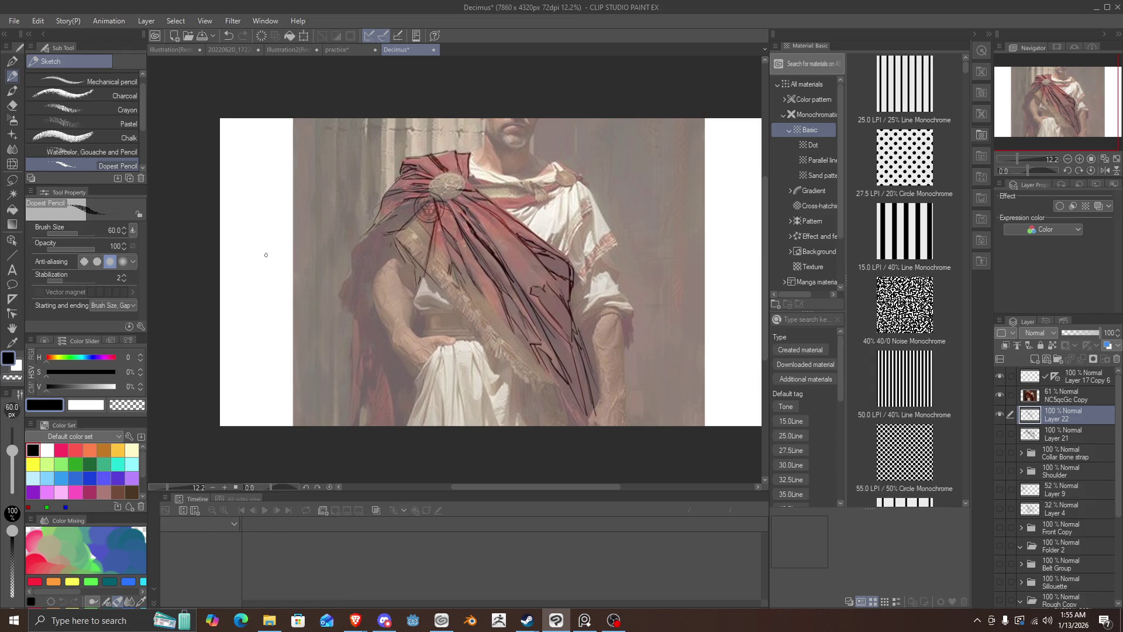
Step: Check the sketch without the reference, then hatch the cape's right and lower folds heavily
left_click(1001, 395)
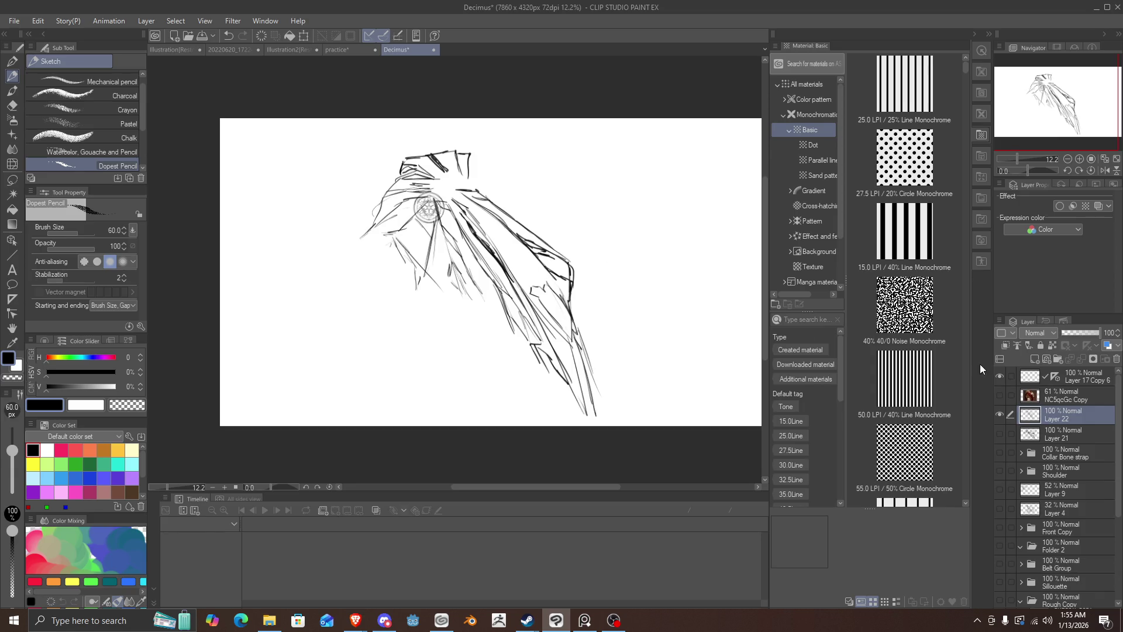
left_click(1000, 396)
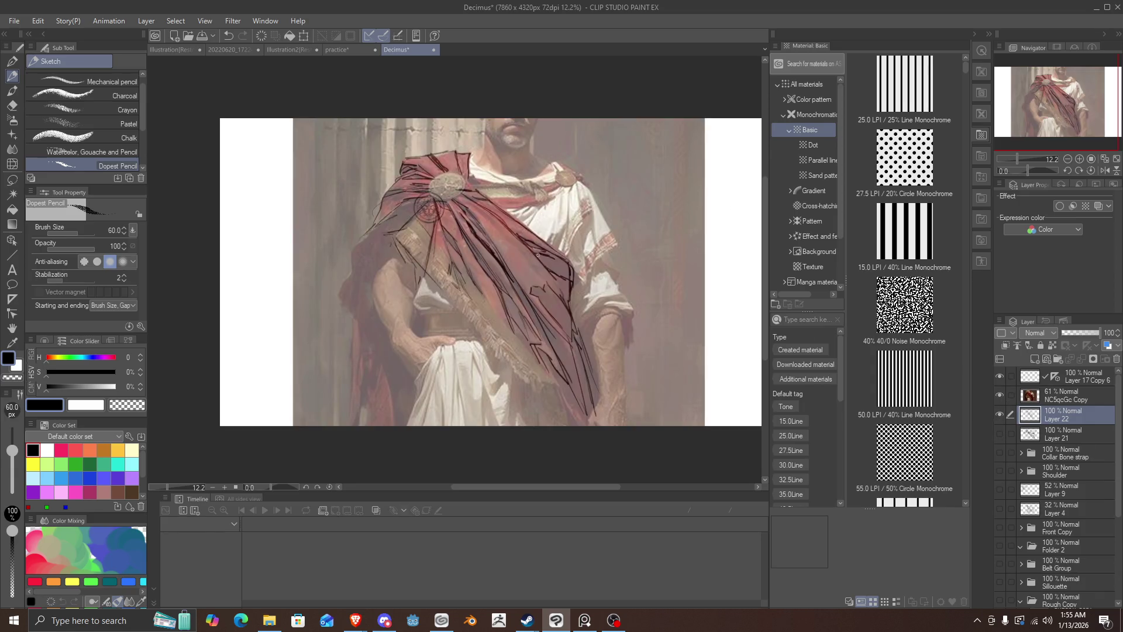
left_click_drag(559, 353, 579, 398)
mouse_move(539, 319)
left_mouse_down()
mouse_move(579, 392)
mouse_move(538, 319)
mouse_move(571, 354)
mouse_move(582, 410)
left_mouse_up()
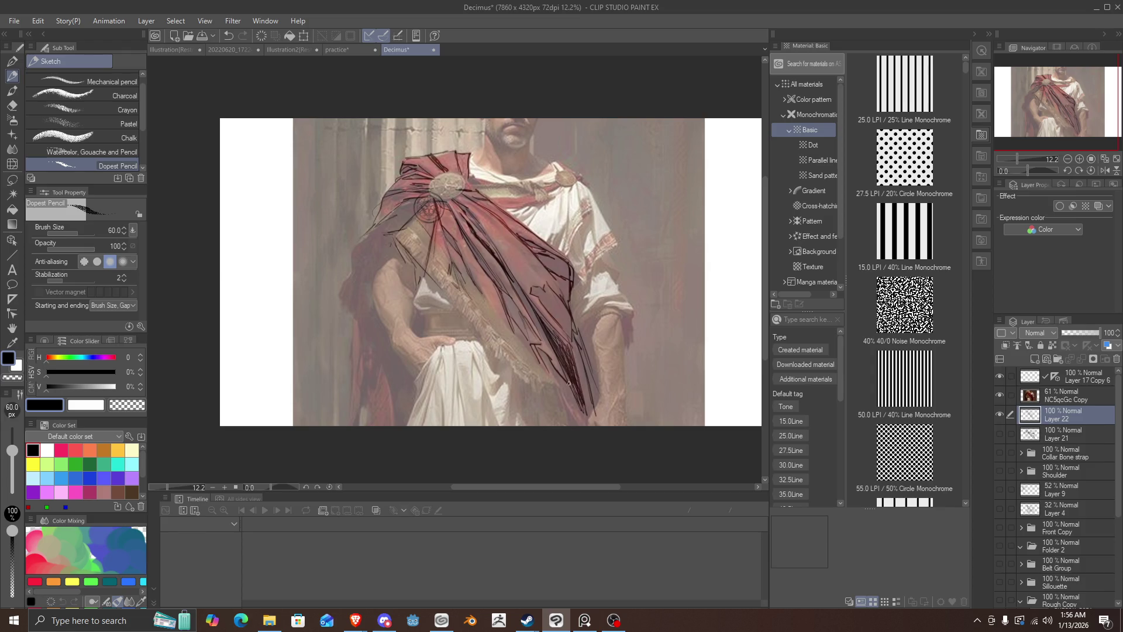
mouse_move(566, 373)
left_mouse_down()
mouse_move(578, 401)
mouse_move(552, 340)
left_mouse_up()
left_click_drag(526, 304, 543, 337)
mouse_move(510, 278)
left_mouse_down()
mouse_move(541, 334)
mouse_move(510, 277)
mouse_move(542, 332)
mouse_move(530, 308)
left_mouse_up()
Step: Hatch the folds below the brooch and at the shoulder, then hide the reference painting
mouse_move(479, 228)
left_mouse_down()
mouse_move(509, 270)
mouse_move(471, 216)
mouse_move(485, 235)
mouse_move(475, 221)
mouse_move(466, 257)
left_mouse_up()
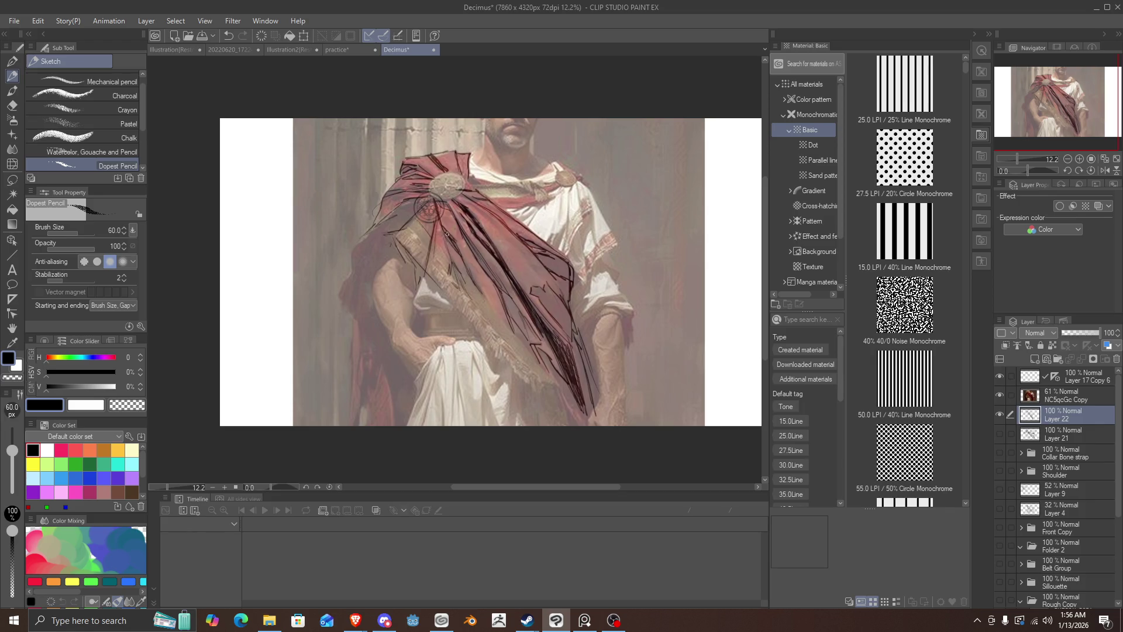
left_click_drag(464, 233, 526, 333)
left_click_drag(508, 293, 584, 416)
mouse_move(567, 342)
left_mouse_down()
mouse_move(588, 407)
mouse_move(583, 383)
left_mouse_up()
left_click_drag(541, 292, 555, 326)
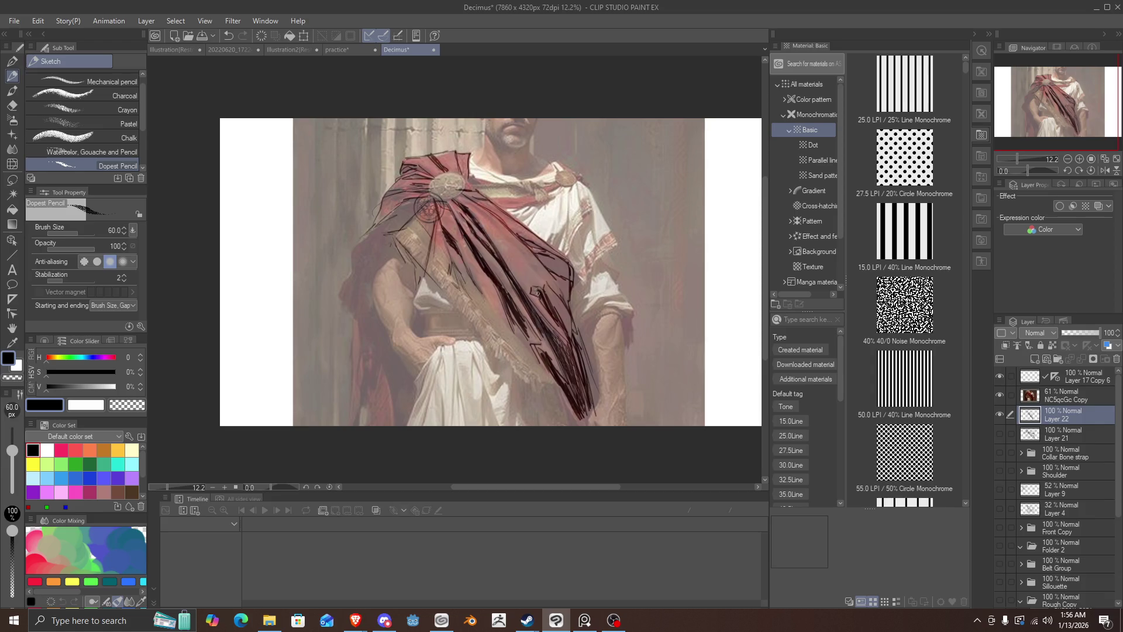
mouse_move(533, 288)
left_mouse_down()
mouse_move(570, 332)
mouse_move(567, 319)
left_mouse_up()
mouse_move(533, 250)
left_mouse_down()
mouse_move(568, 279)
mouse_move(541, 250)
left_mouse_up()
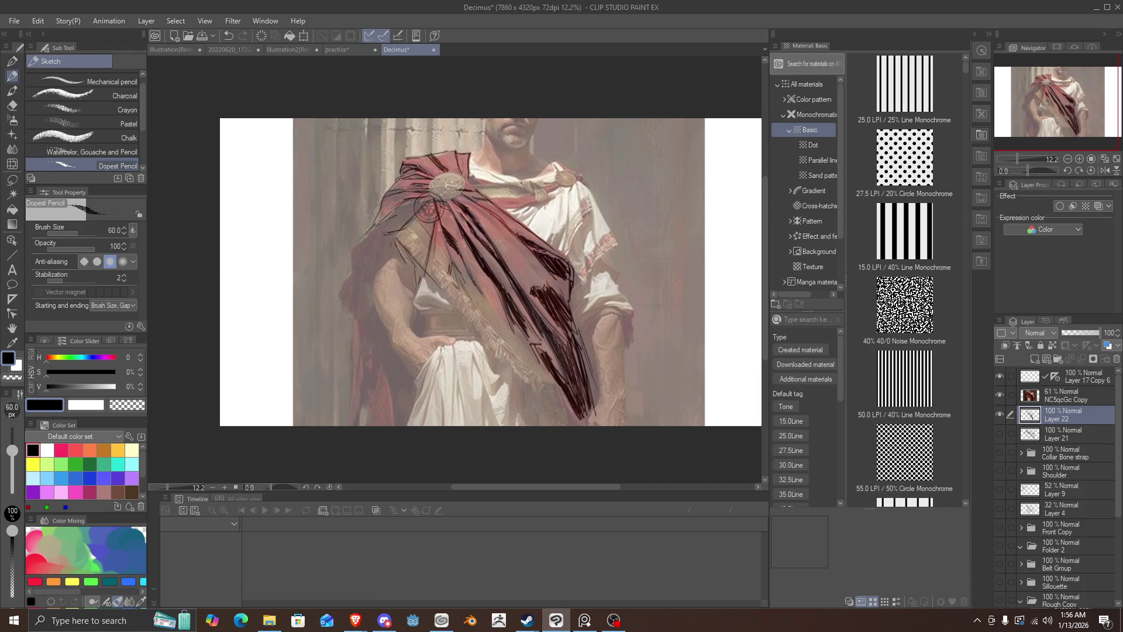
mouse_move(407, 178)
left_mouse_down()
mouse_move(426, 173)
mouse_move(407, 180)
mouse_move(413, 192)
mouse_move(383, 196)
mouse_move(406, 194)
mouse_move(367, 241)
mouse_move(393, 249)
mouse_move(343, 284)
left_mouse_up()
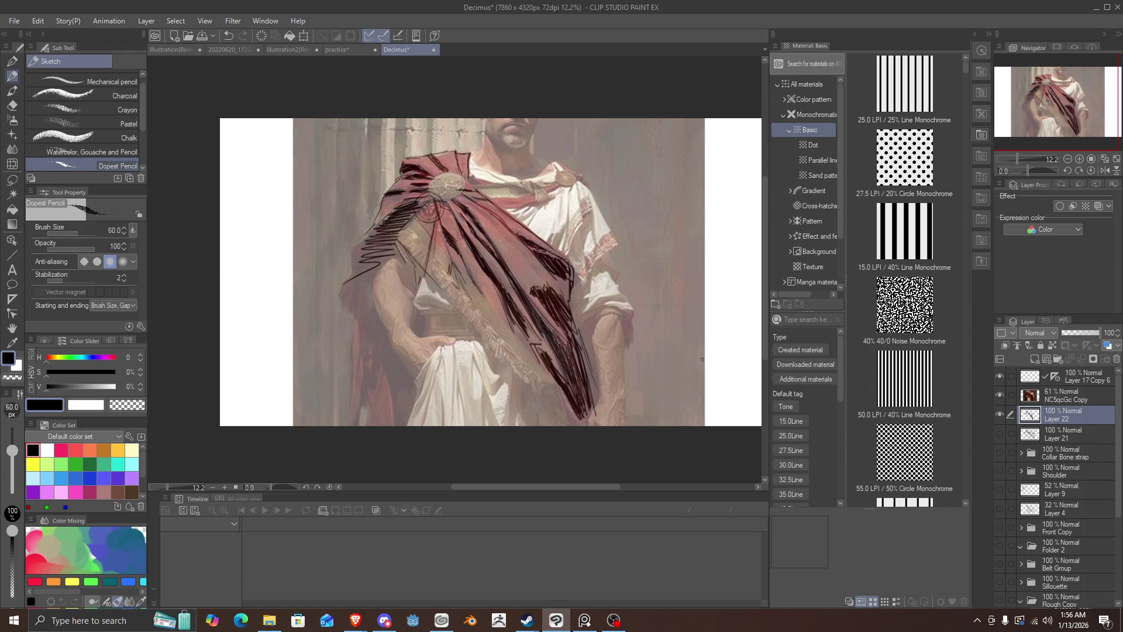
left_click(1010, 395)
Step: Hide the reference painting and show the Layer 21 character sketch at 24% opacity
left_click(1000, 396)
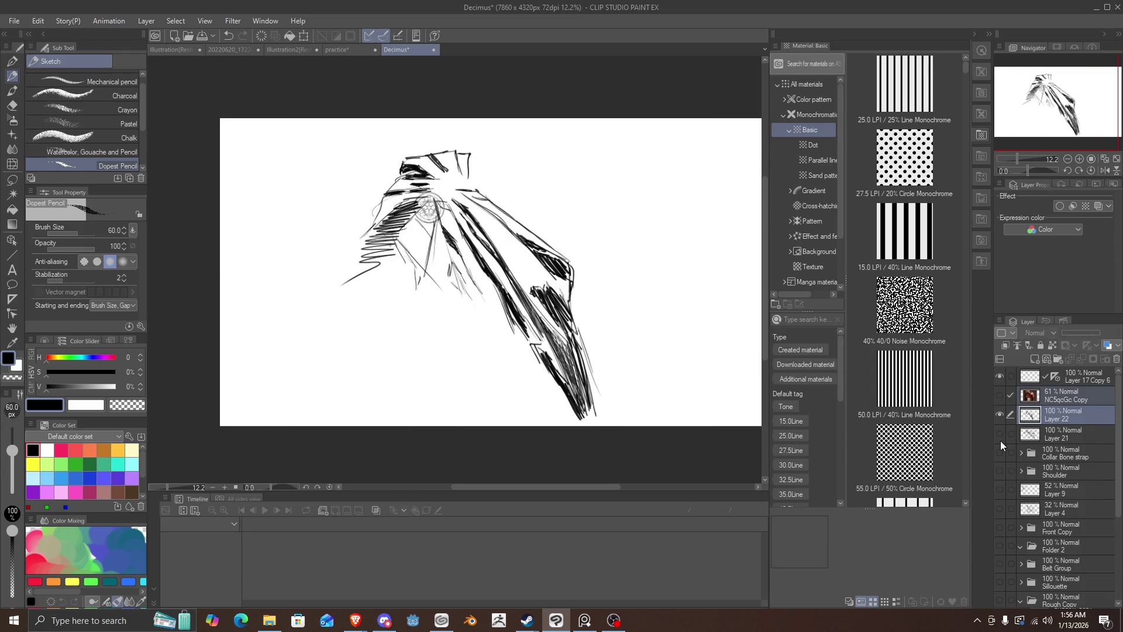
left_click(999, 434)
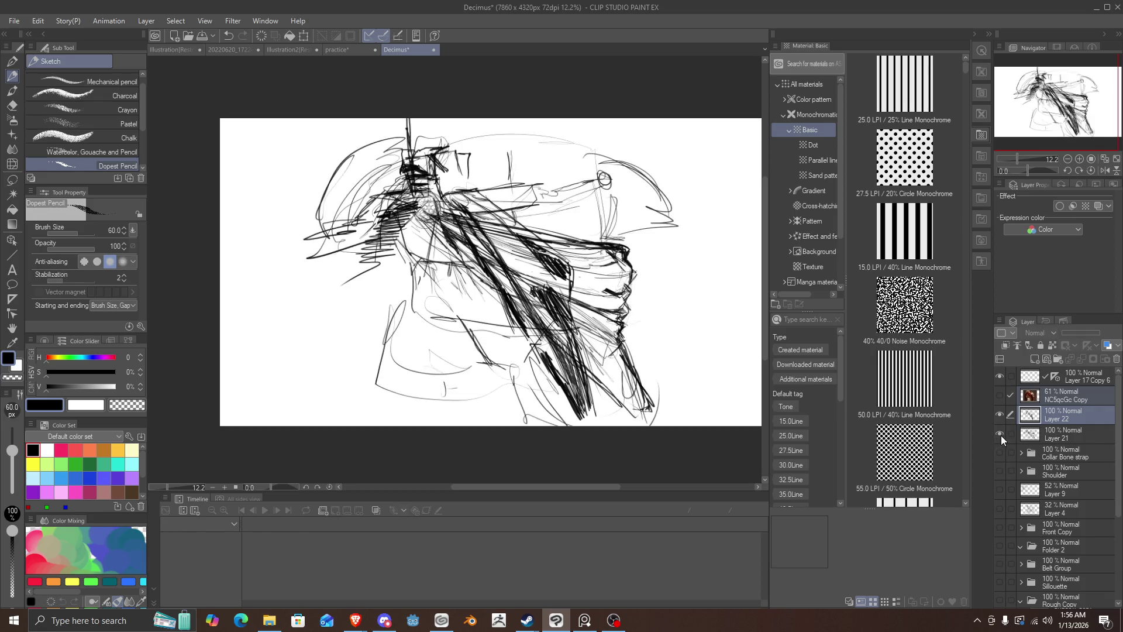
left_click(1042, 435)
left_click_drag(1086, 333, 1069, 332)
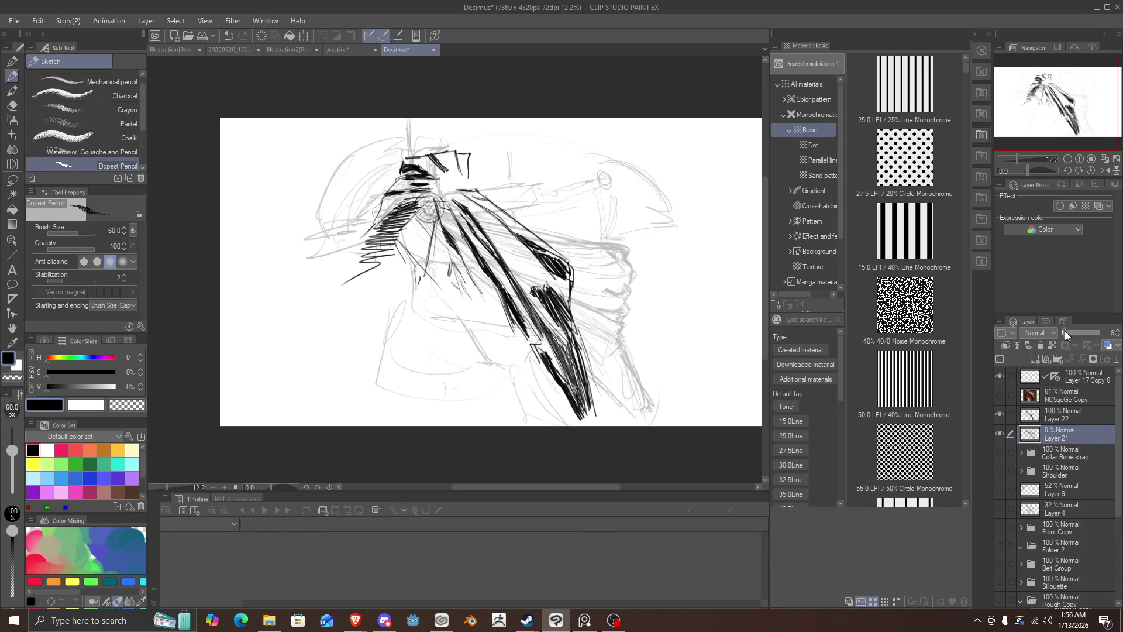
Step: Shift the cape drawing on Layer 22 slightly down and to the left
left_click(1056, 418)
key("ctrl+t")
left_click_drag(516, 267, 500, 283)
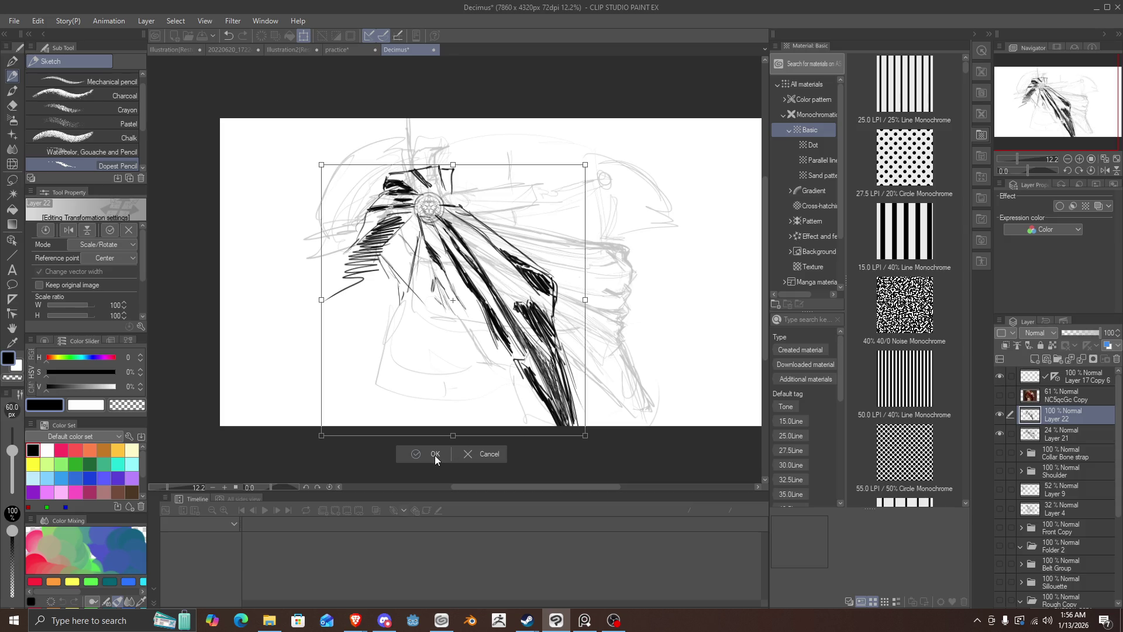
left_click(434, 455)
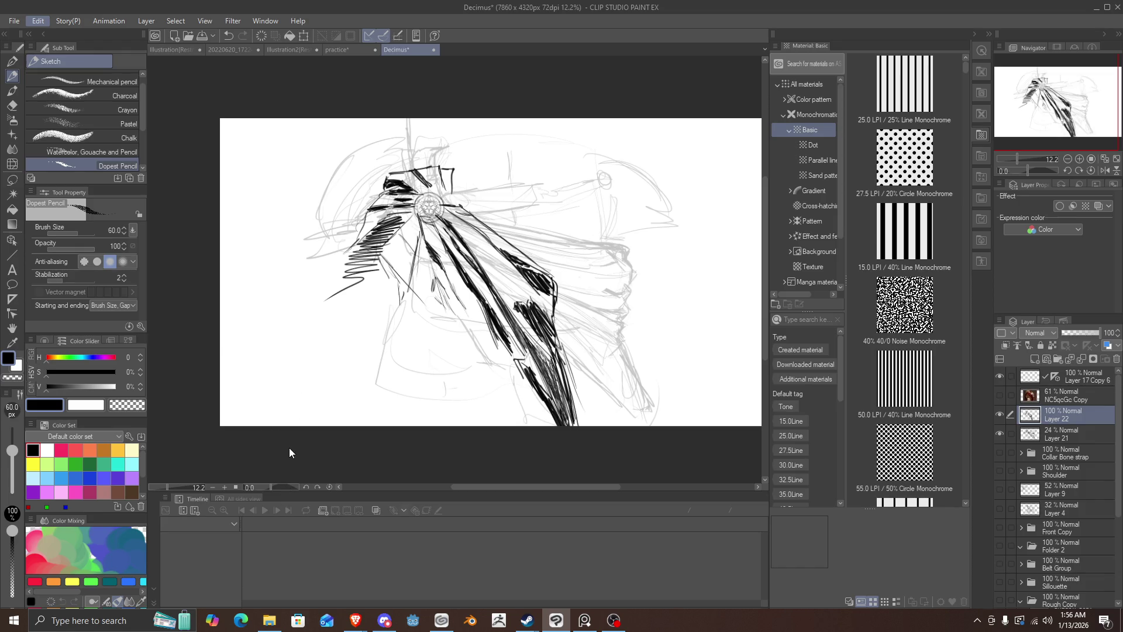
Step: Try stretching the cape wider, then undo and keep it at its original size
key("ctrl+t")
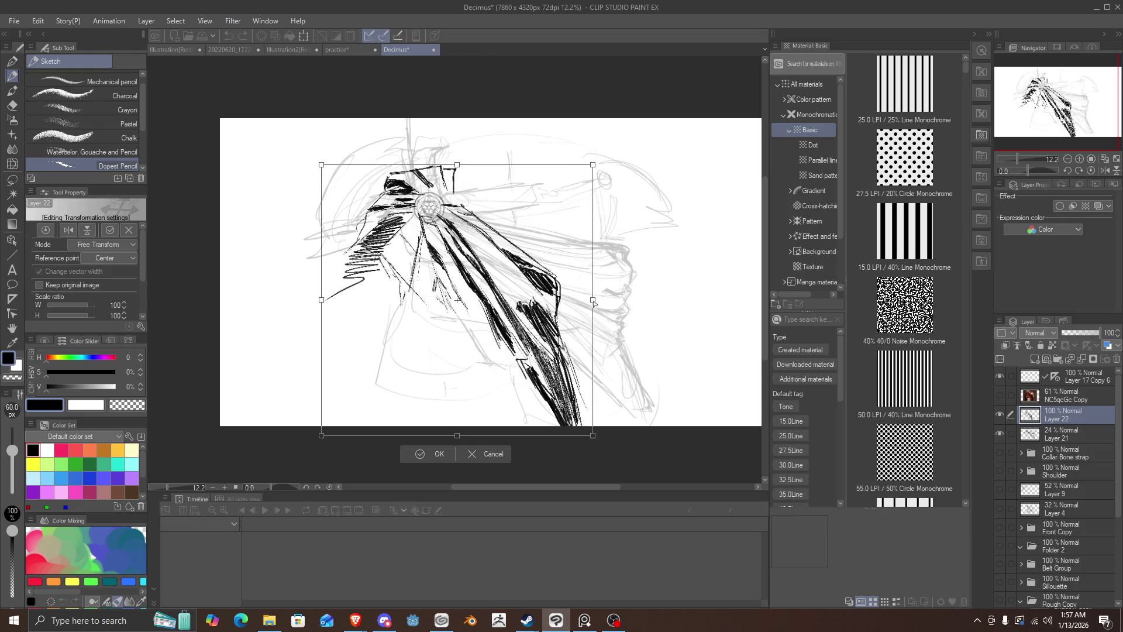
left_click_drag(594, 301, 658, 287)
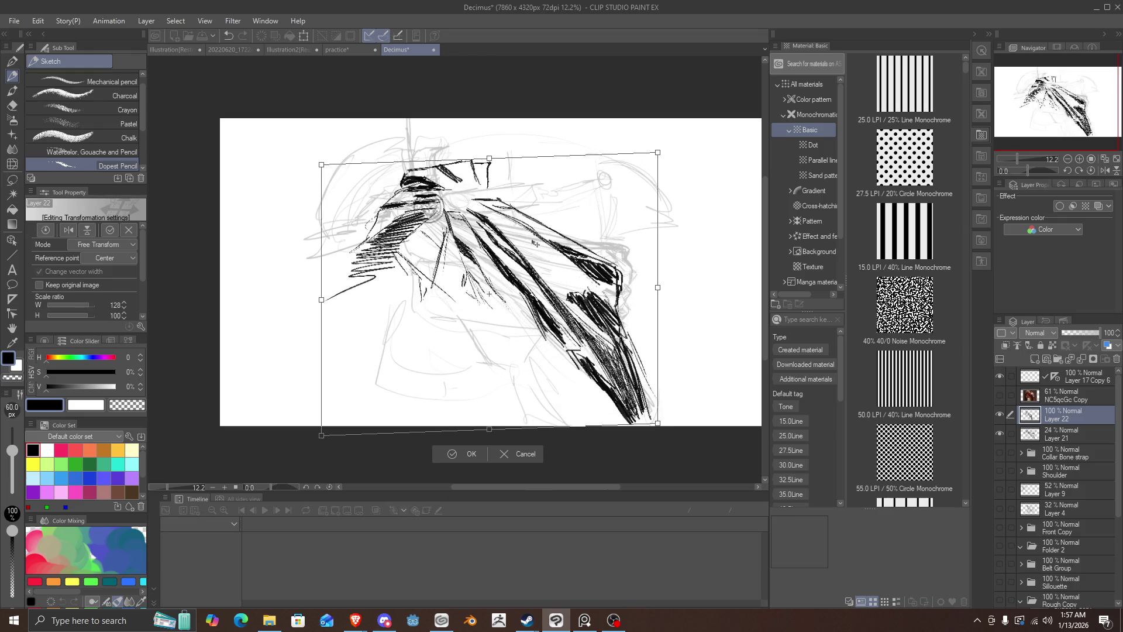
left_click_drag(322, 300, 275, 310)
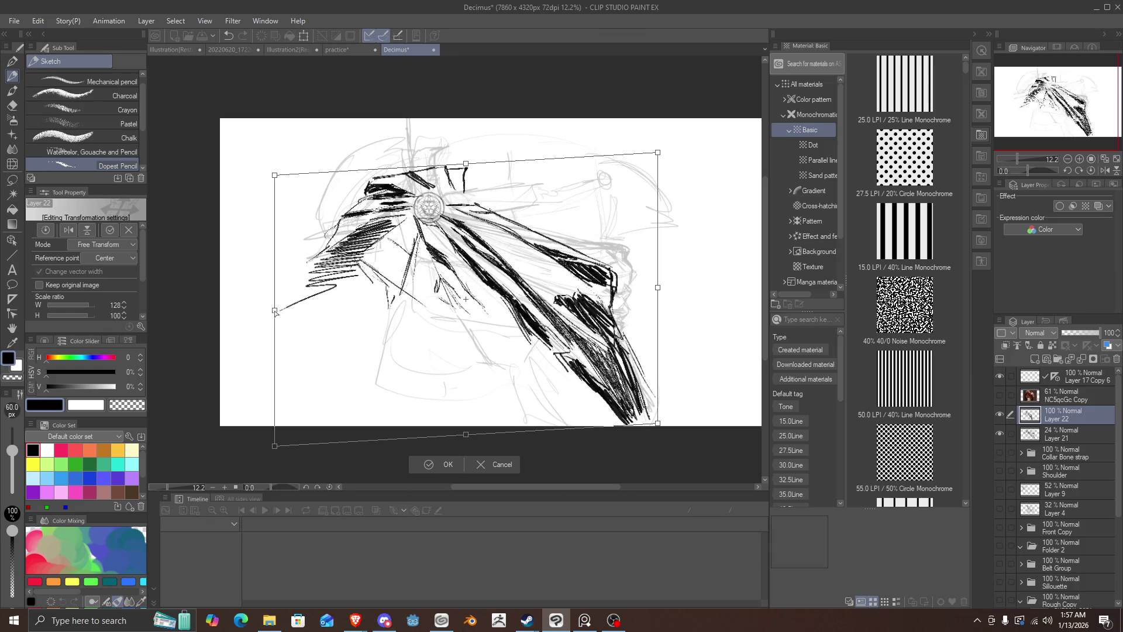
key("ctrl+z")
key("ctrl+z")
key("ctrl+z")
key("ctrl+z")
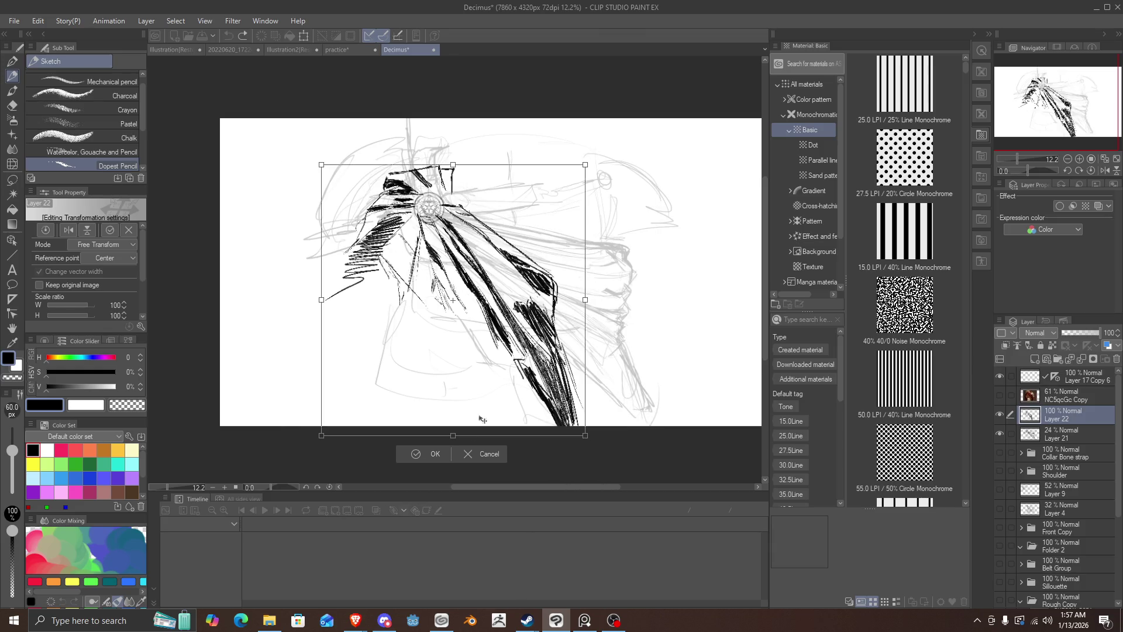
left_click(429, 453)
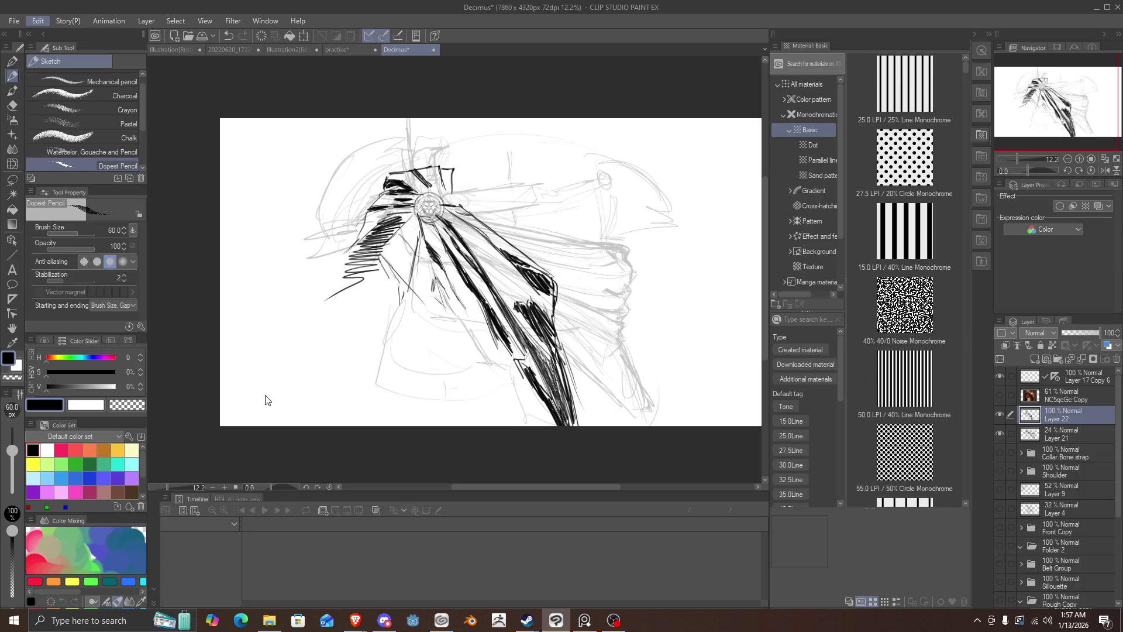
Step: Abandon a trial skew and pin a mesh transformation at the brooch, middle and lower cape
key("ctrl+t")
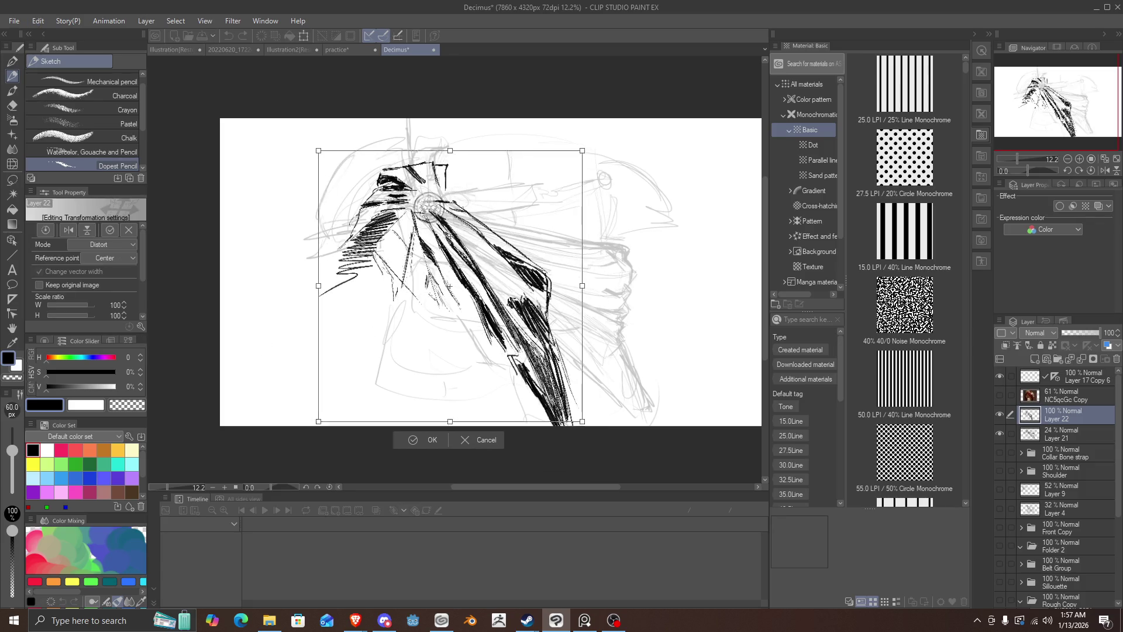
left_click_drag(585, 286, 585, 263)
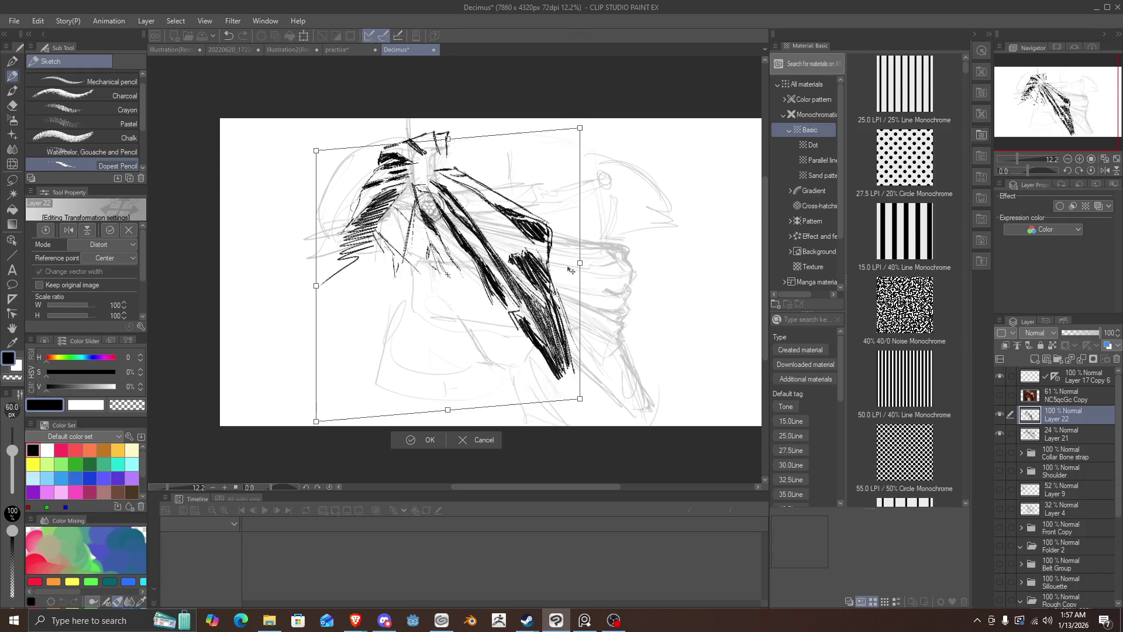
left_click(475, 445)
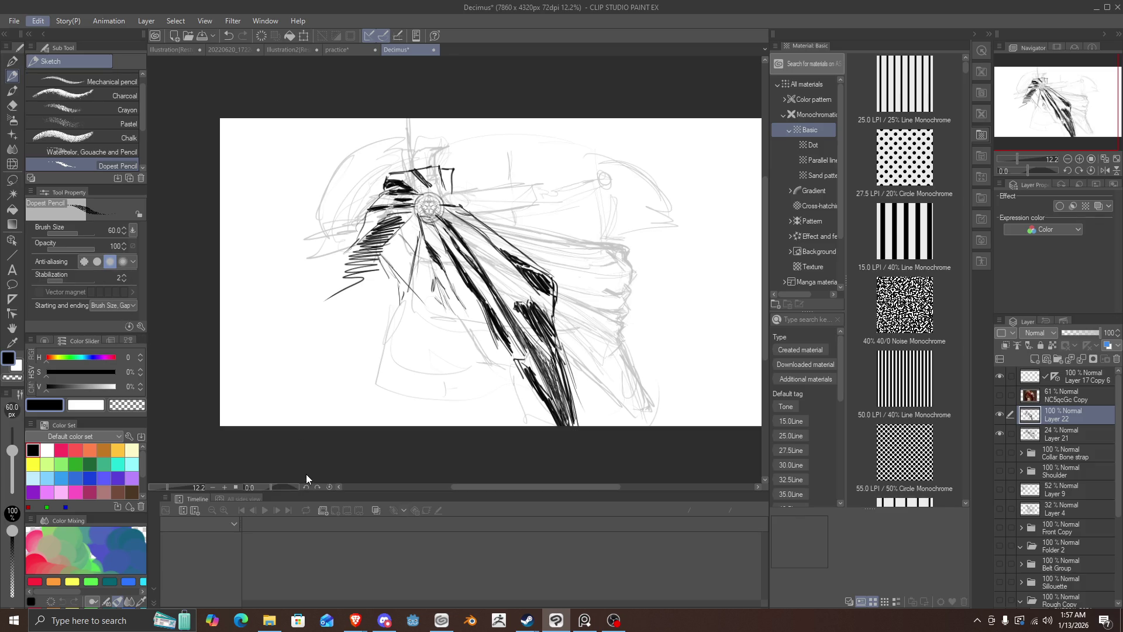
key("ctrl+shift+t")
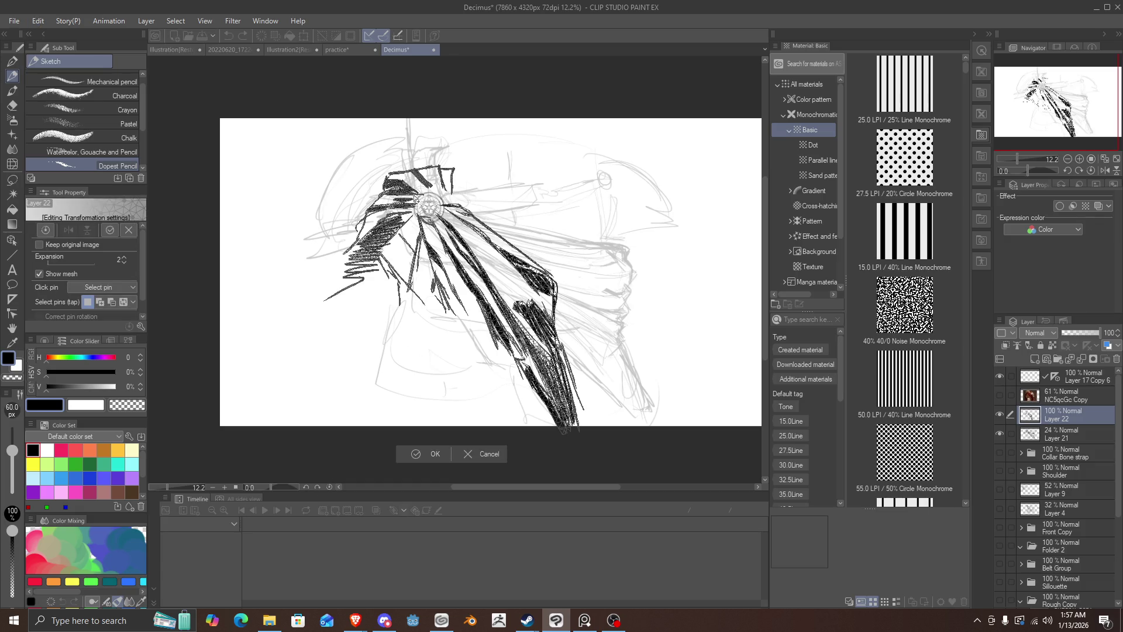
left_click(413, 193)
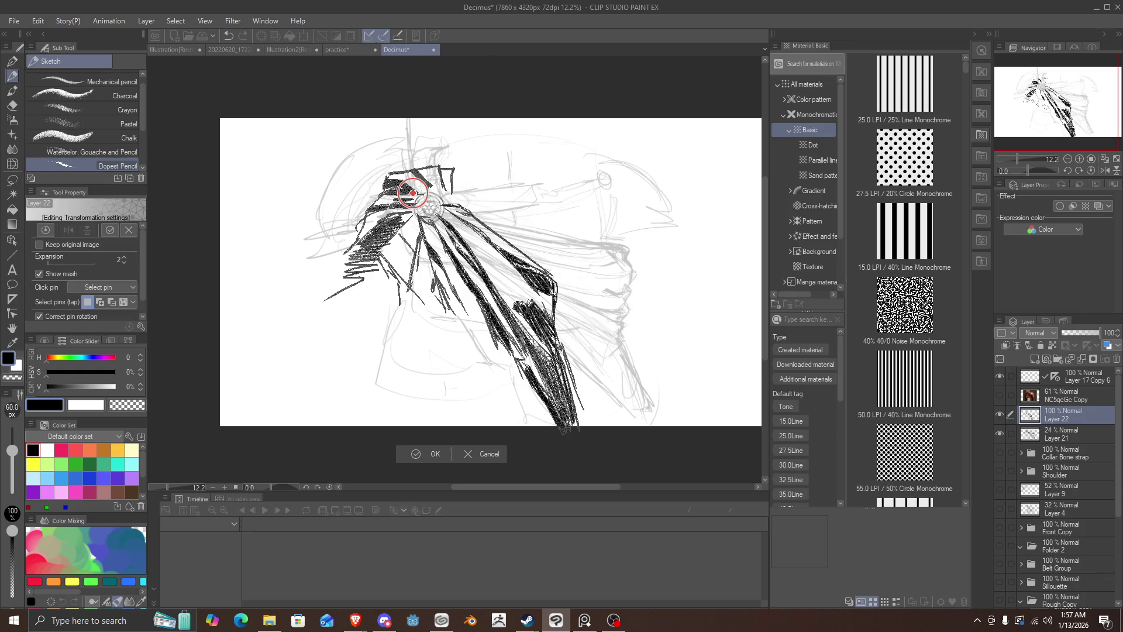
left_click(565, 388)
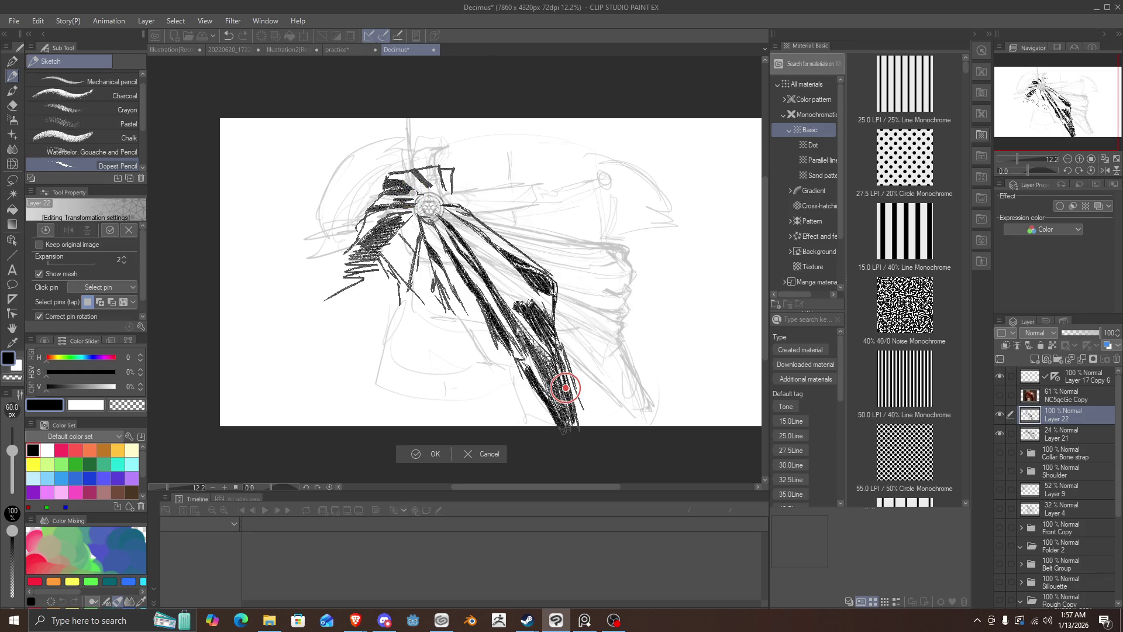
left_click(515, 326)
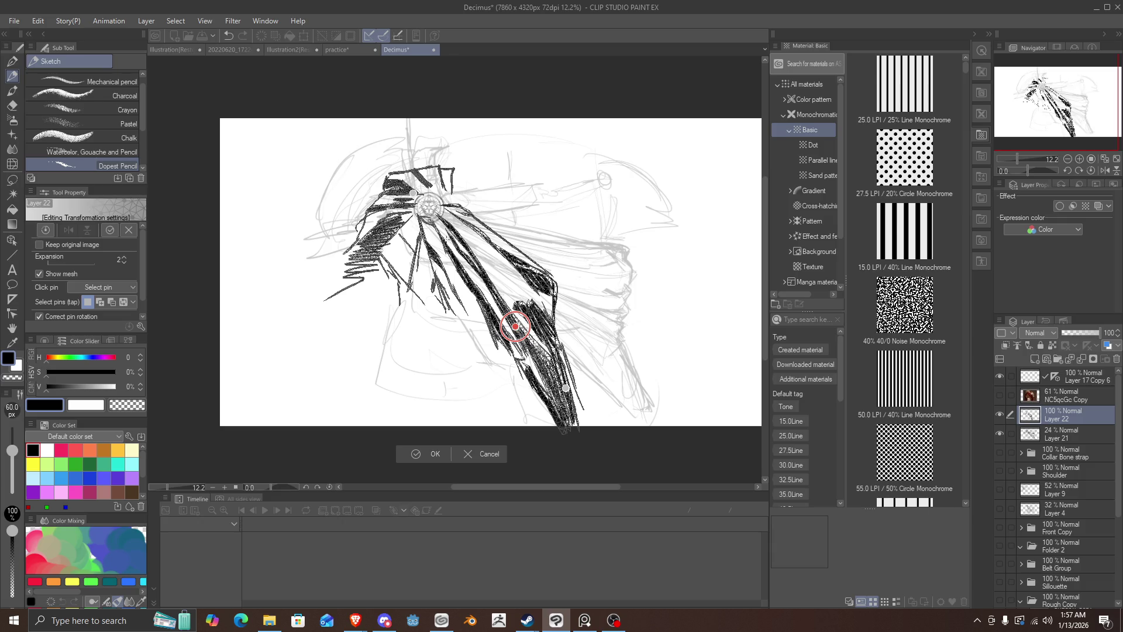
left_click(461, 254)
Step: Bend the mesh so the cape sweeps steeply down and outward from the brooch, and commit
left_click_drag(565, 388, 614, 374)
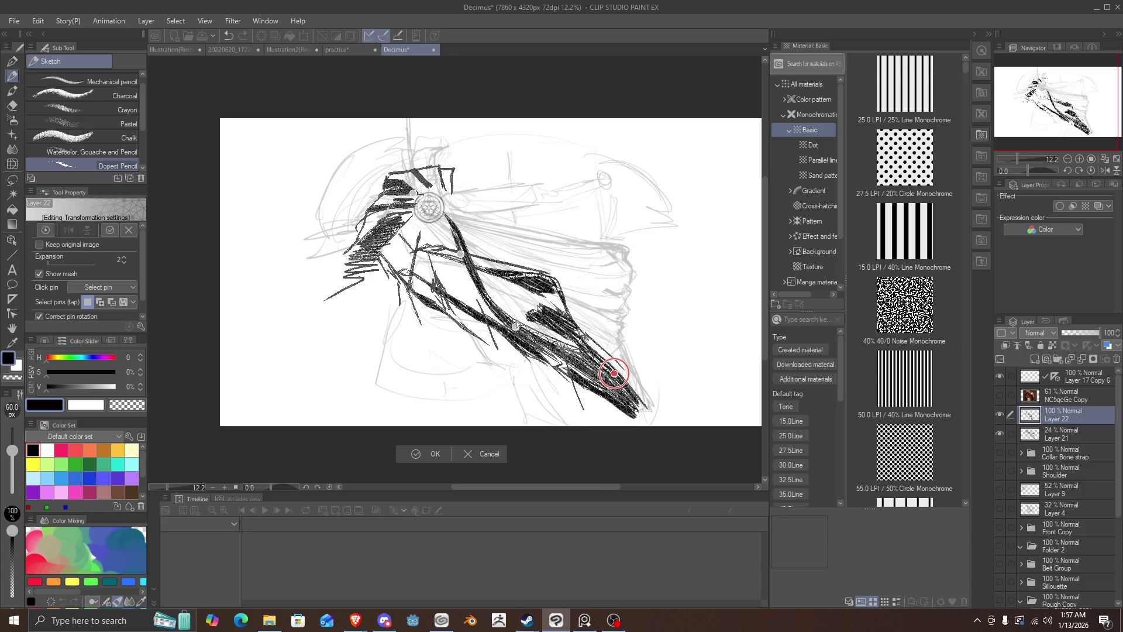
mouse_move(515, 326)
left_mouse_down()
mouse_move(508, 274)
mouse_move(490, 316)
left_mouse_up()
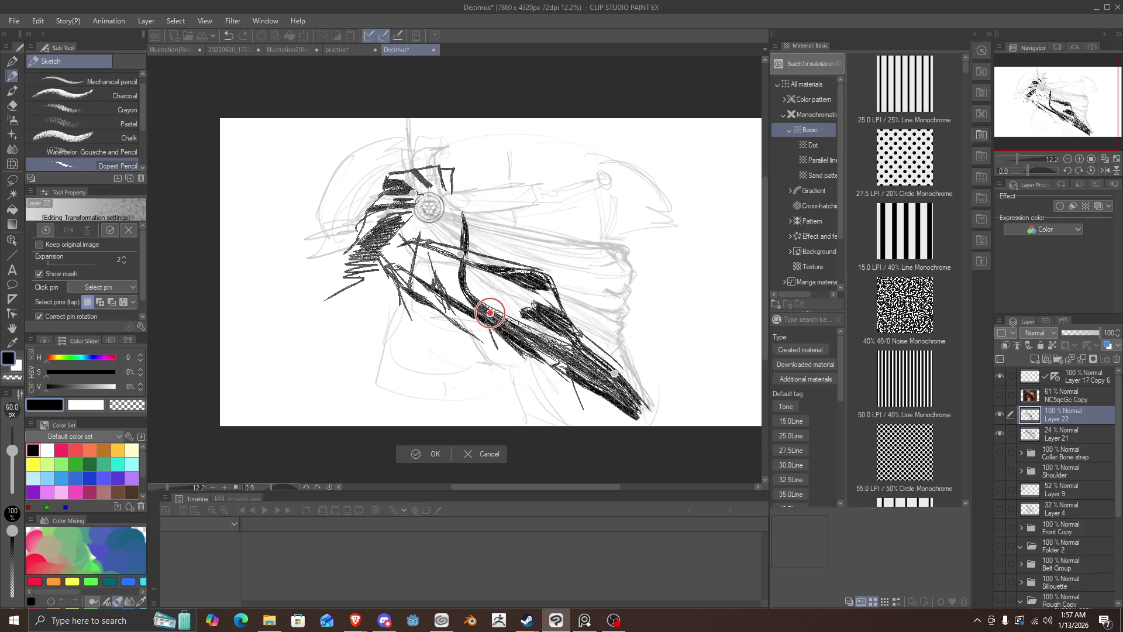
left_click_drag(433, 209, 426, 235)
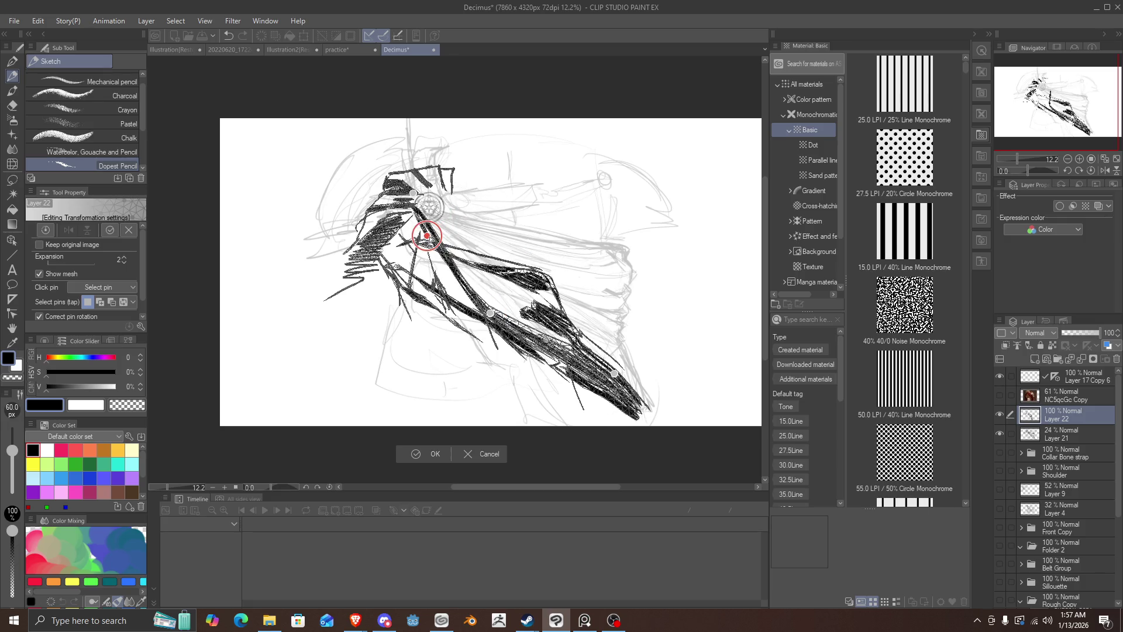
left_click(508, 305)
left_click_drag(508, 305, 460, 253)
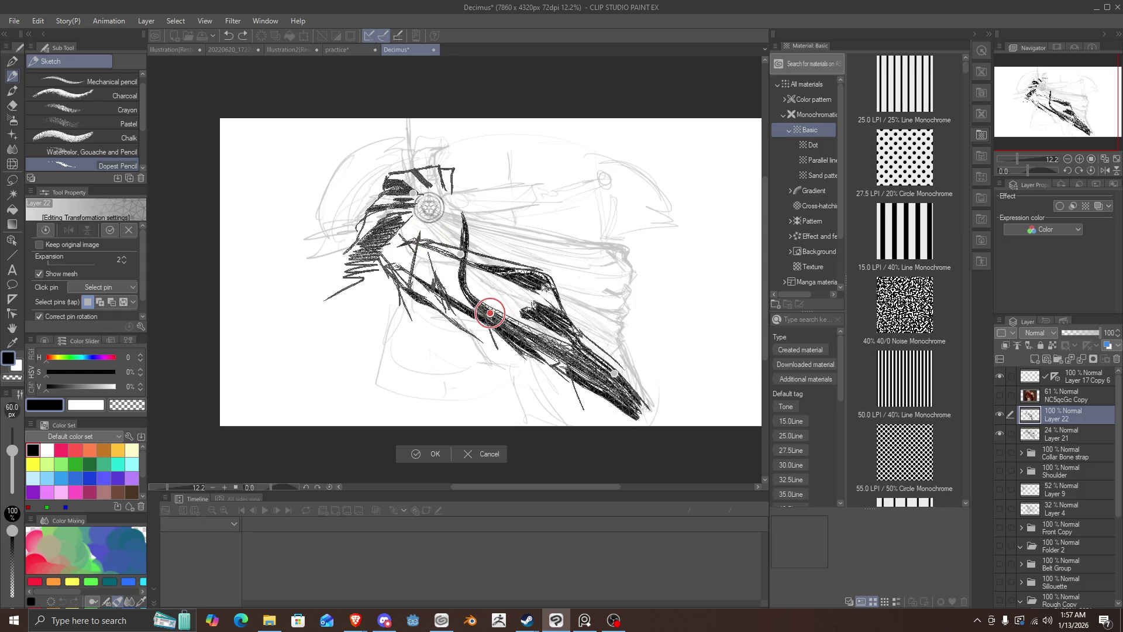
key("Return")
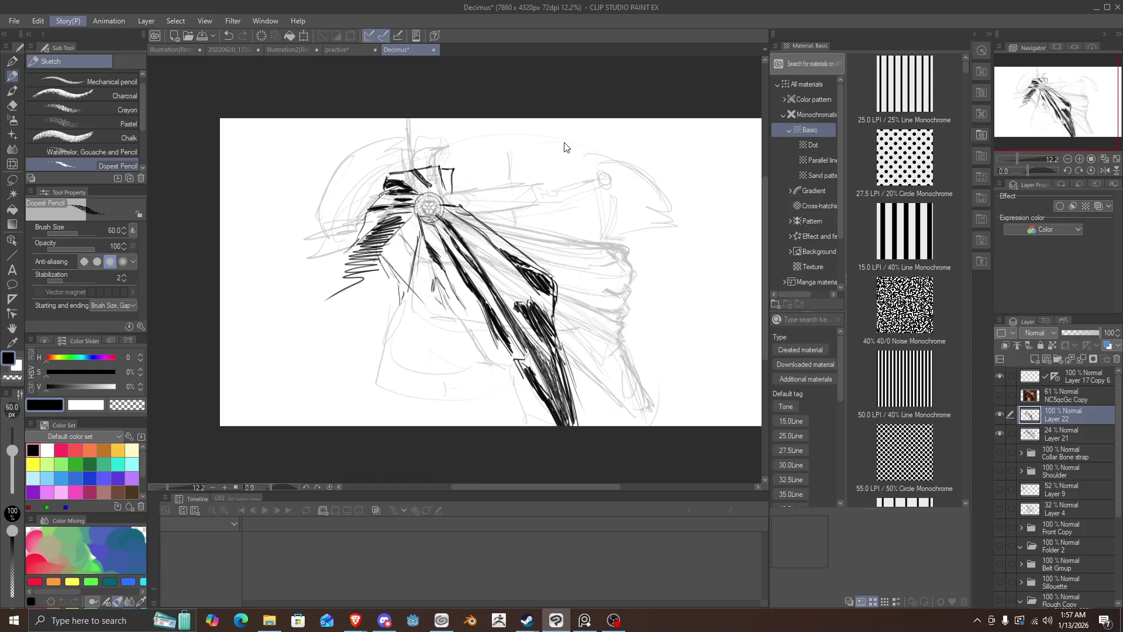
Step: Toggle the cape and Layer 21 sketch visibility to compare the drawing
left_click(999, 417)
left_click(999, 417)
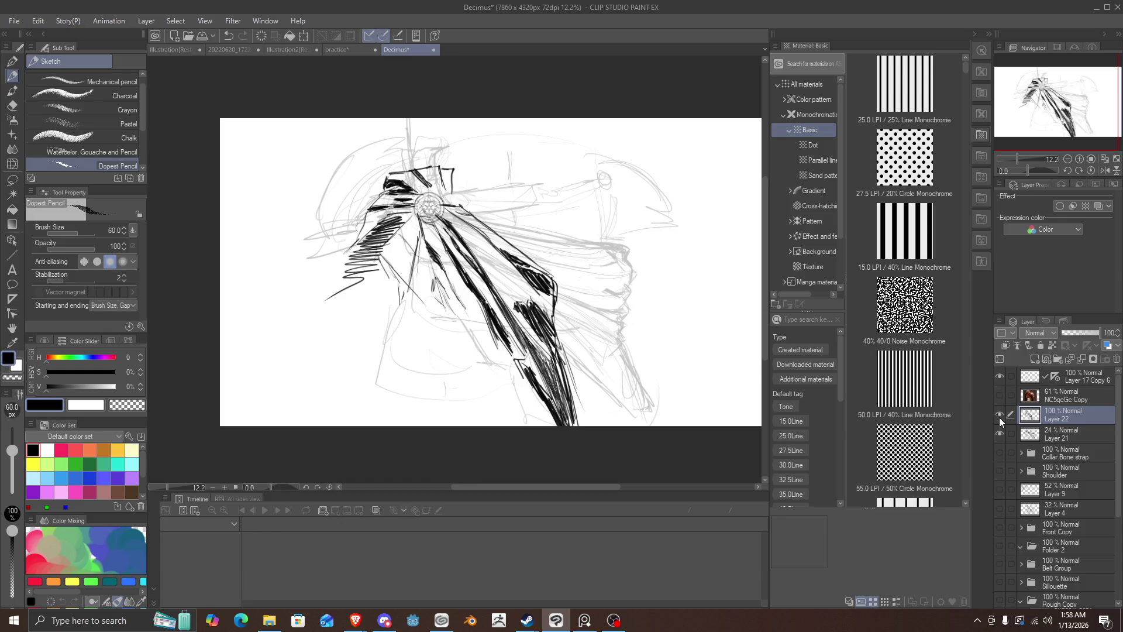
left_click(1033, 433)
left_click(1029, 416)
scroll(1039, 433, "down", 5)
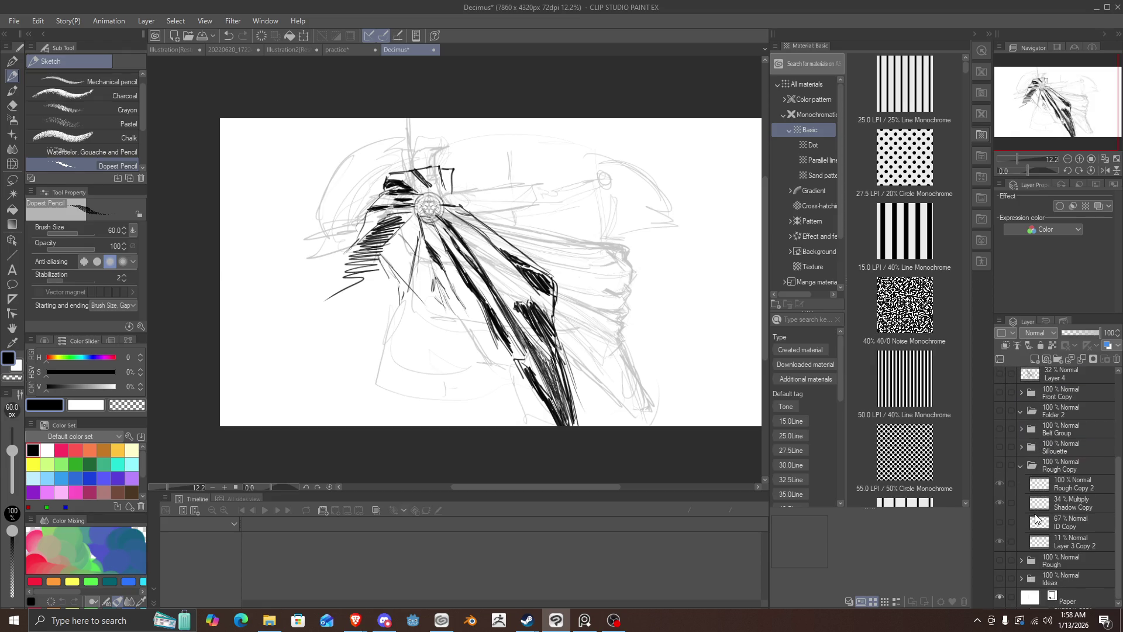
scroll(1039, 504, "up", 5)
left_click(1000, 414)
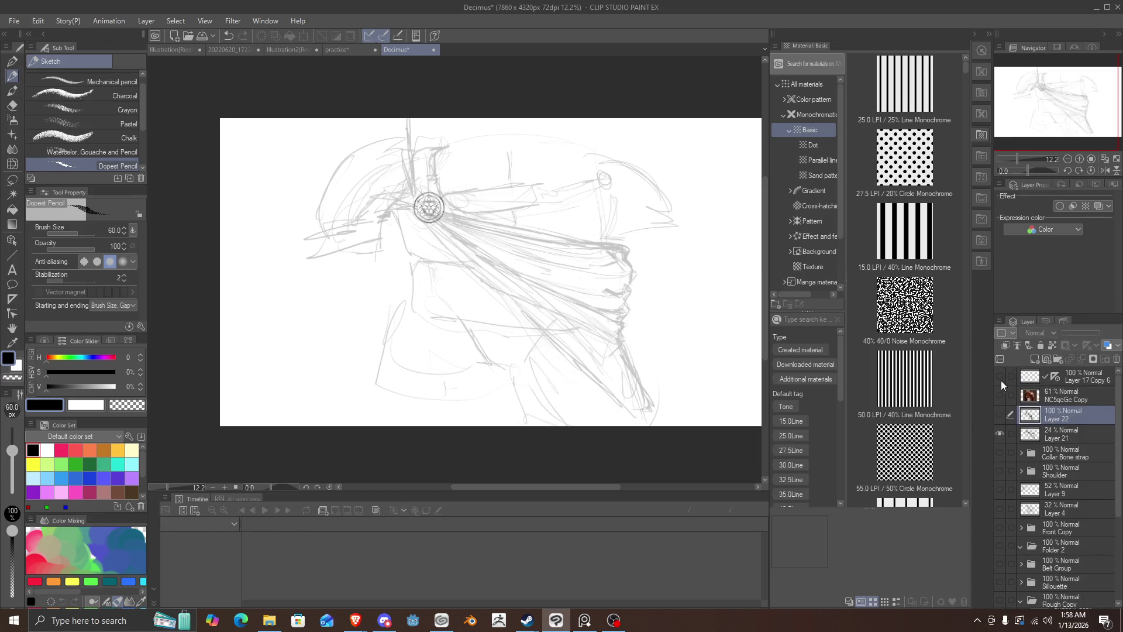
left_click(999, 434)
left_click(999, 434)
Step: Preview the Rough Copy, Silouette folder, Layer 8 and Layer 6 figure drawings
scroll(1011, 485, "down", 5)
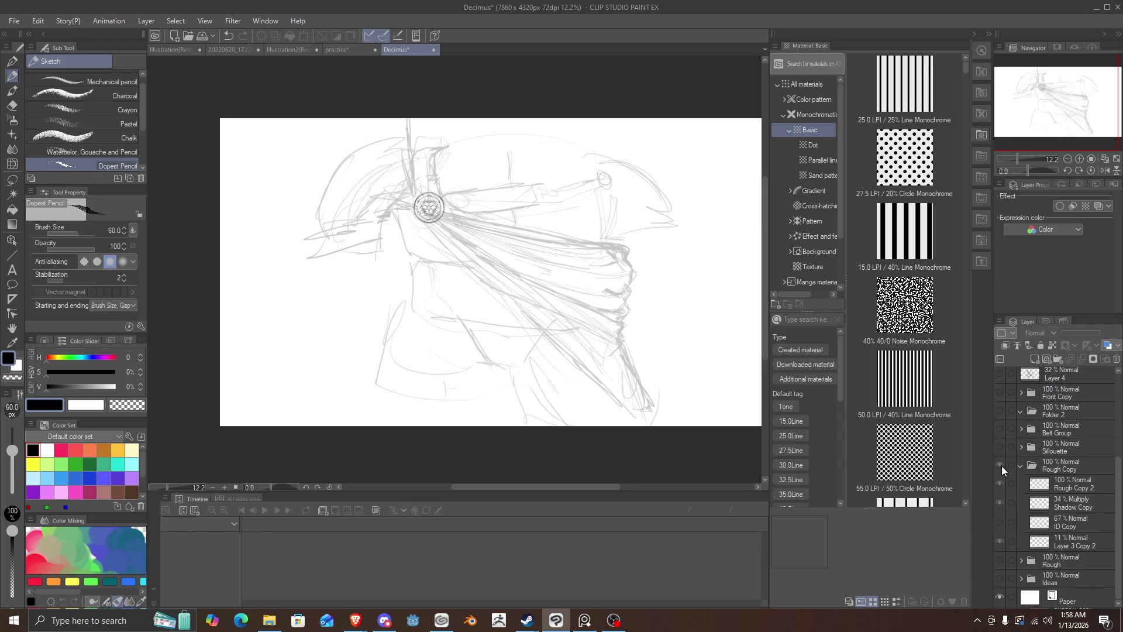
left_click(1001, 465)
left_click(1001, 466)
left_click(999, 443)
left_click(999, 443)
left_click(999, 443)
left_click(999, 444)
left_click(1021, 448)
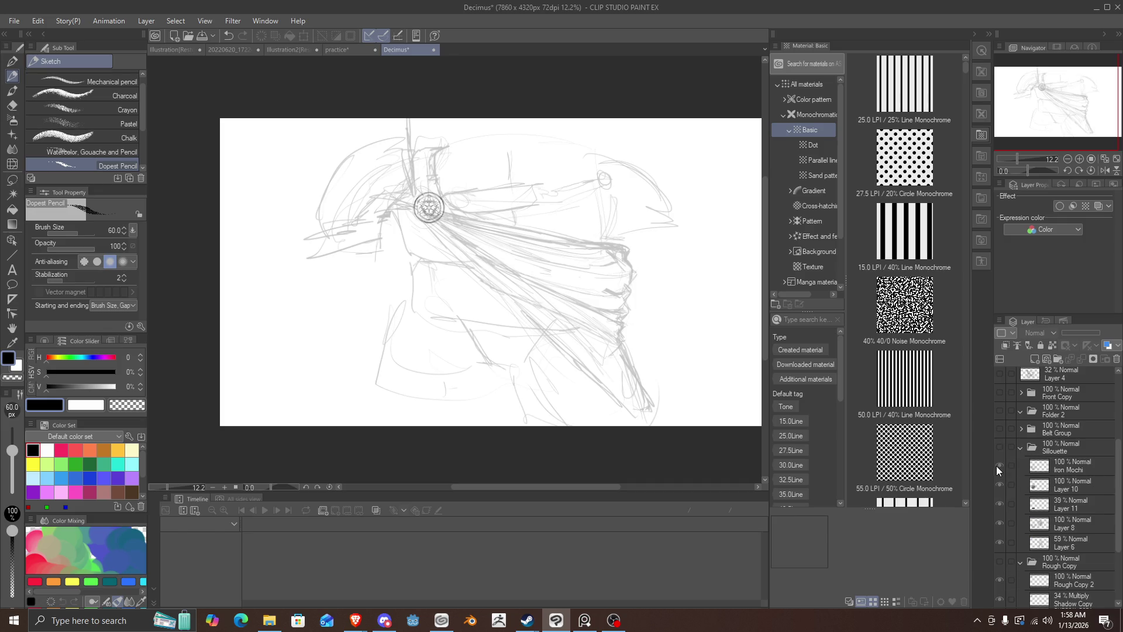
left_click(998, 448)
left_click(1000, 523)
left_click(1000, 523)
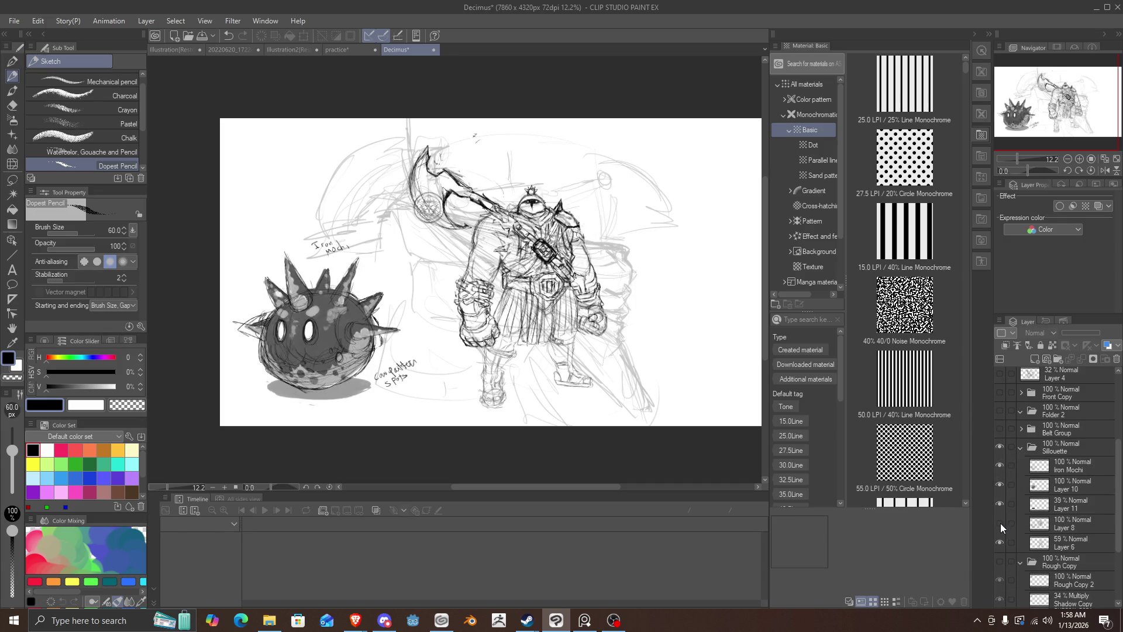
left_click(1000, 523)
left_click(1000, 523)
left_click(1000, 523)
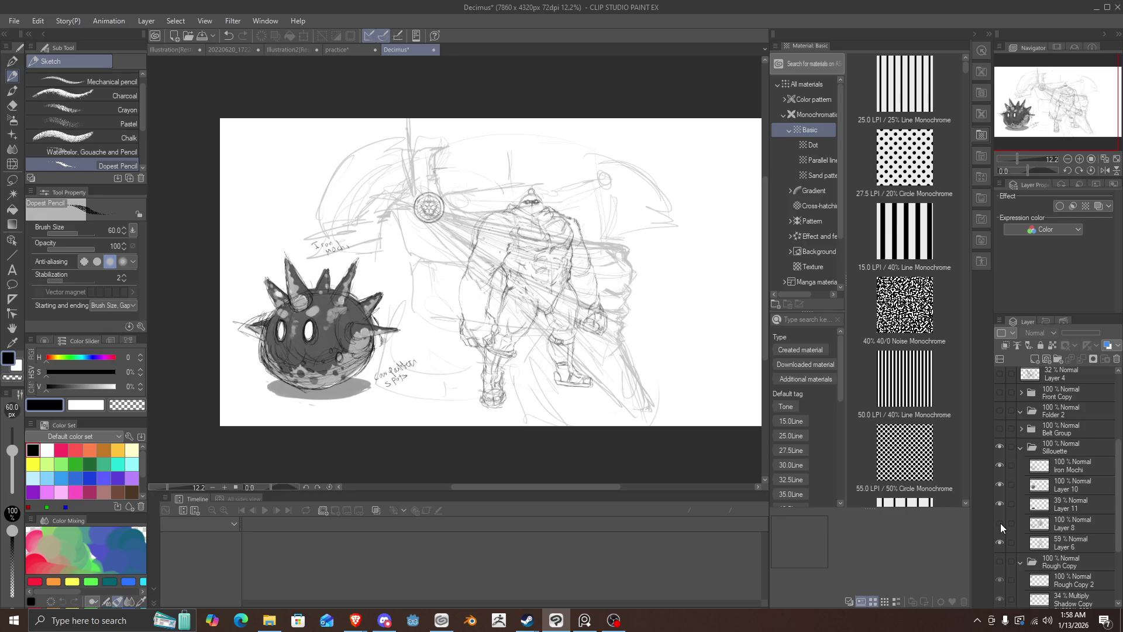
left_click(998, 538)
left_click(1001, 538)
Step: Duplicate Layer 6 and move Layer 6 Copy to the top of the layer stack
left_click(1038, 546)
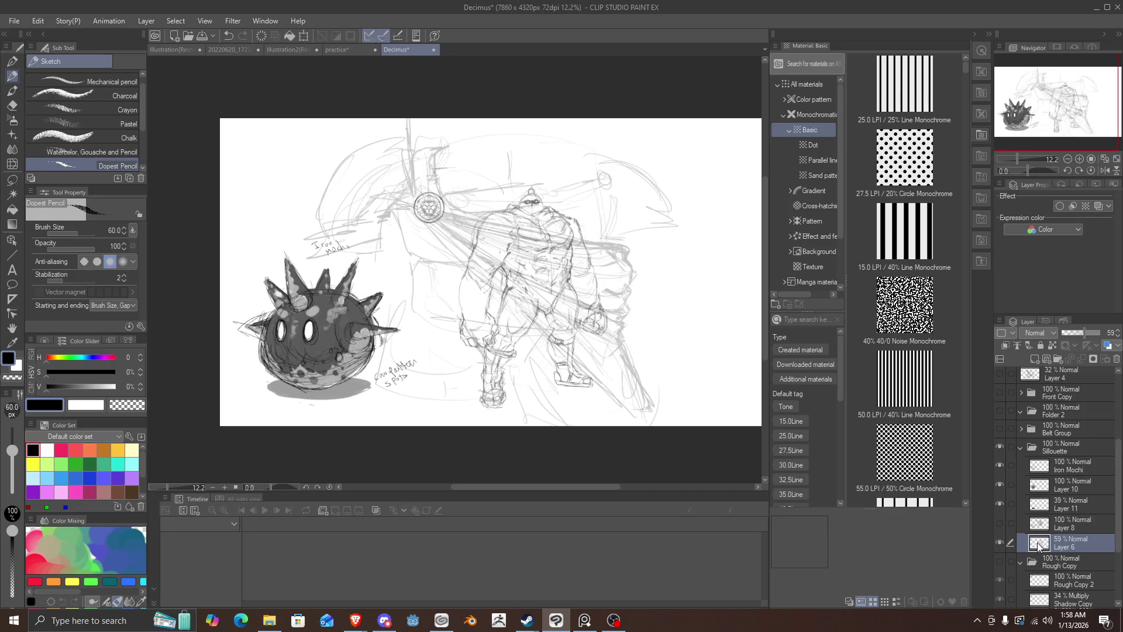
key("ctrl+j")
left_click_drag(1047, 542, 1047, 373)
Step: Collapse the Rough Copy and Silouette folders and hide the Silouette figures
scroll(1035, 476, "down", 5)
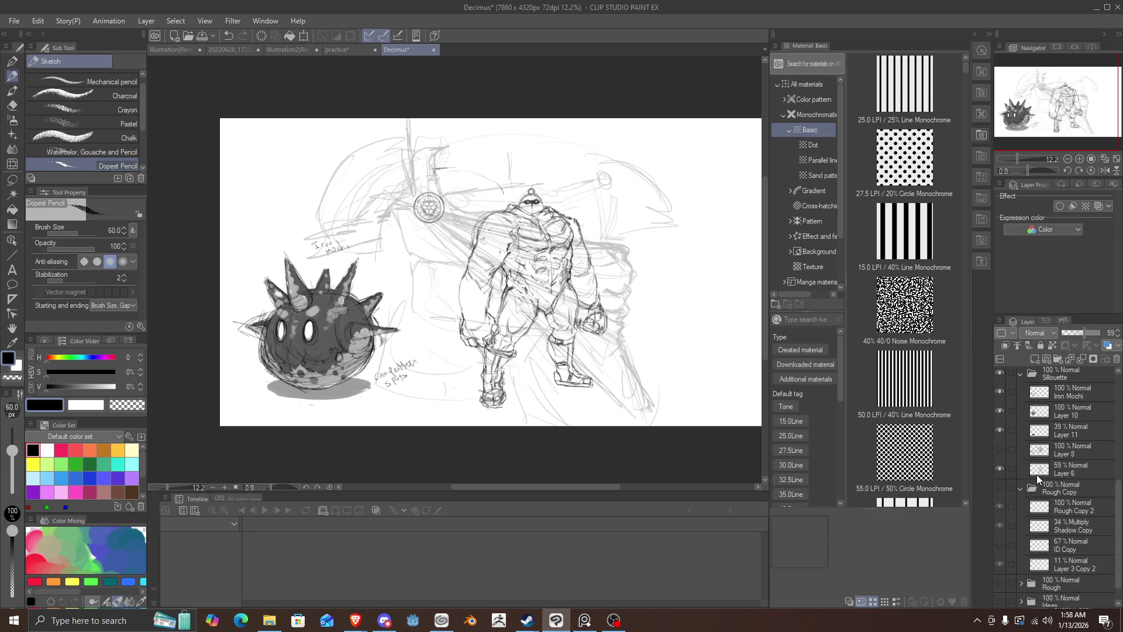
left_click(1021, 493)
scroll(1023, 497, "up", 2)
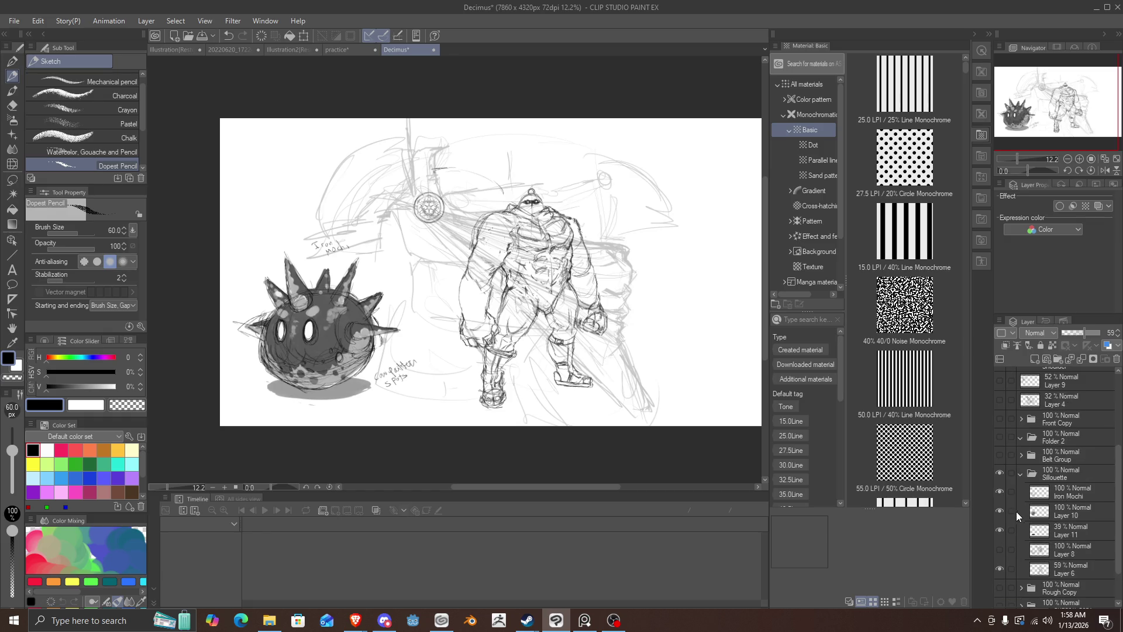
left_click(1021, 475)
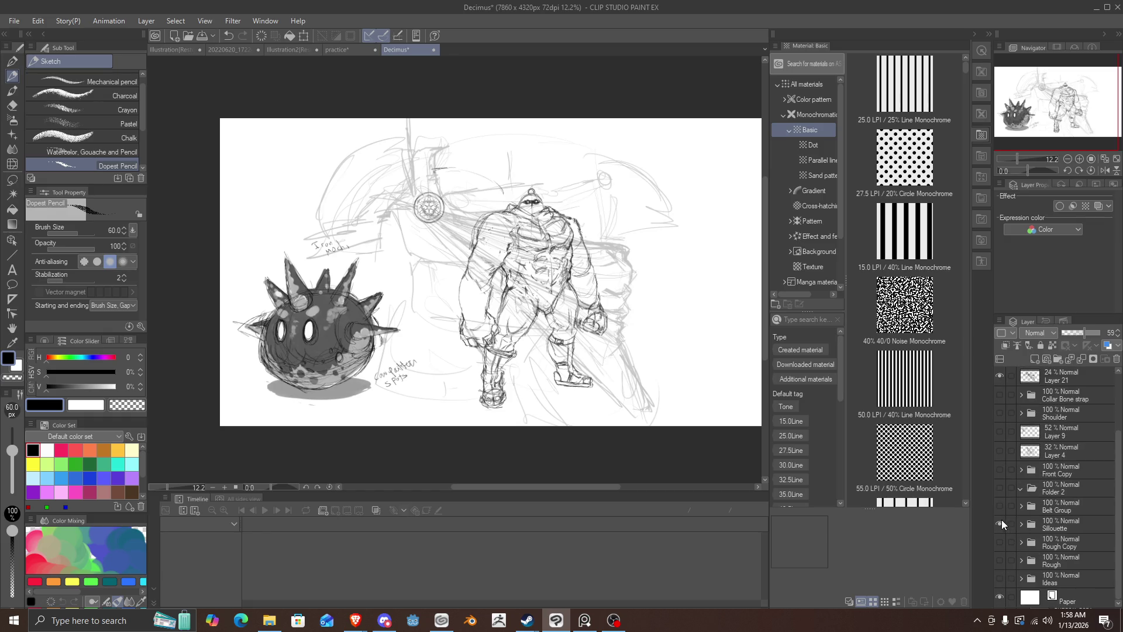
left_click(1000, 522)
left_click(1000, 523)
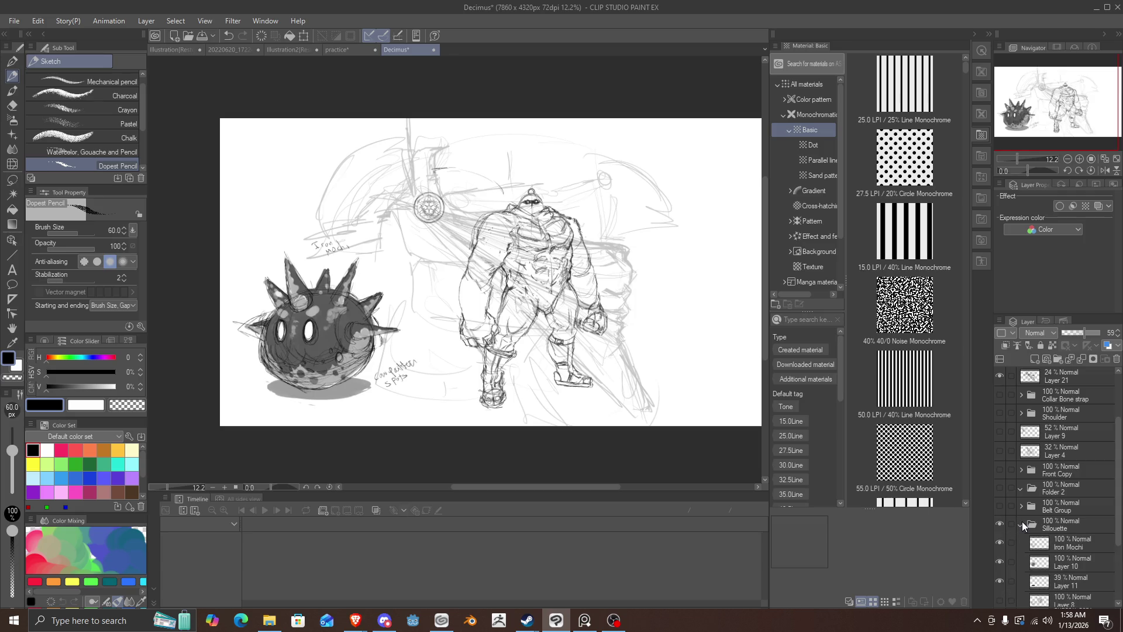
left_click(1021, 522)
left_click(1000, 505)
scroll(1017, 504, "up", 3)
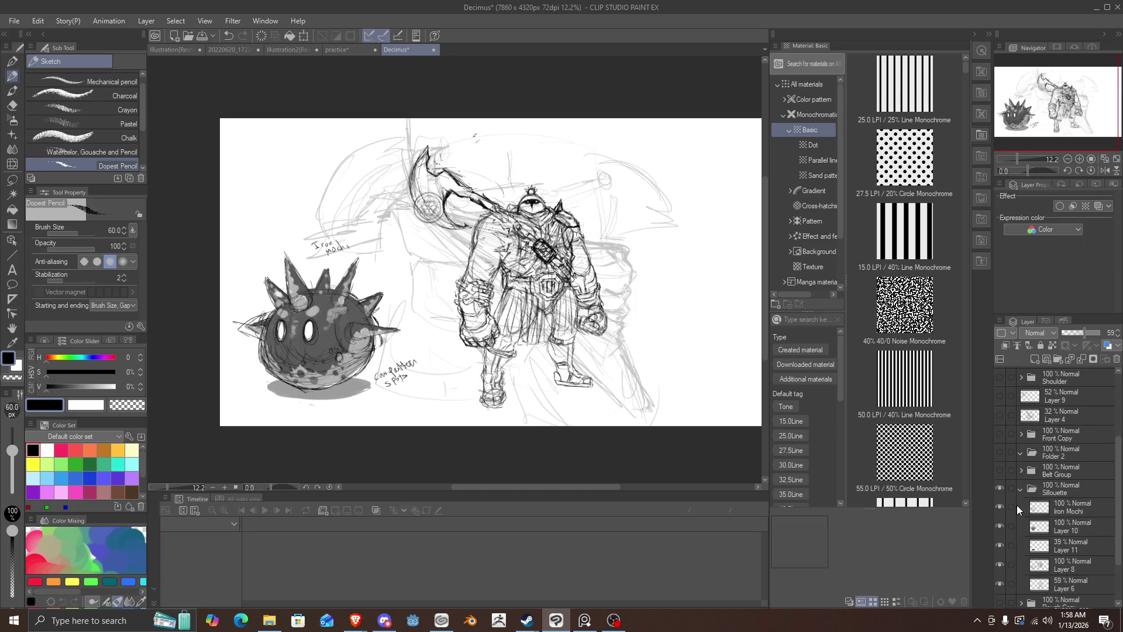
left_click(1017, 490)
left_click(1000, 523)
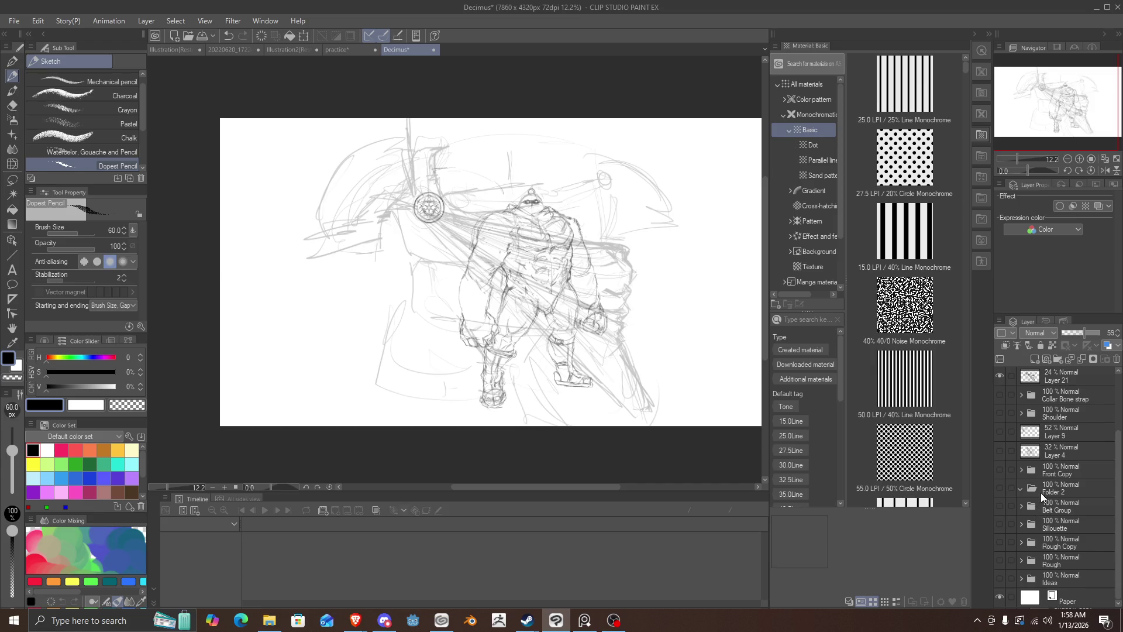
scroll(1040, 491, "up", 3)
Step: Hide the Layer 21 rough sketch, then show and select the cape layer, Layer 22
left_click(996, 455)
left_click(997, 455)
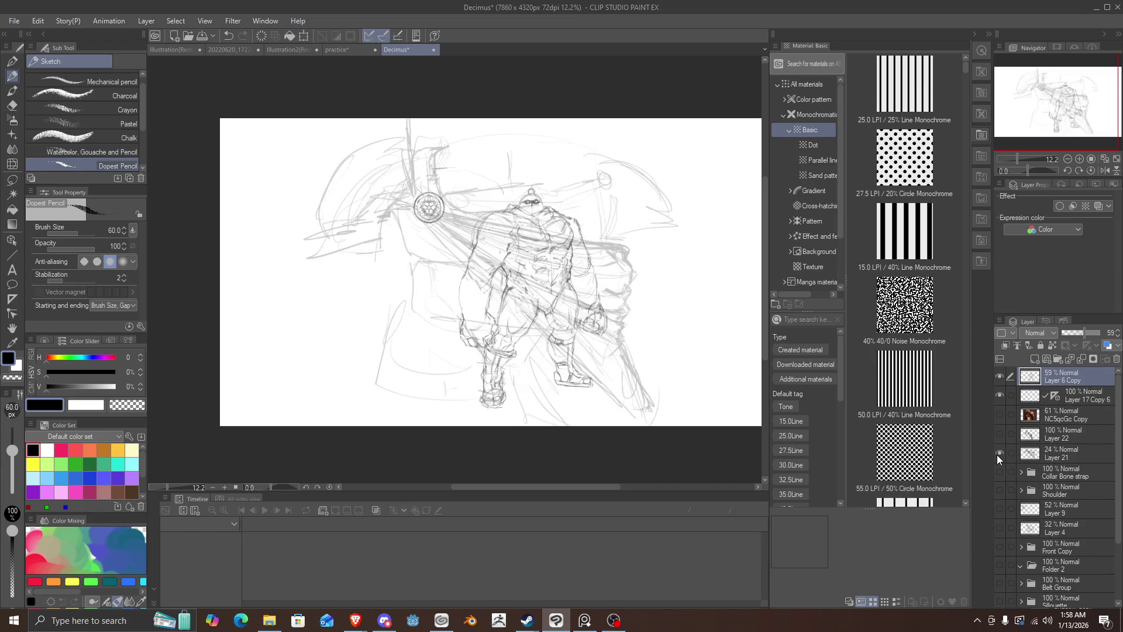
left_click(996, 455)
left_click(997, 454)
left_click(1030, 455)
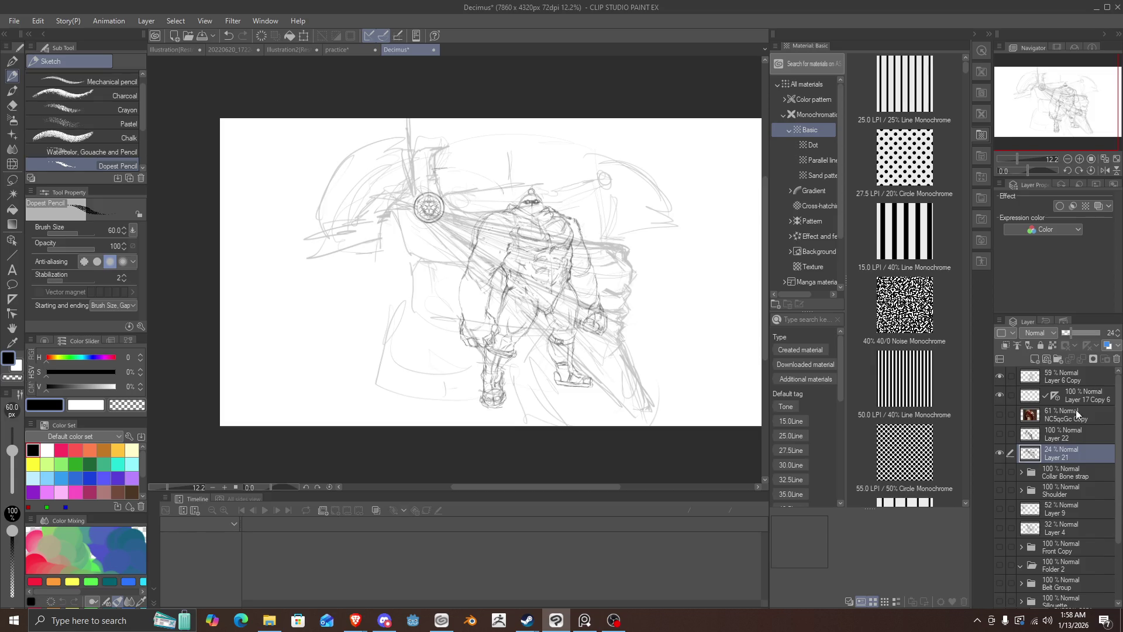
left_click(1000, 453)
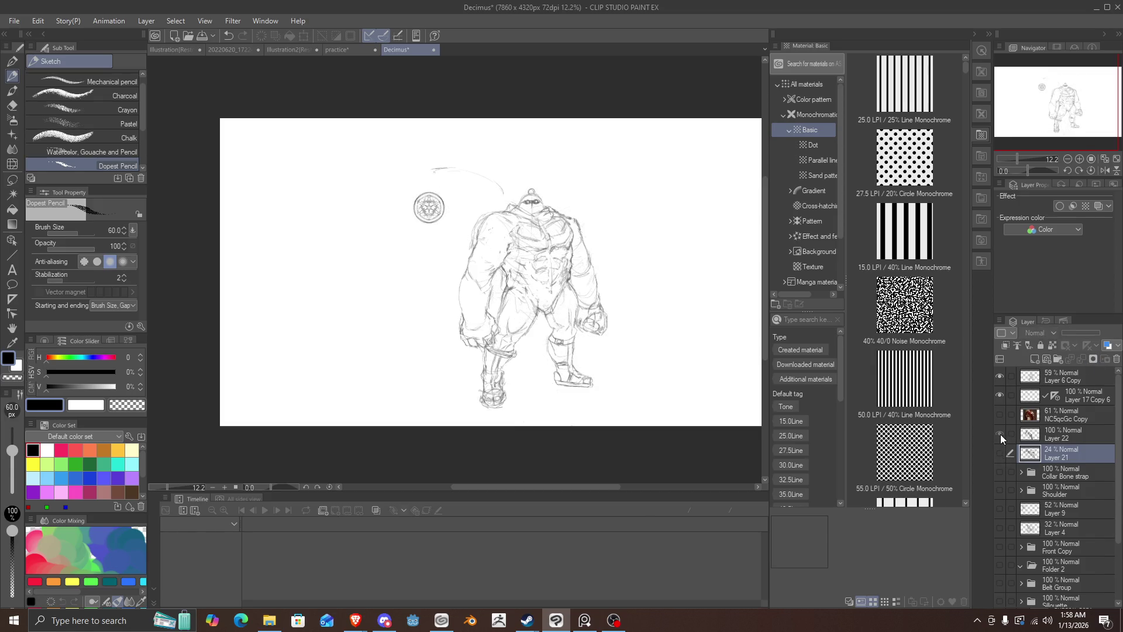
left_click(1000, 434)
left_click(1000, 434)
left_click(1000, 434)
left_click(1037, 434)
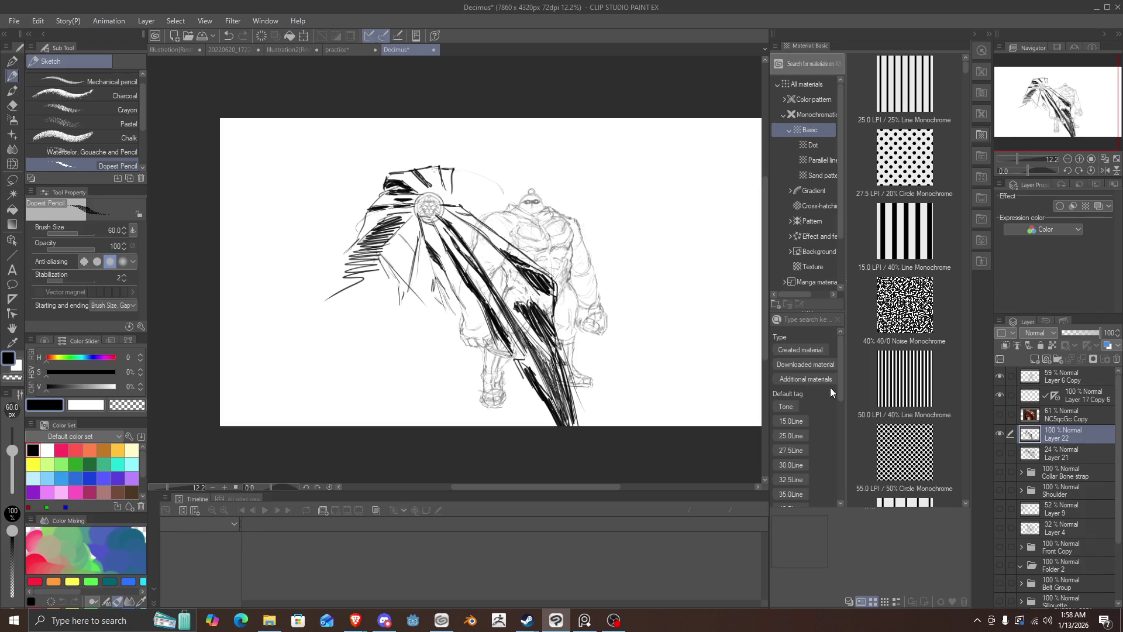
key("ctrl+t")
Step: Reposition the cape strokes on Layer 22 and confirm the transform
mouse_move(585, 435)
left_mouse_down()
mouse_move(637, 435)
mouse_move(520, 313)
mouse_move(584, 311)
left_mouse_up()
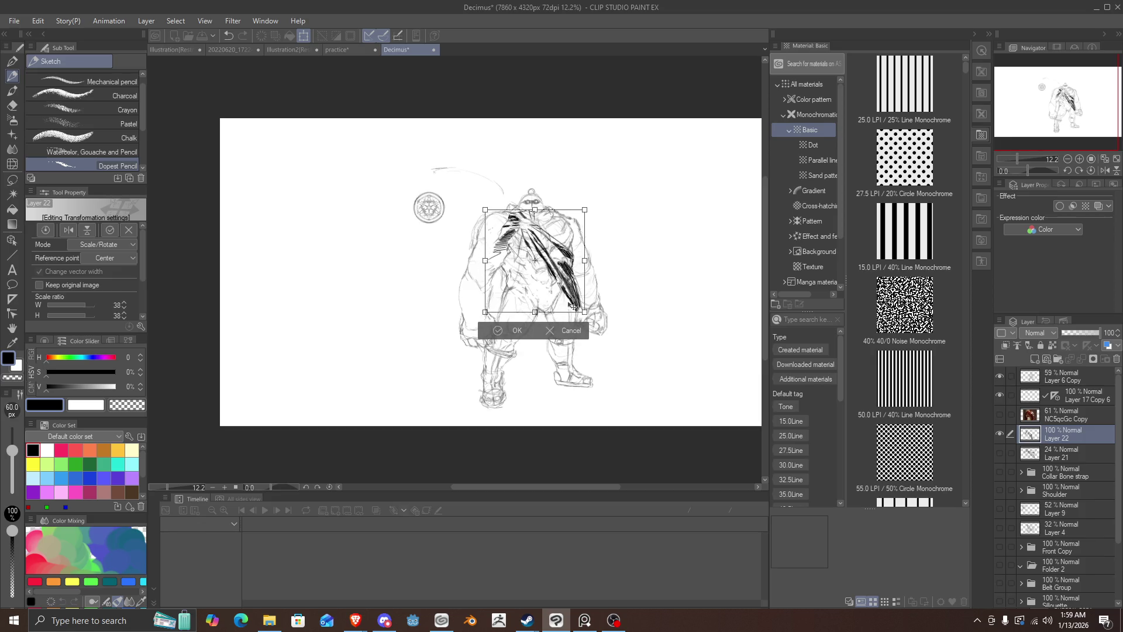
scroll(574, 306, "up", 4)
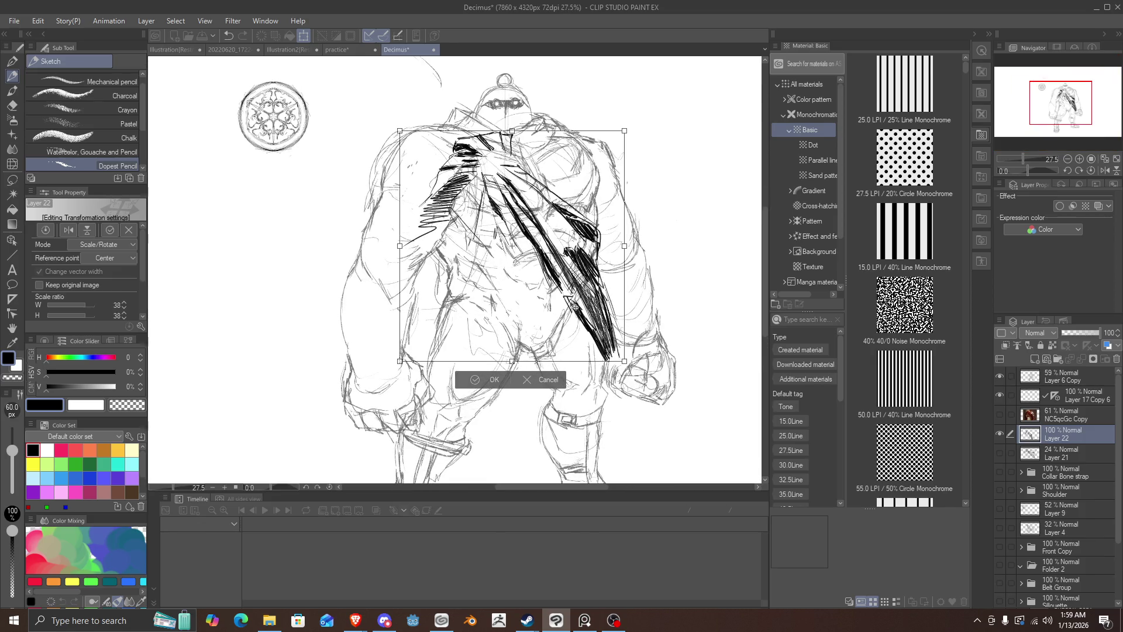
left_click_drag(625, 364, 519, 380)
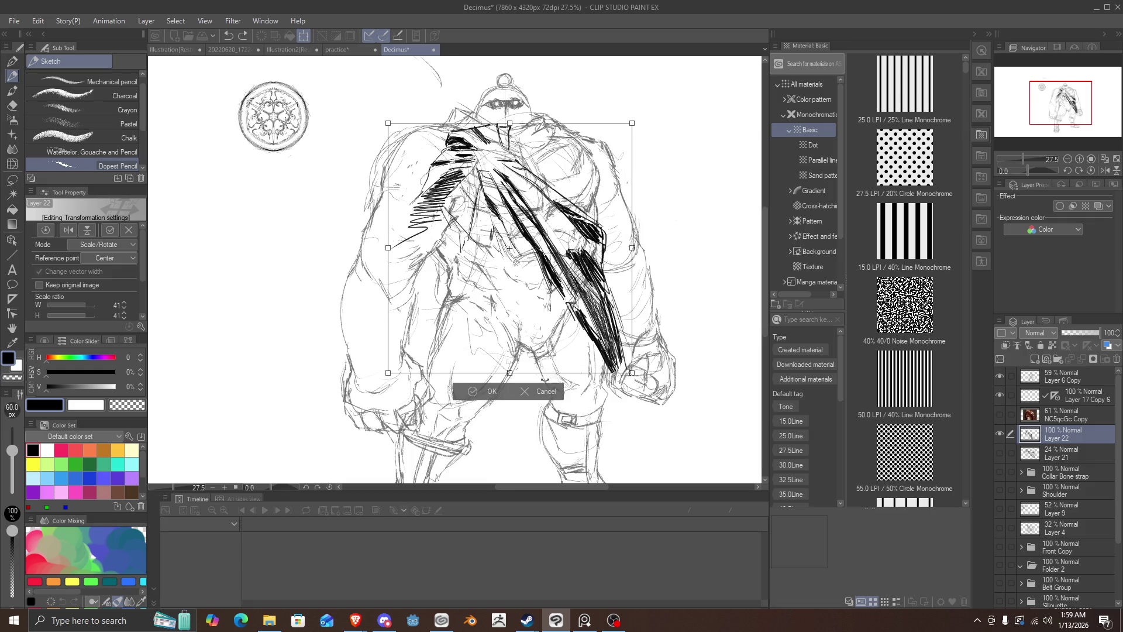
scroll(519, 380, "down", 5)
key("ctrl+z")
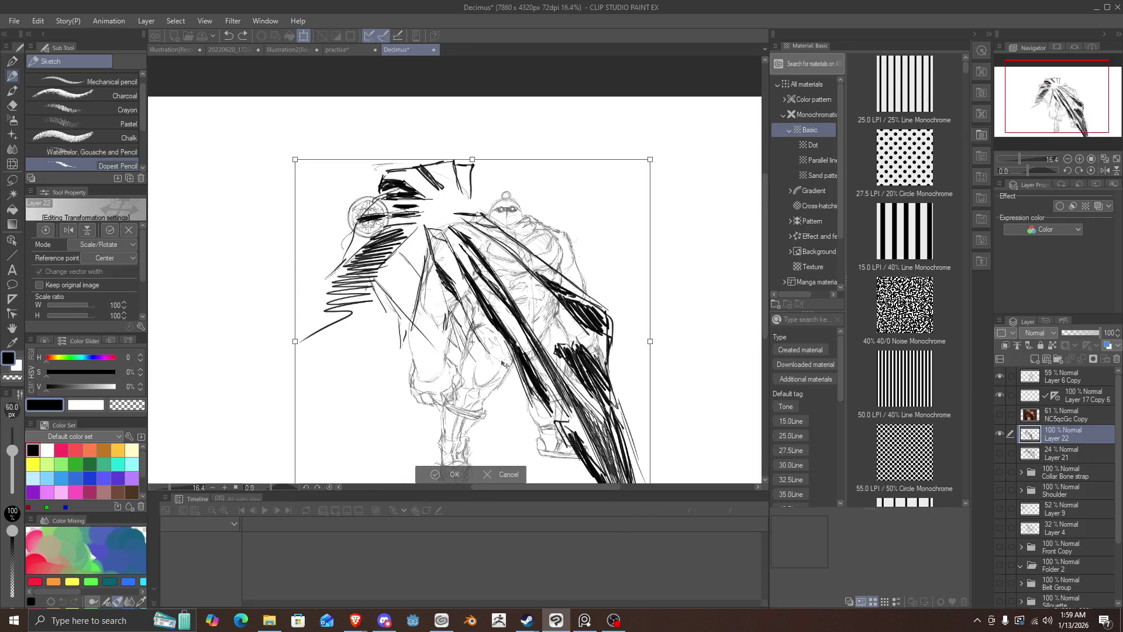
left_click(414, 475)
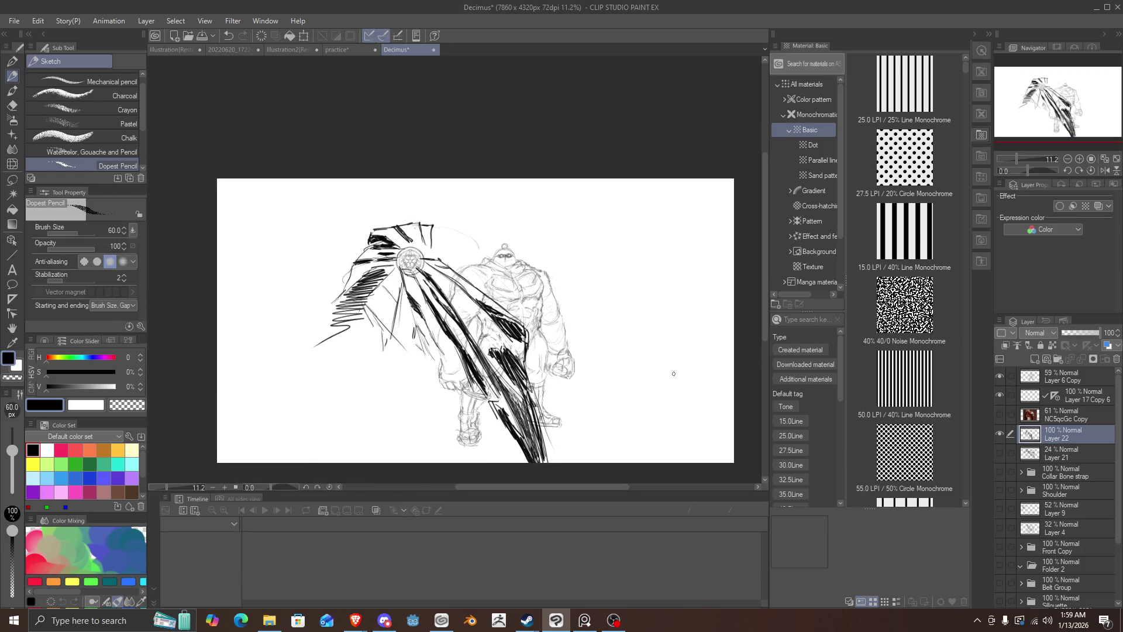
Step: Place the cape layer below the brooch emblem layer and select both layers
left_click(999, 395)
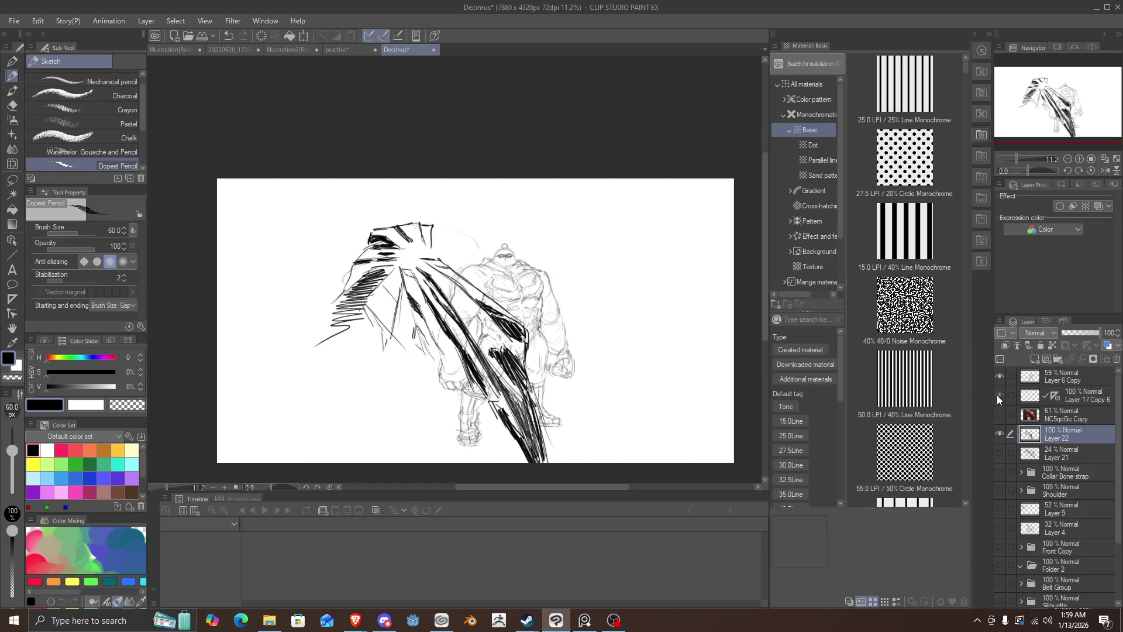
left_click(998, 395)
left_click_drag(1064, 412, 1038, 420)
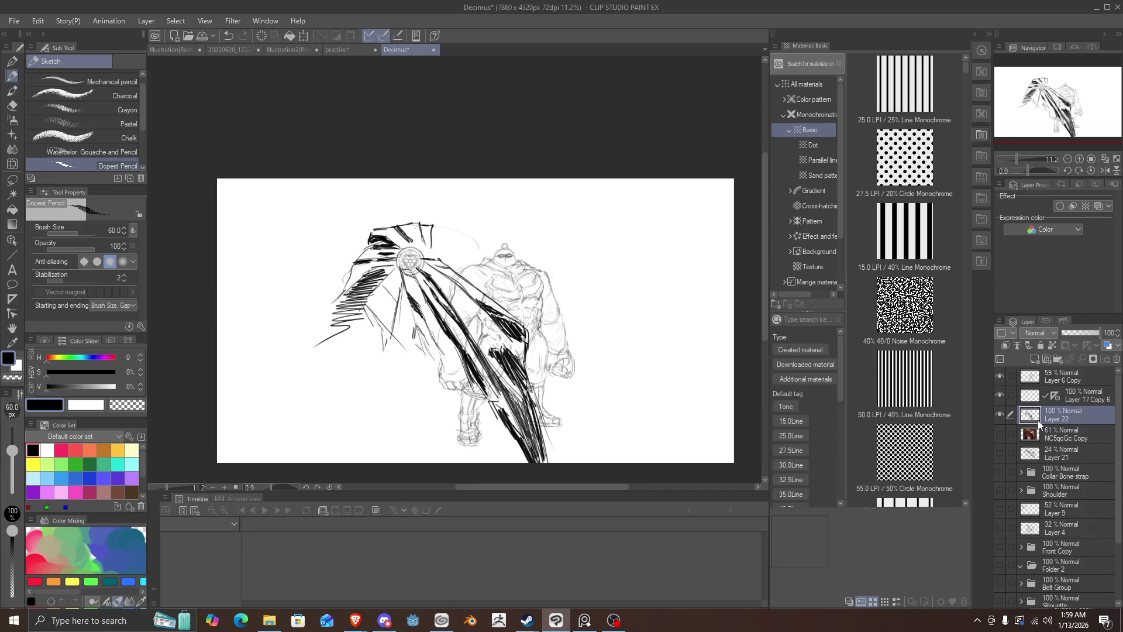
left_click(1038, 396, "ctrl")
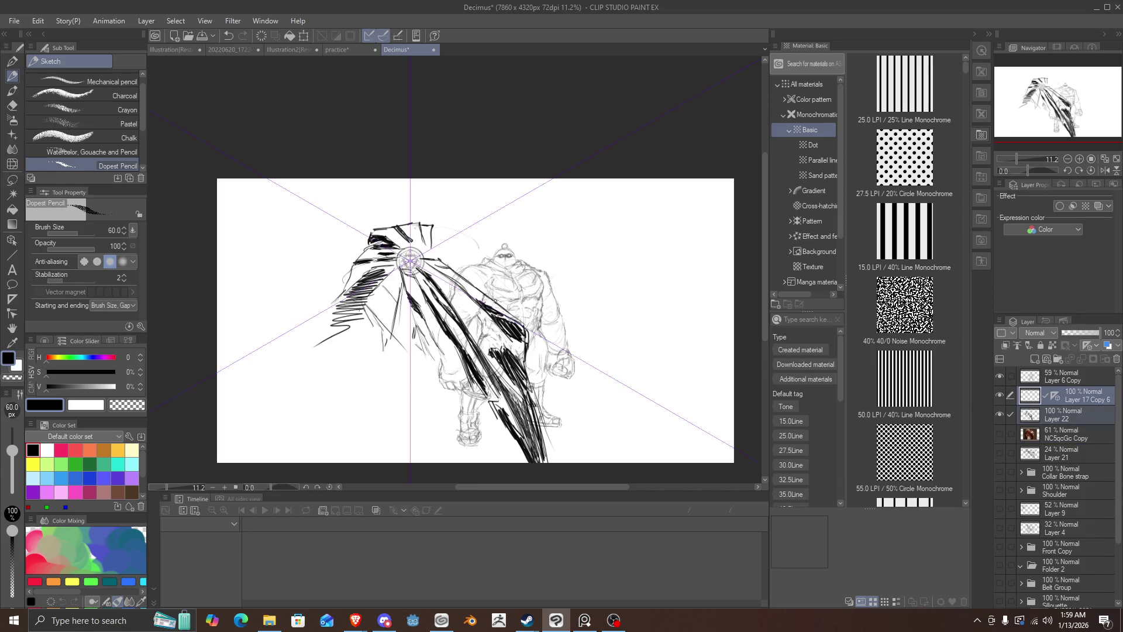
Step: Scale the cape and brooch together to 87%, move them left, and commit
key("ctrl+t")
left_click_drag(474, 352, 516, 341)
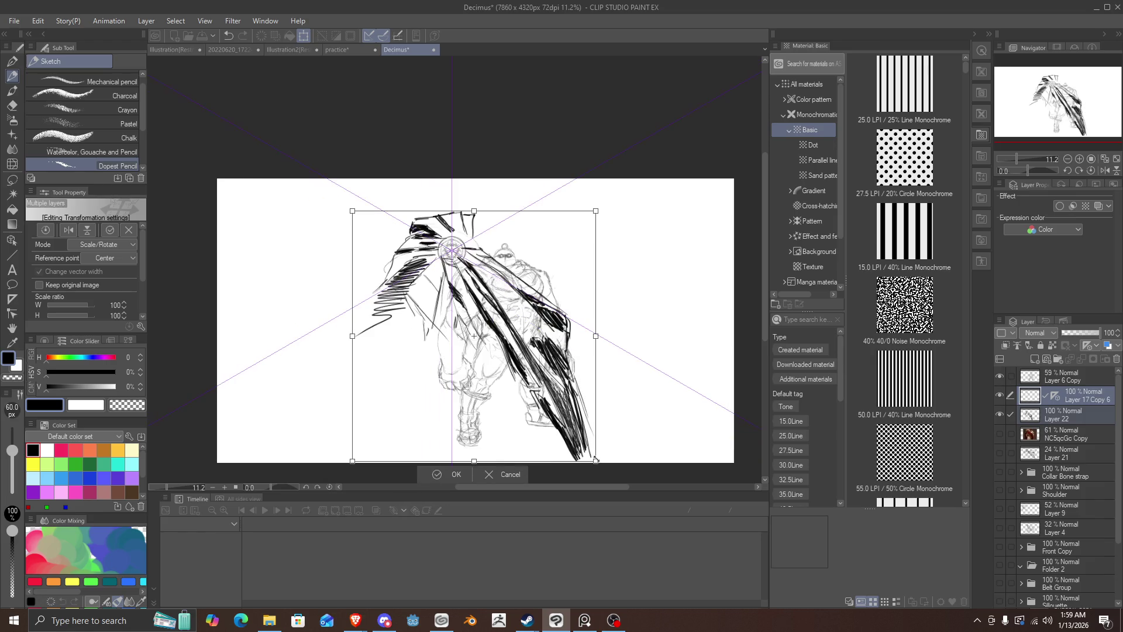
left_click_drag(573, 387, 531, 398)
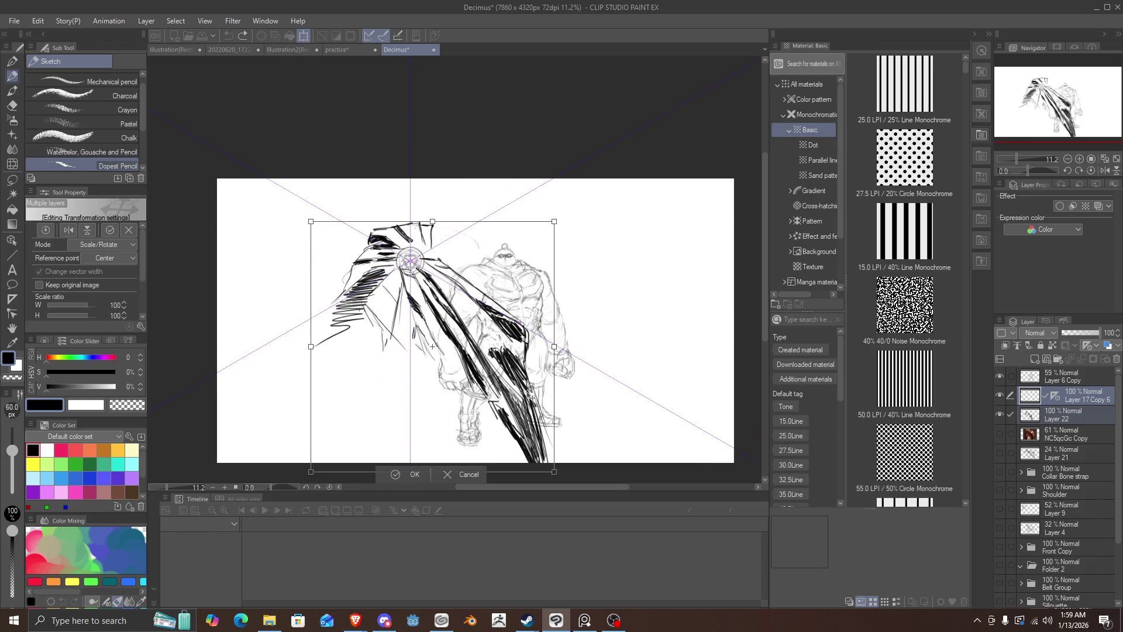
left_click_drag(554, 471, 535, 438)
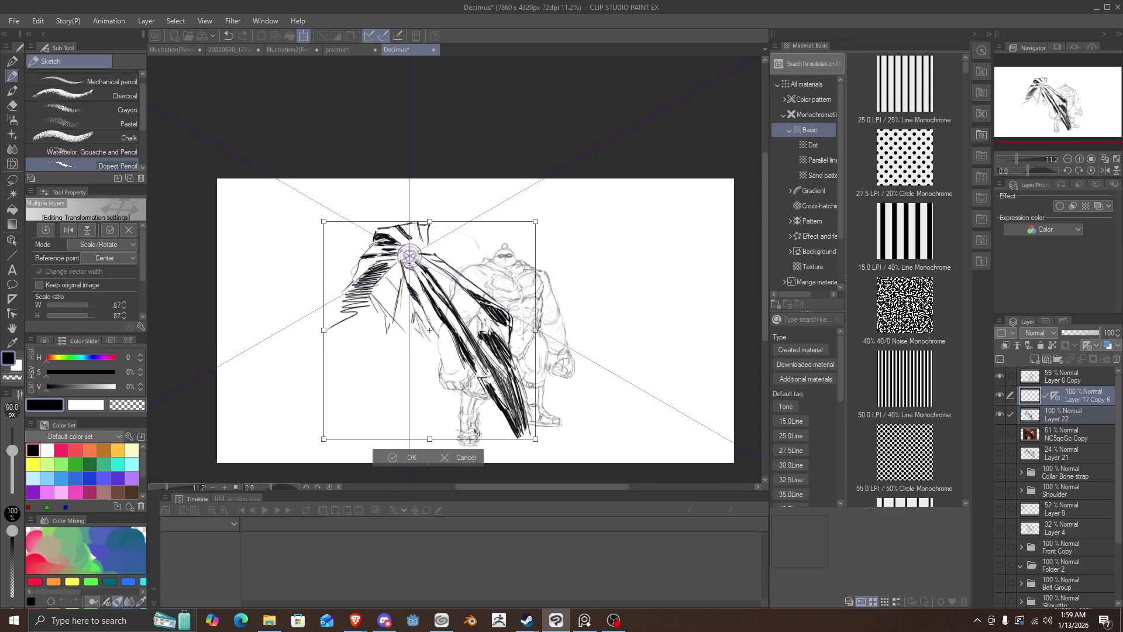
key("Return")
left_click(1007, 378)
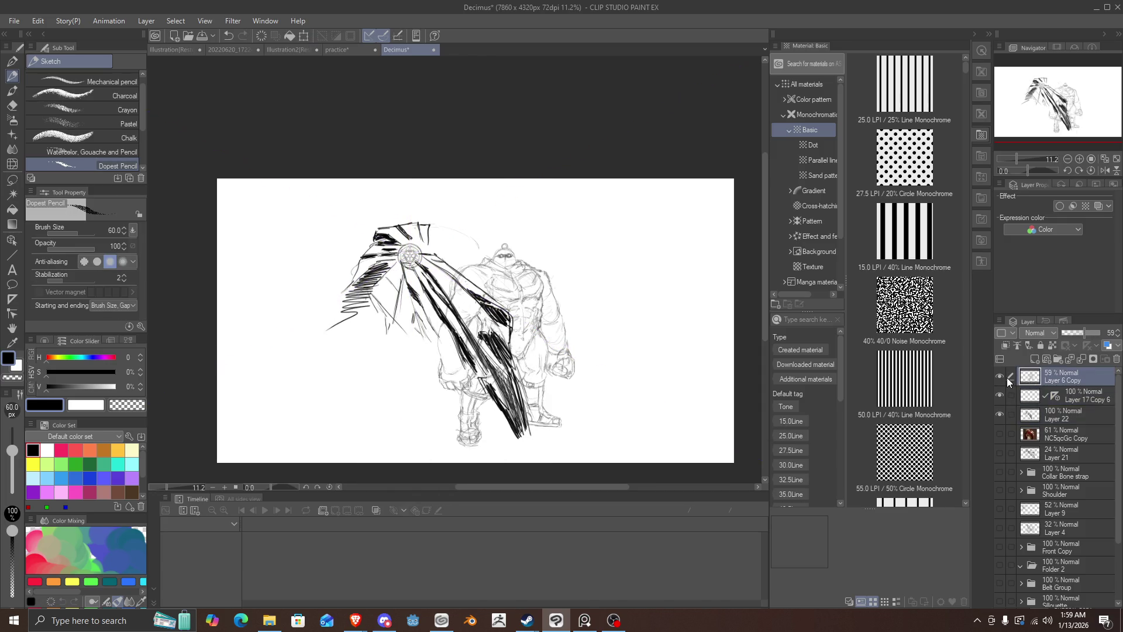
Step: Enlarge the faded Layer 6 Copy figure to about 198% and nudge it left and down
key("ctrl+t")
left_click_drag(526, 327, 490, 334)
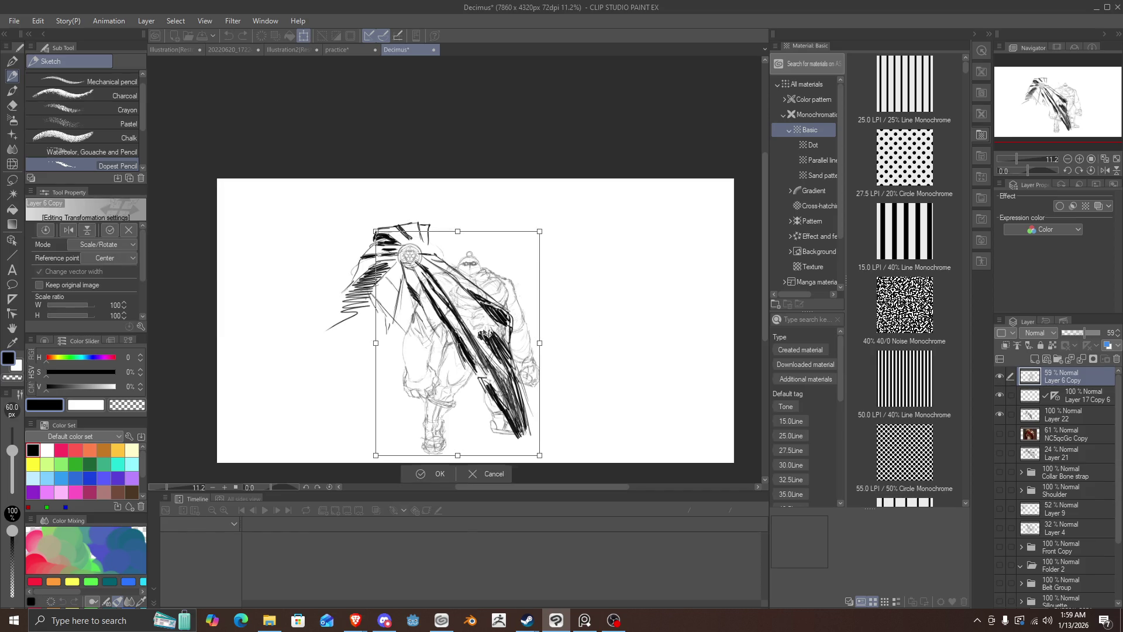
left_click_drag(596, 216, 666, 152)
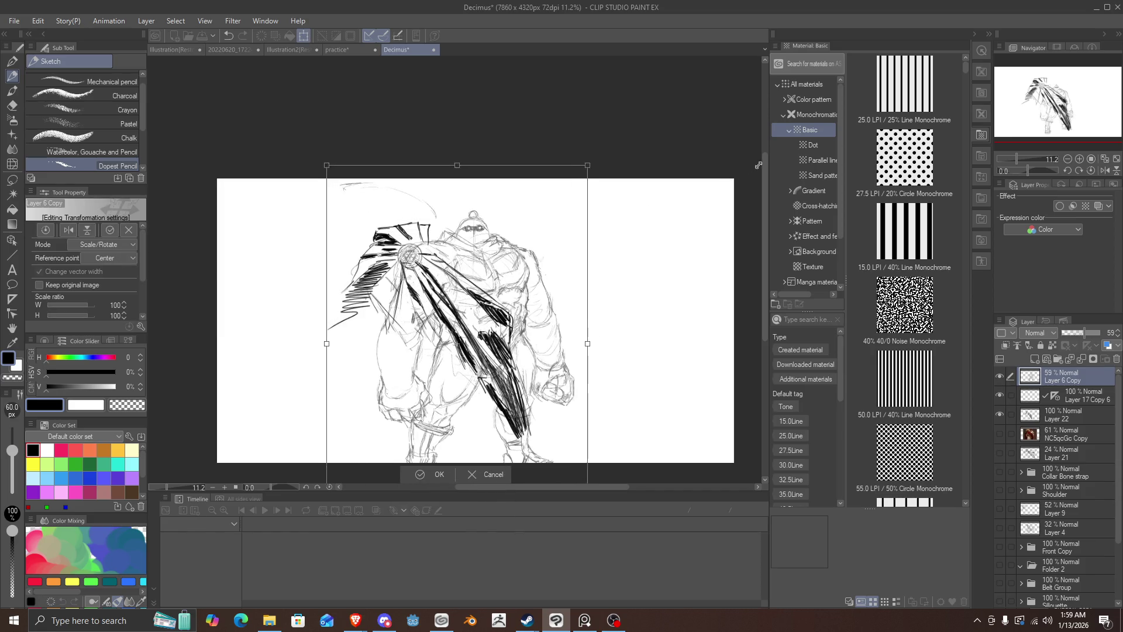
left_click_drag(559, 269, 533, 285)
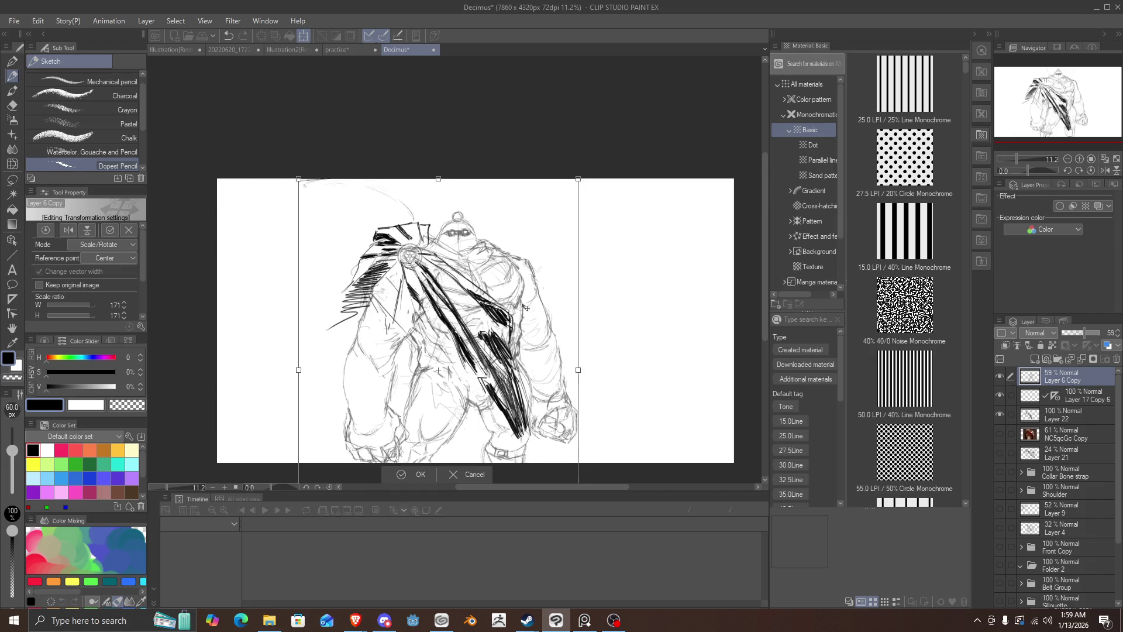
left_click_drag(571, 173, 579, 158)
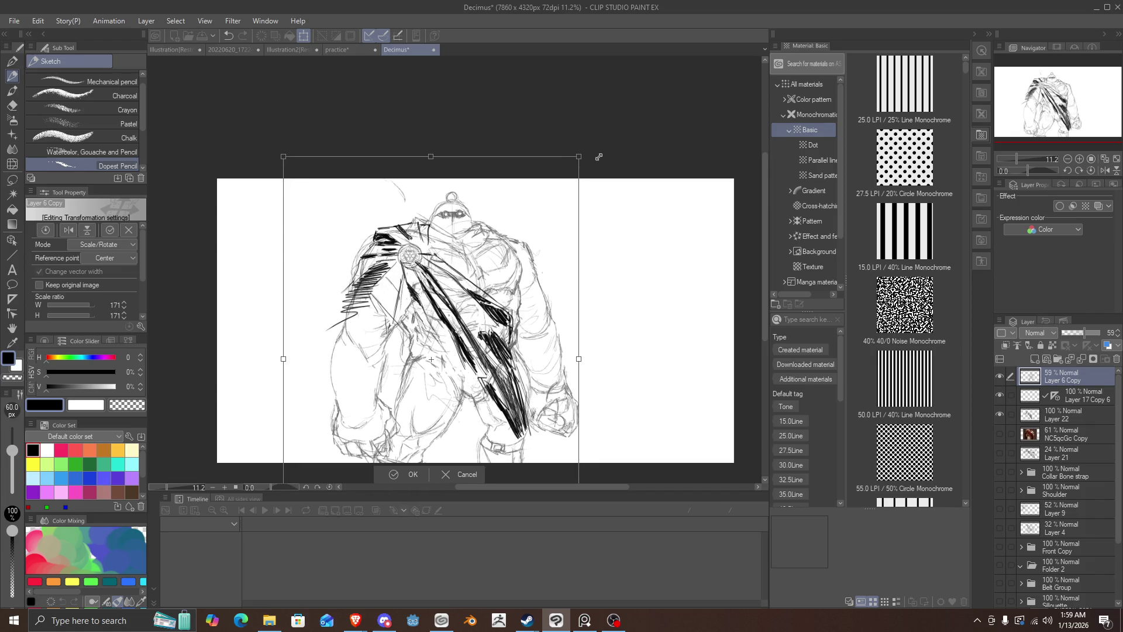
left_click_drag(518, 272, 513, 282)
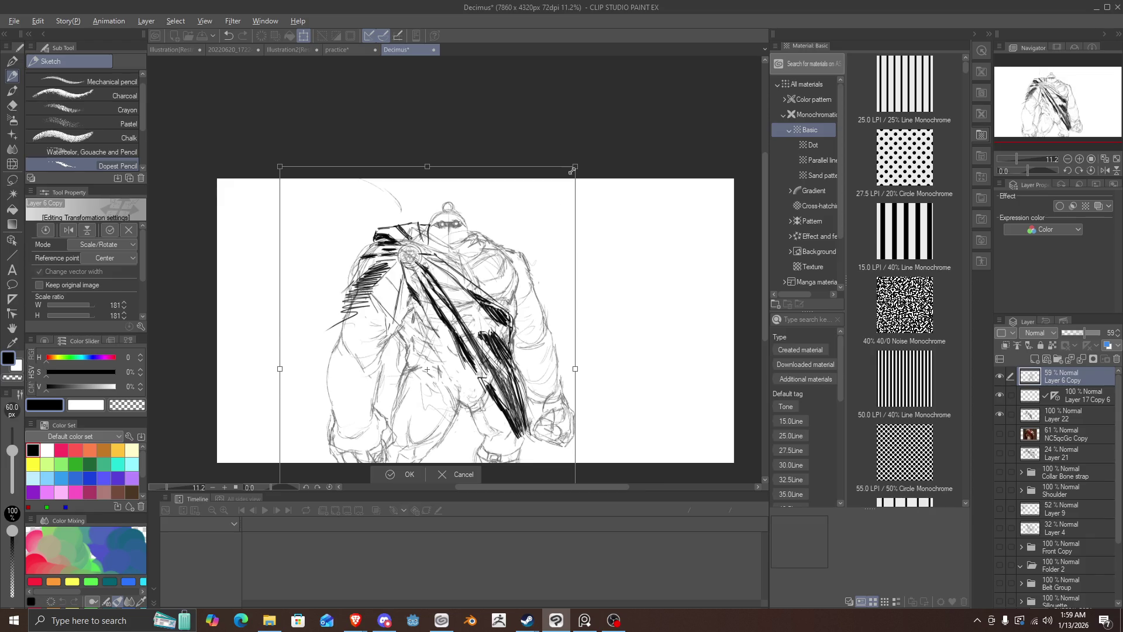
mouse_move(578, 163)
left_mouse_down()
mouse_move(580, 173)
mouse_move(653, 145)
left_mouse_up()
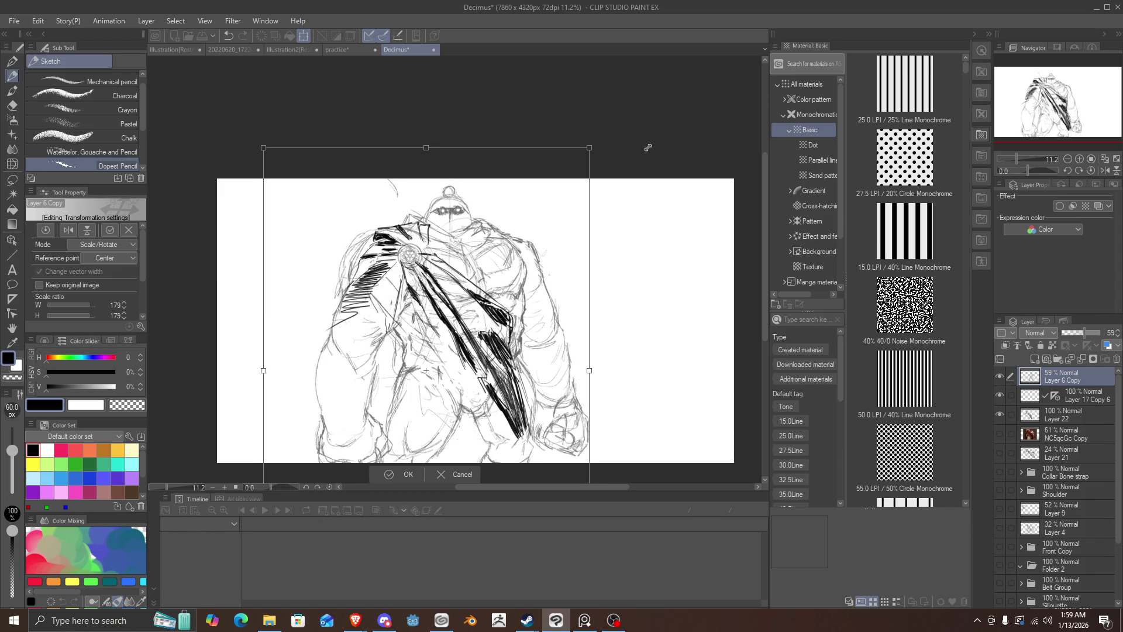
left_click_drag(652, 145, 648, 149)
left_click_drag(514, 244, 501, 248)
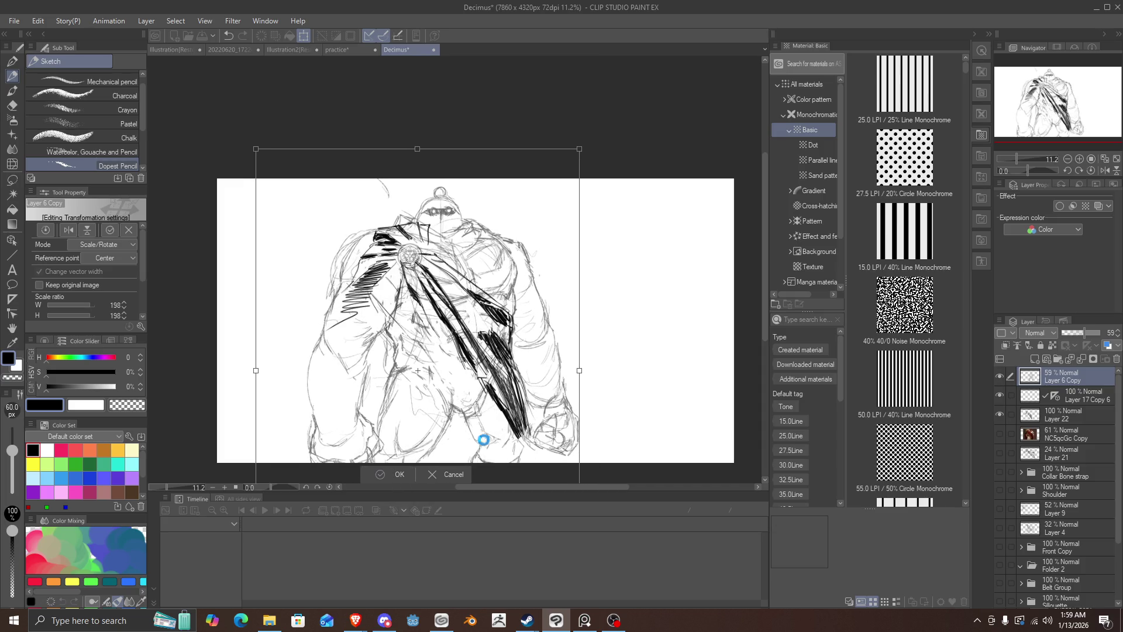
key("Return")
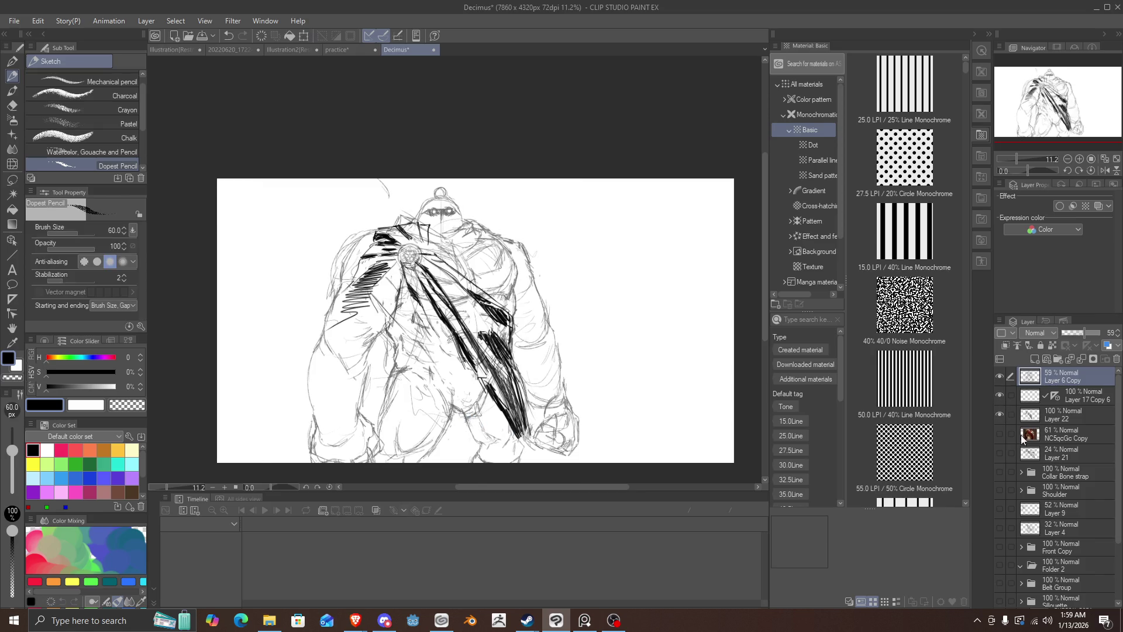
left_click(1031, 415)
Step: Lower Layer 22's opacity to fade the slash strokes and add a new layer above it
left_click_drag(1076, 336, 1088, 332)
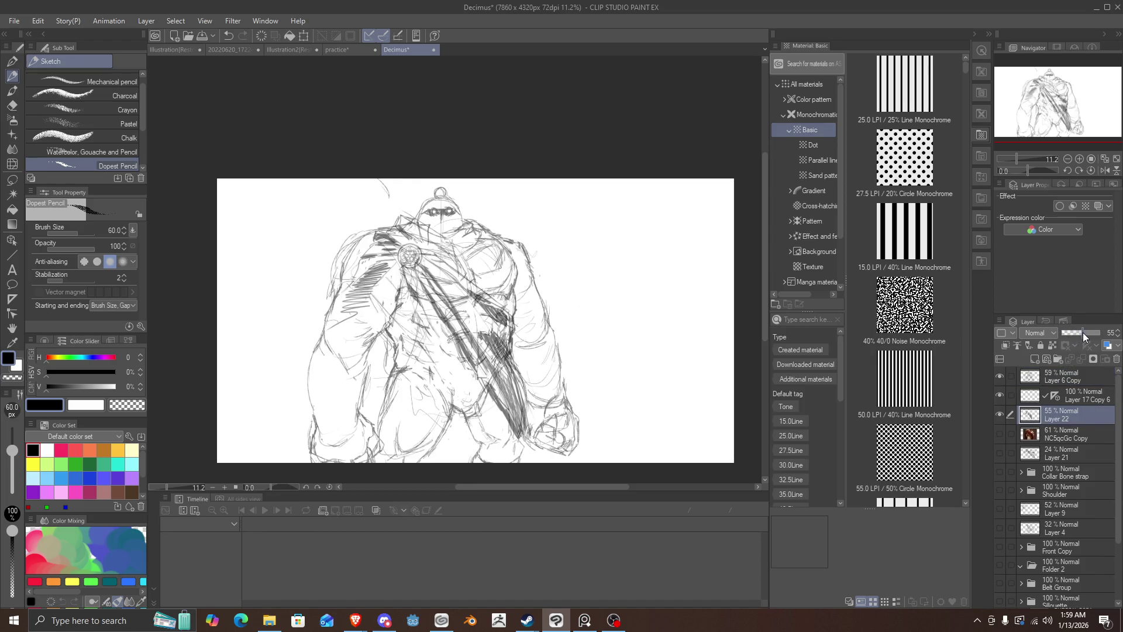
left_click(1036, 361)
scroll(502, 327, "up", 2)
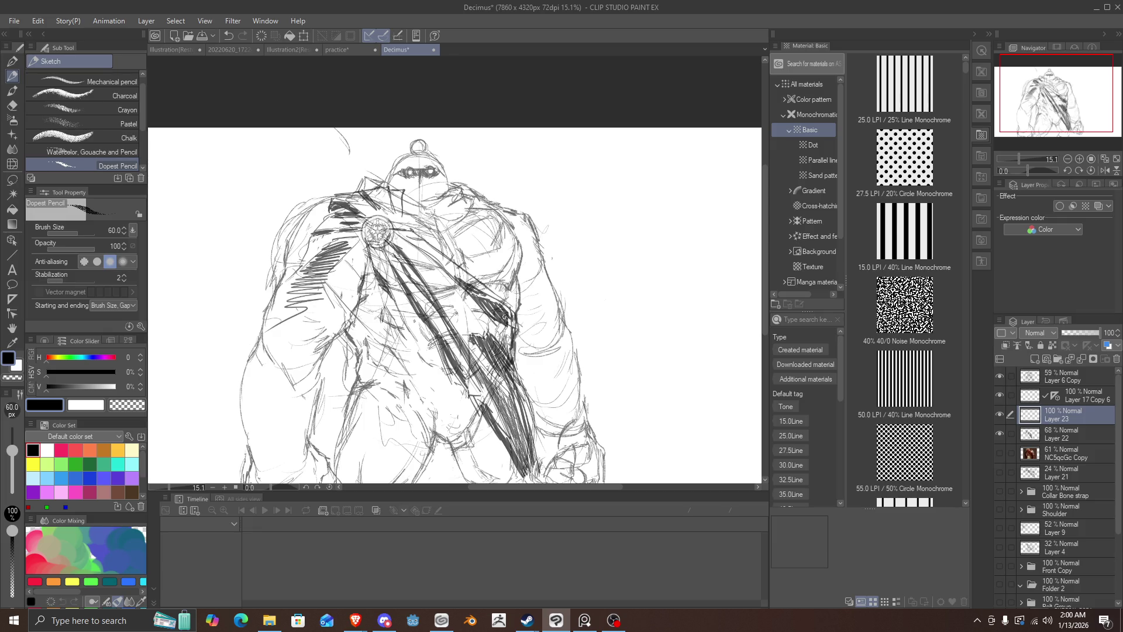
Step: Ink the diagonal strap line from the chest brooch and its near-vertical edge down the body
left_click_drag(505, 316, 478, 287)
left_click_drag(520, 323, 407, 240)
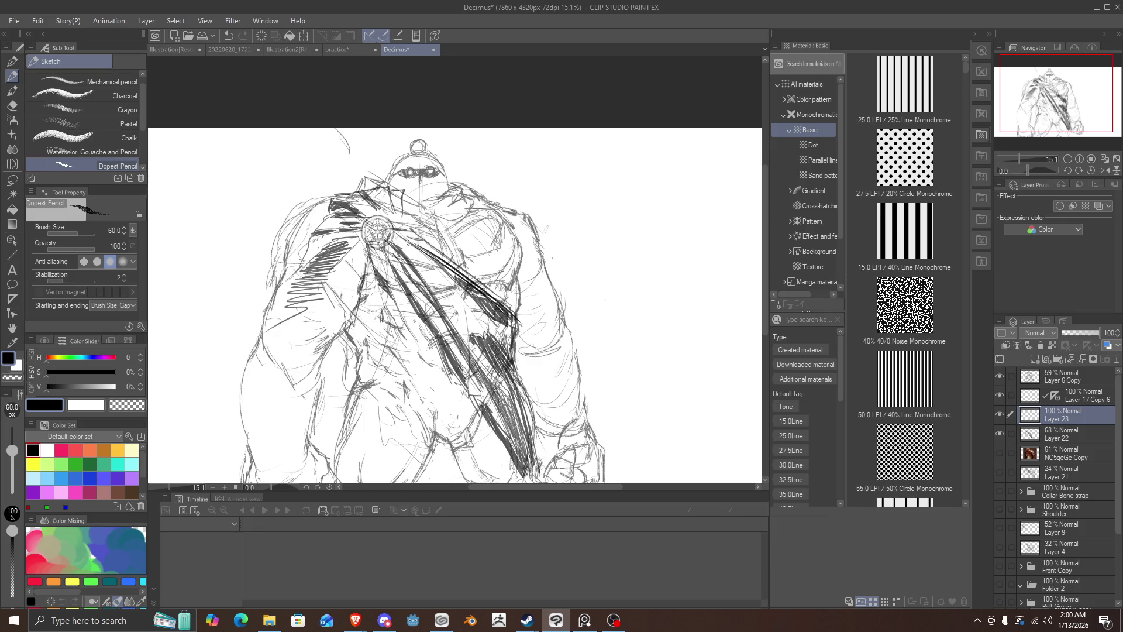
mouse_move(488, 296)
left_mouse_down()
mouse_move(391, 234)
mouse_move(511, 306)
left_mouse_up()
left_click_drag(450, 269, 522, 323)
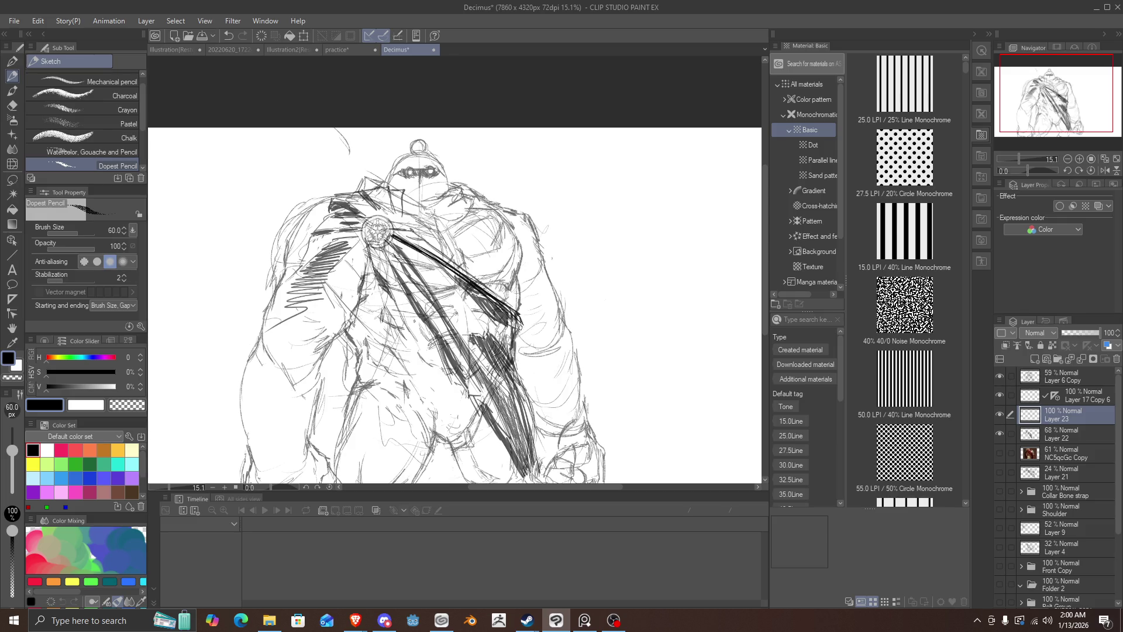
left_click_drag(519, 320, 518, 357)
left_click_drag(519, 316, 533, 473)
left_click_drag(531, 423, 528, 475)
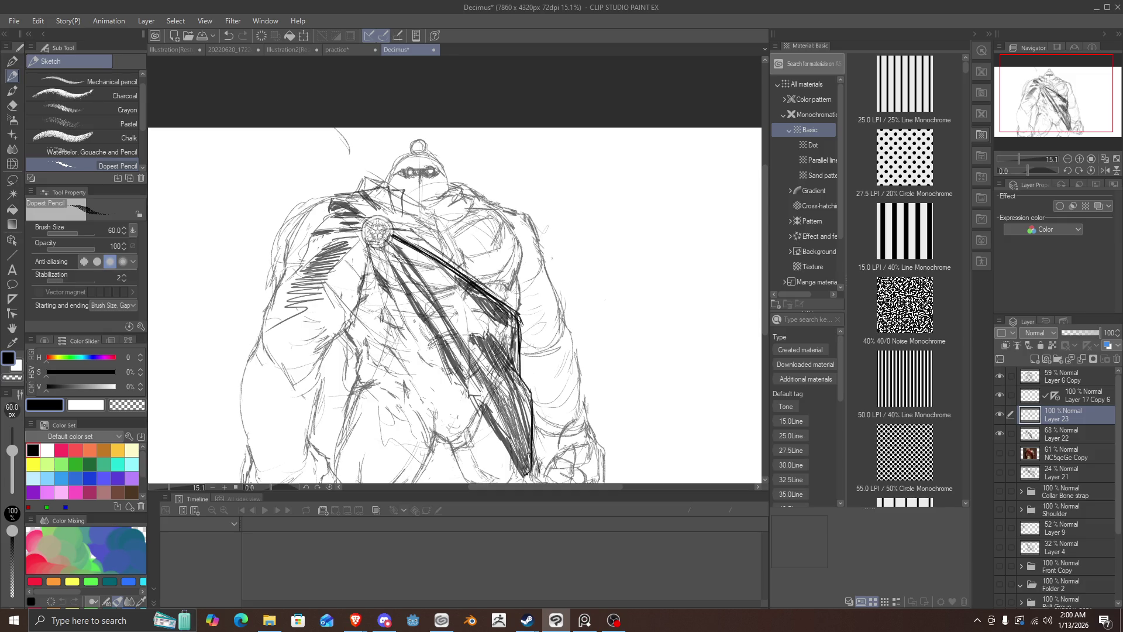
left_click_drag(518, 426, 531, 450)
Step: Ink and hatch the strap's inner edge from its bottom end up to the brooch
mouse_move(495, 383)
left_mouse_down()
mouse_move(524, 434)
mouse_move(467, 334)
mouse_move(430, 299)
left_mouse_up()
left_click_drag(465, 351, 391, 240)
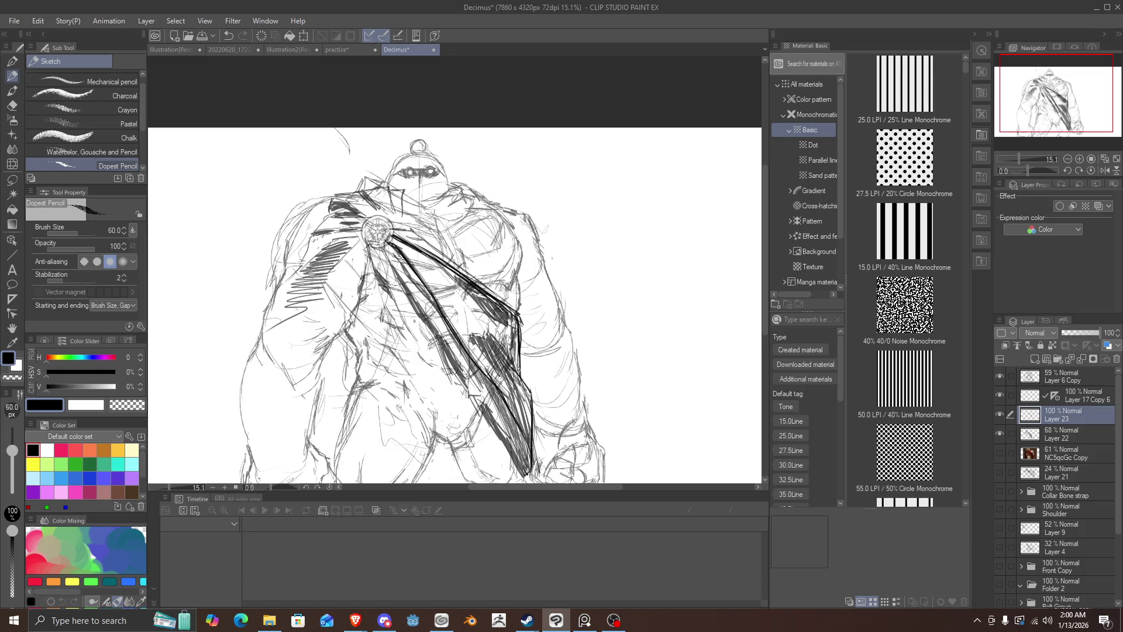
mouse_move(519, 379)
left_mouse_down()
mouse_move(472, 324)
mouse_move(510, 379)
left_mouse_up()
left_click_drag(479, 331, 507, 383)
left_click_drag(475, 353, 511, 389)
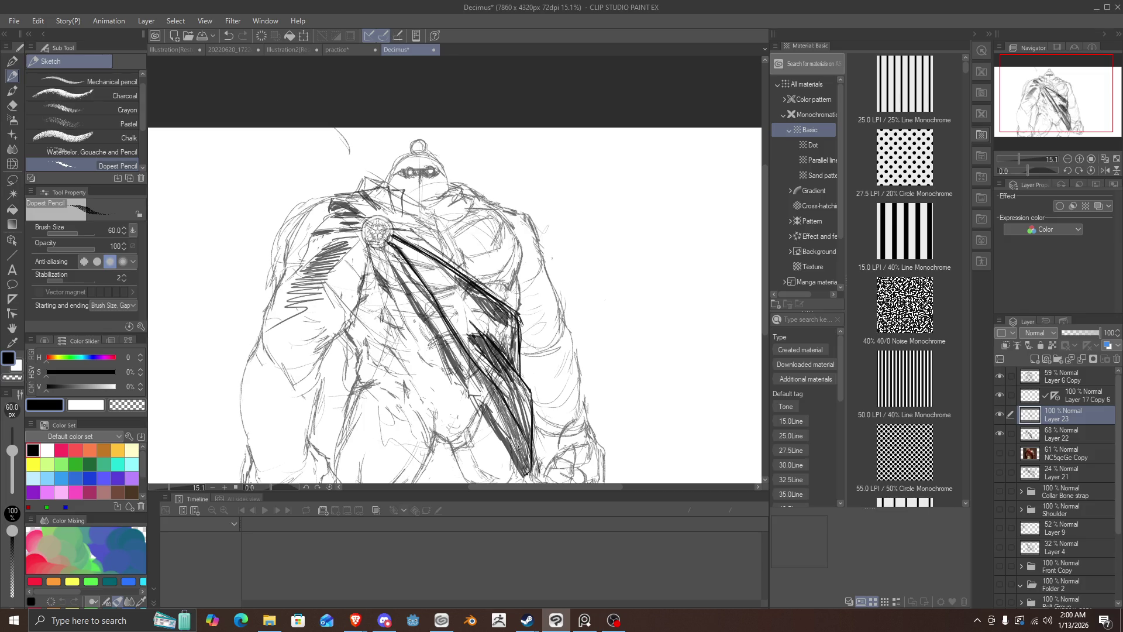
left_click_drag(507, 439, 526, 472)
mouse_move(479, 407)
left_mouse_down()
mouse_move(508, 449)
mouse_move(444, 348)
left_mouse_up()
left_click_drag(465, 390, 418, 308)
left_click_drag(459, 367, 410, 299)
mouse_move(451, 356)
left_mouse_down()
mouse_move(380, 246)
mouse_move(398, 256)
left_mouse_up()
mouse_move(434, 301)
left_mouse_down()
mouse_move(407, 269)
mouse_move(414, 282)
left_mouse_up()
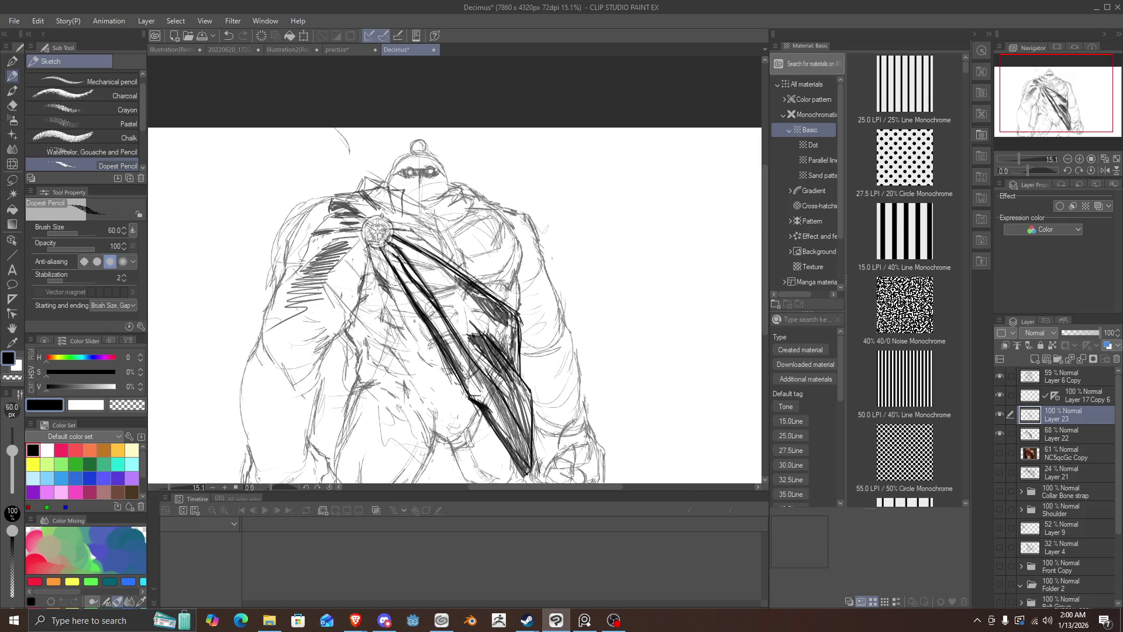
Step: Draw the cape curve over the left shoulder and the strap line beside the medallion
left_click_drag(374, 218, 309, 199)
mouse_move(384, 216)
left_mouse_down()
mouse_move(362, 188)
mouse_move(331, 195)
left_mouse_up()
mouse_move(392, 223)
left_mouse_down()
mouse_move(387, 198)
mouse_move(370, 190)
mouse_move(392, 222)
left_mouse_up()
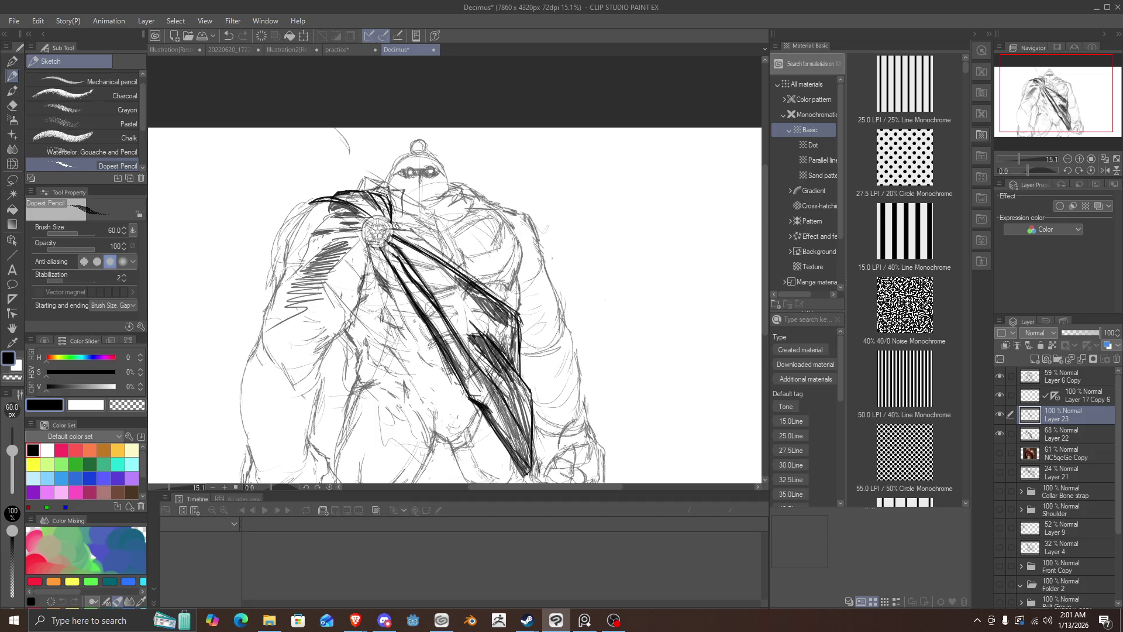
mouse_move(396, 224)
left_mouse_down()
mouse_move(432, 245)
mouse_move(459, 221)
mouse_move(421, 241)
mouse_move(473, 239)
mouse_move(436, 251)
left_mouse_up()
left_click_drag(439, 250, 472, 231)
mouse_move(474, 231)
left_mouse_down()
mouse_move(468, 222)
mouse_move(450, 234)
mouse_move(512, 205)
mouse_move(542, 241)
left_mouse_up()
Step: Ink the right shoulder contour and the cape edge and folds down the left shoulder
mouse_move(509, 208)
left_mouse_down()
mouse_move(541, 240)
mouse_move(525, 245)
mouse_move(538, 241)
left_mouse_up()
left_click_drag(497, 204, 529, 226)
left_click_drag(350, 225, 280, 237)
mouse_move(289, 237)
left_mouse_down()
mouse_move(301, 218)
mouse_move(277, 247)
left_mouse_up()
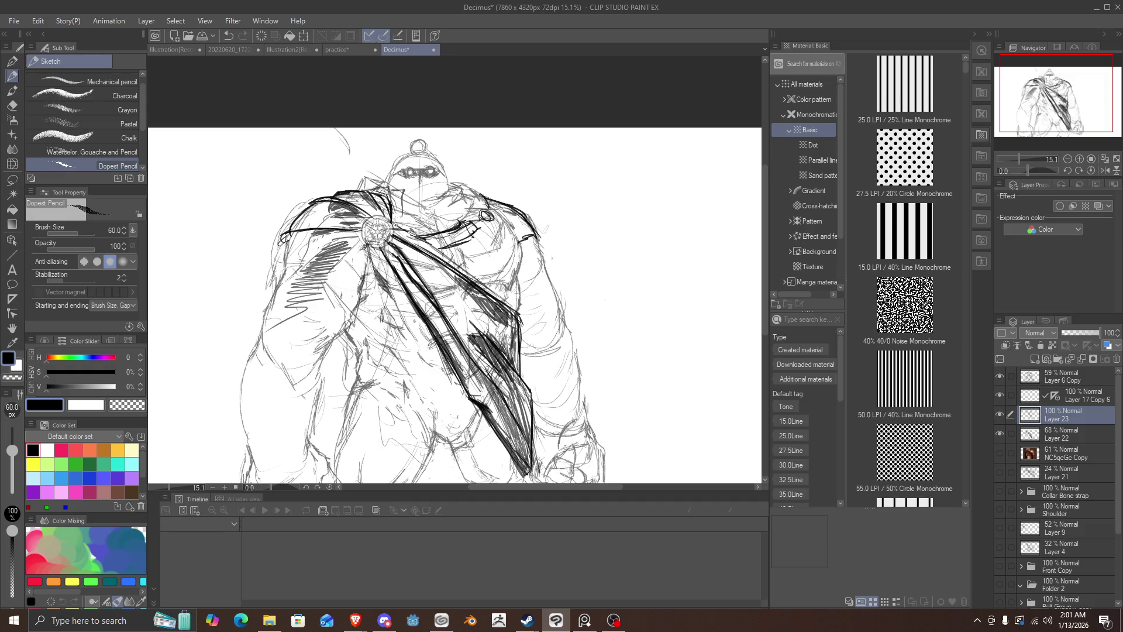
mouse_move(364, 247)
left_mouse_down()
mouse_move(325, 241)
mouse_move(276, 281)
left_mouse_up()
left_click_drag(283, 242, 265, 310)
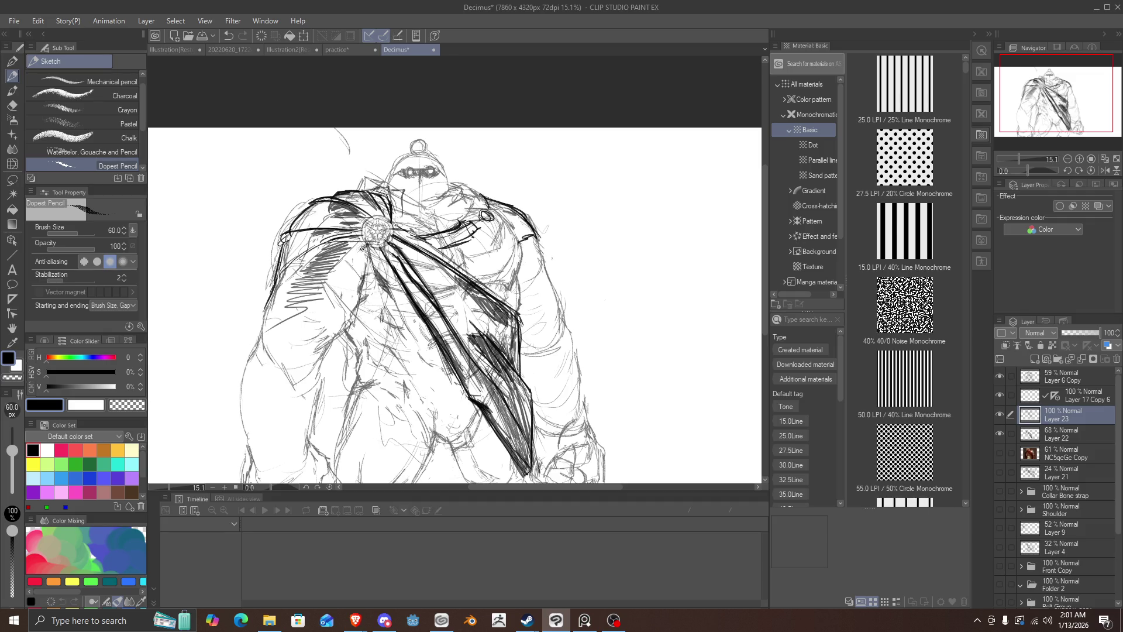
Step: Ink the sash's lower tip and hide Layer 22's faded slash strokes
scroll(361, 251, "down", 3)
scroll(362, 251, "up", 3)
scroll(404, 354, "down", 4)
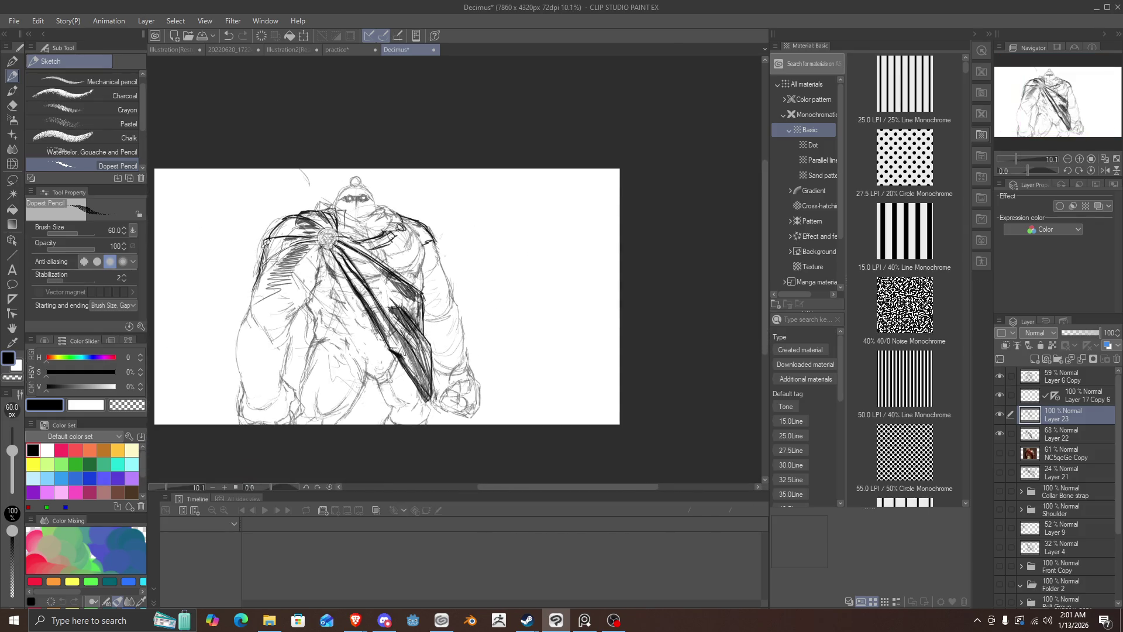
scroll(404, 354, "up", 2)
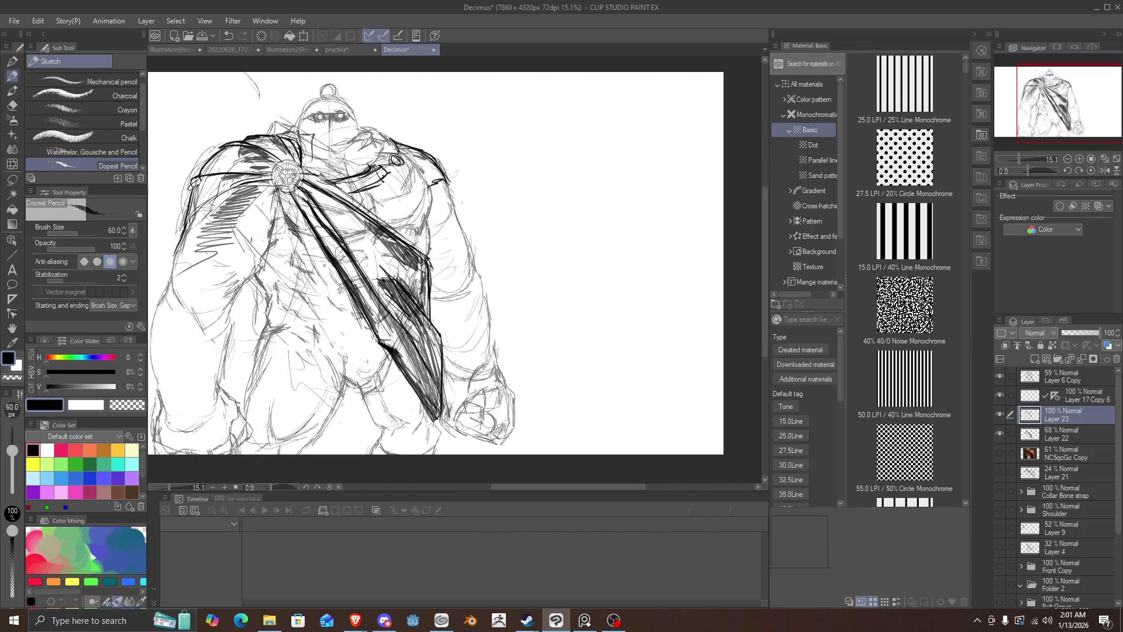
mouse_move(429, 400)
left_mouse_down()
mouse_move(440, 431)
mouse_move(413, 347)
left_mouse_up()
left_click_drag(440, 383, 429, 340)
left_click(1000, 433)
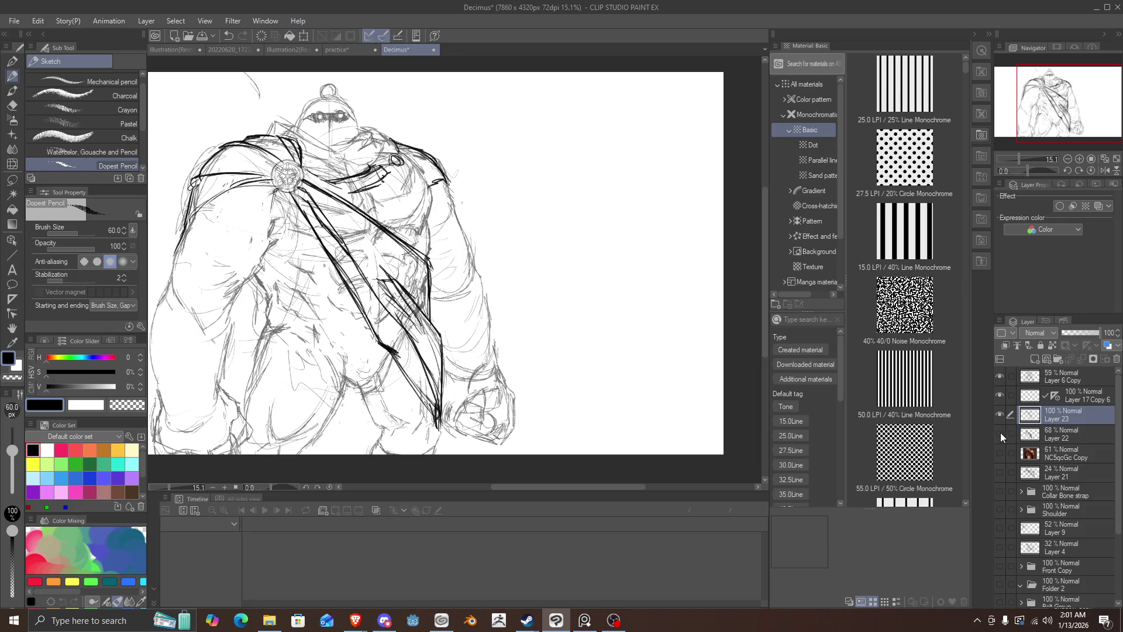
Step: Shade the sash interior with thin strokes running up toward the shoulder
scroll(294, 275, "up", 1)
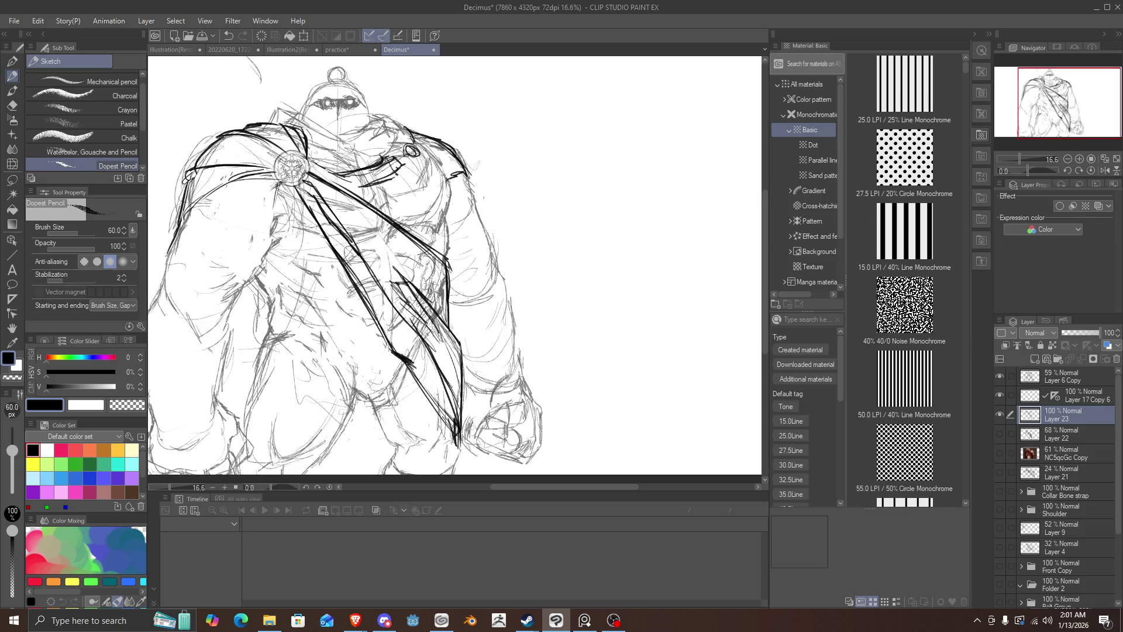
left_click_drag(454, 411, 409, 348)
left_click_drag(451, 403, 363, 279)
left_click_drag(414, 358, 321, 225)
left_click_drag(365, 290, 294, 192)
mouse_move(447, 290)
left_mouse_down()
mouse_move(452, 270)
mouse_move(448, 322)
mouse_move(416, 277)
mouse_move(337, 214)
mouse_move(360, 232)
left_mouse_up()
left_click_drag(413, 283, 346, 222)
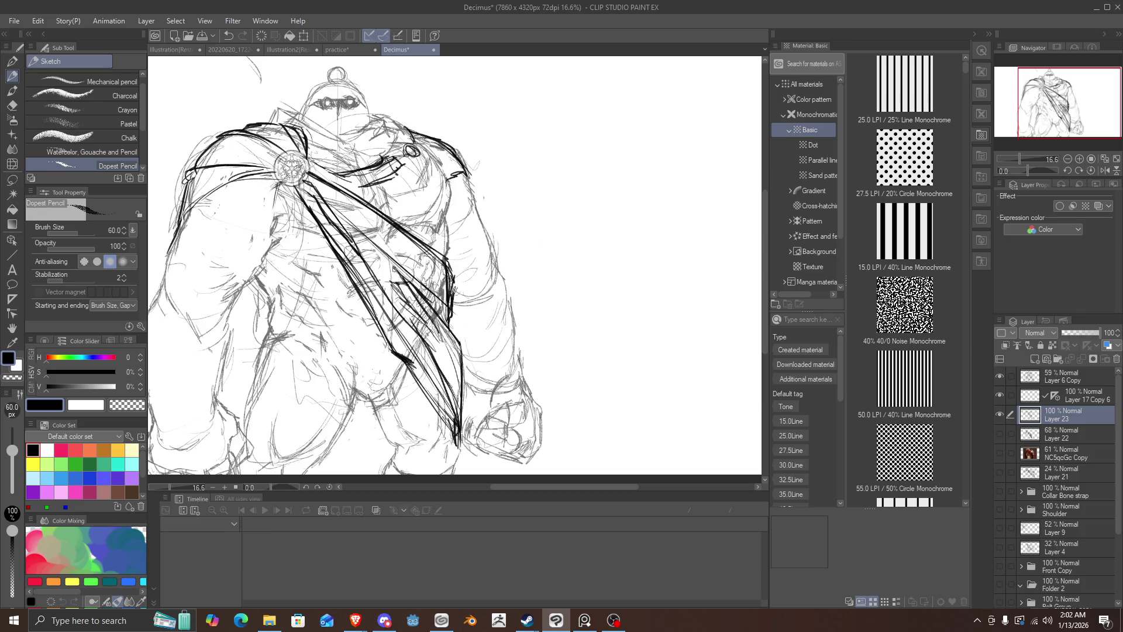
mouse_move(445, 335)
left_mouse_down()
mouse_move(406, 276)
mouse_move(452, 348)
left_mouse_up()
Step: Thicken the shoulder strap and hatch down its inner edge, undoing the last strokes
scroll(462, 468, "down", 1)
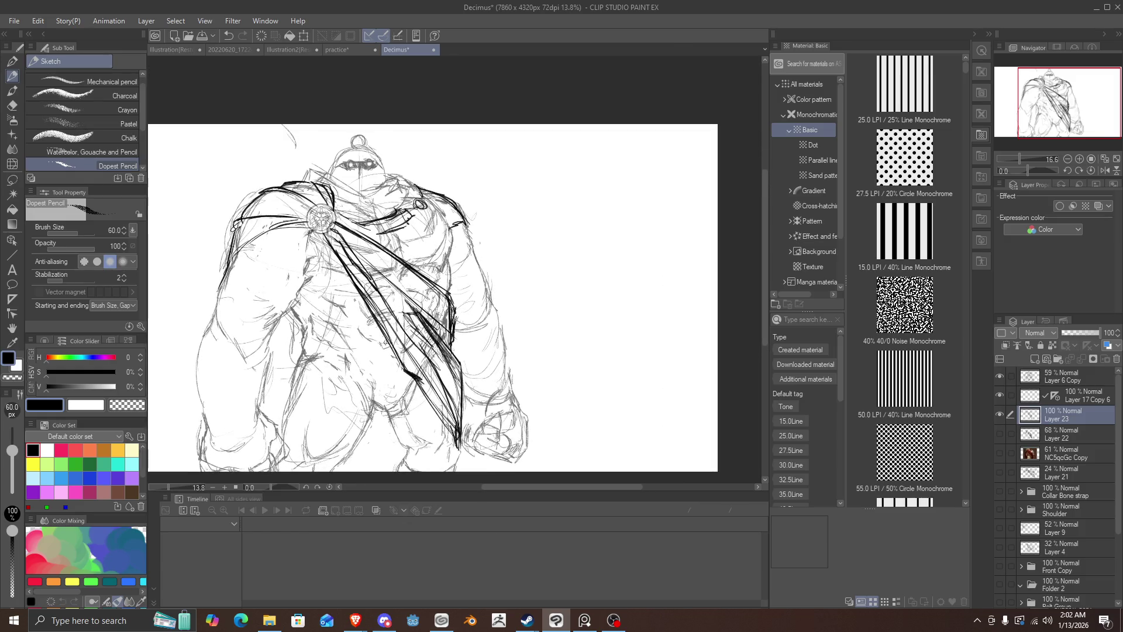
scroll(311, 259, "up", 1)
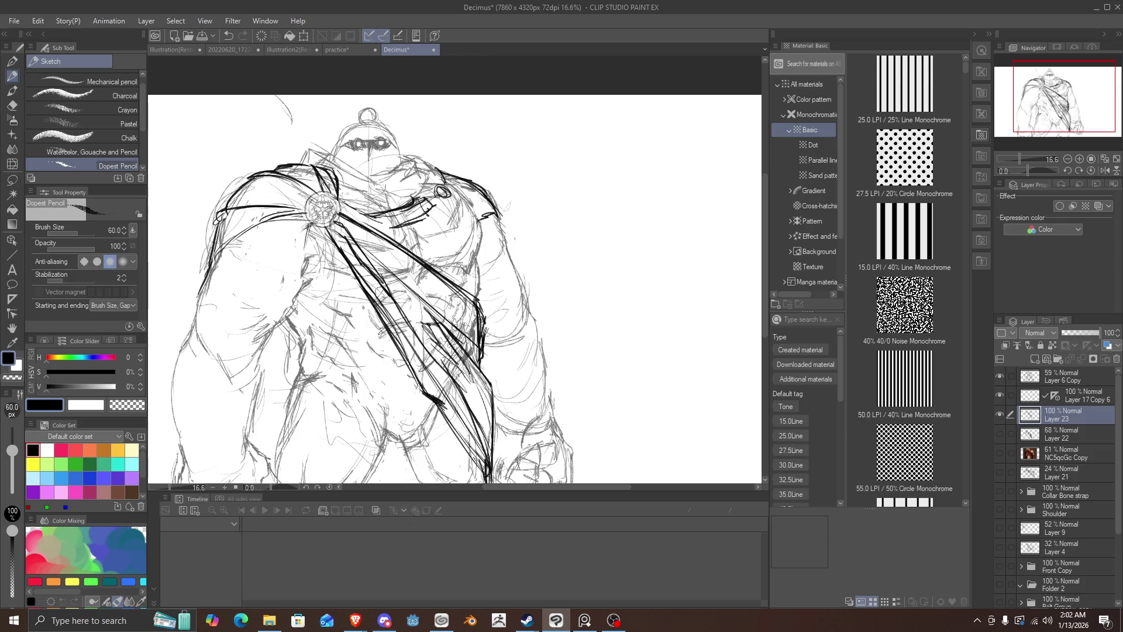
mouse_move(332, 193)
left_mouse_down()
mouse_move(314, 164)
mouse_move(268, 167)
mouse_move(295, 166)
mouse_move(279, 166)
left_mouse_up()
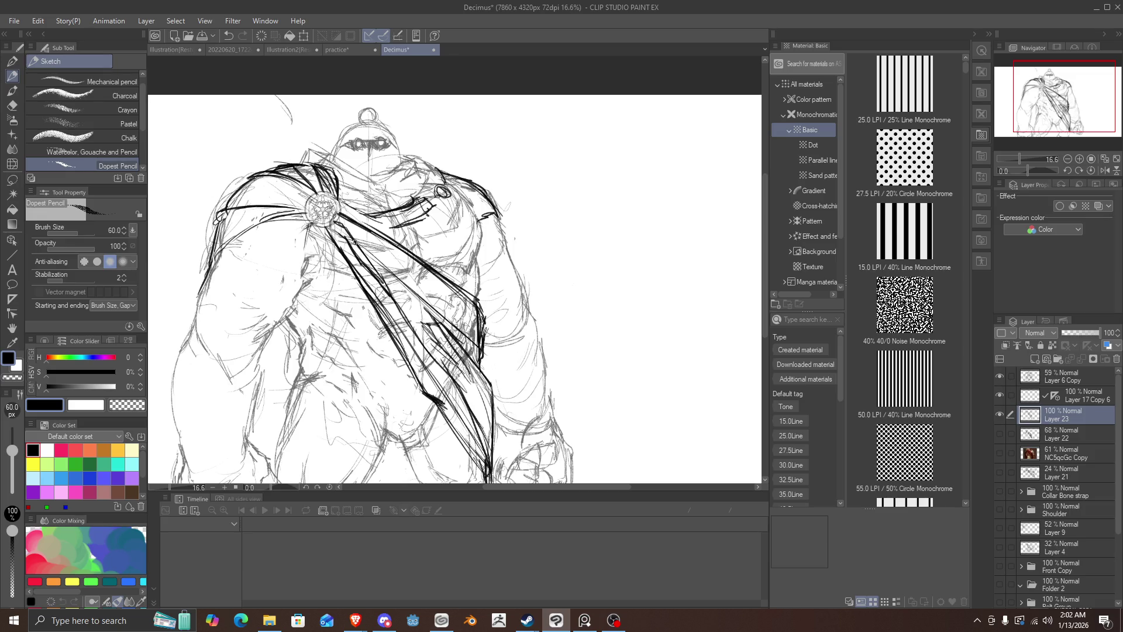
left_click_drag(357, 241, 411, 321)
left_click_drag(388, 285, 430, 351)
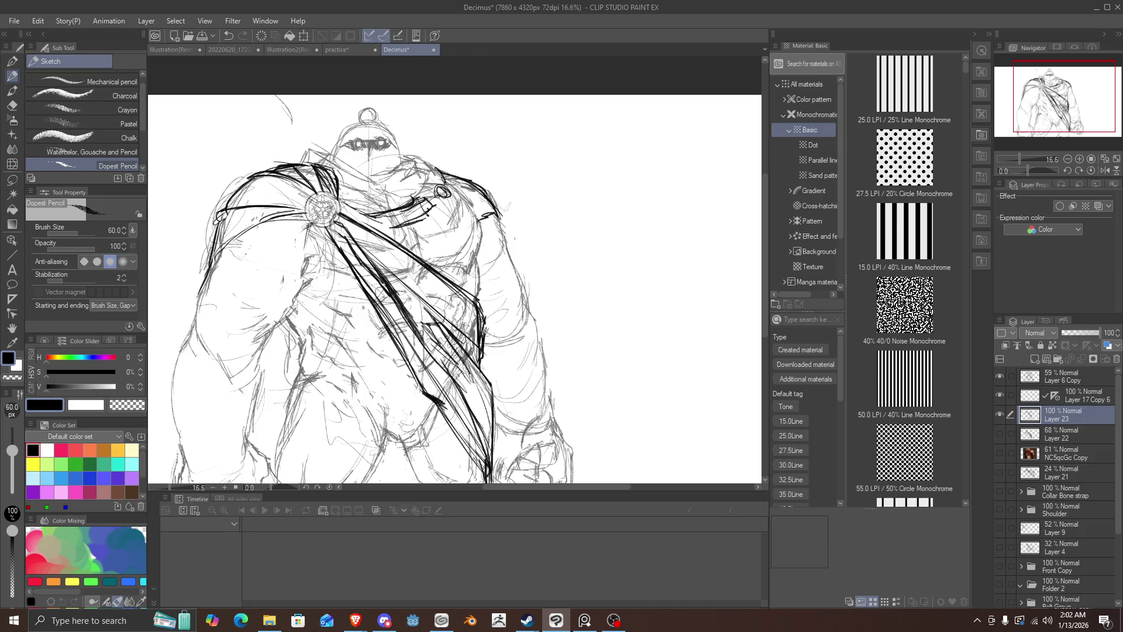
left_click_drag(410, 314, 419, 328)
left_click_drag(370, 293, 424, 378)
left_click_drag(397, 335, 430, 381)
left_click_drag(378, 307, 430, 397)
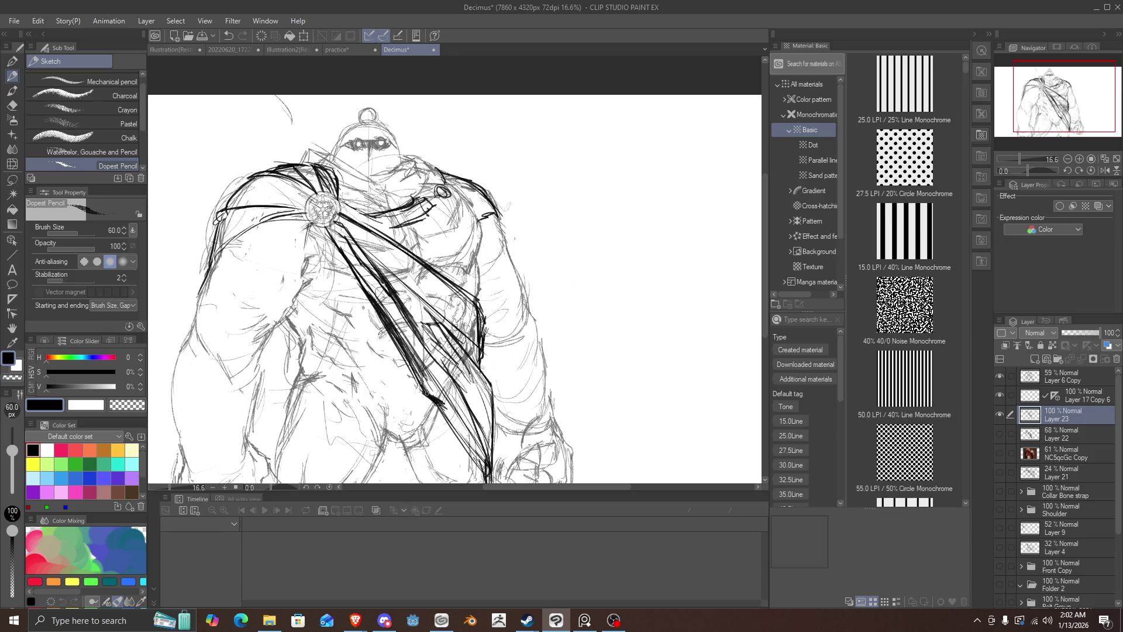
left_click_drag(409, 355, 462, 427)
left_click_drag(429, 375, 483, 458)
mouse_move(452, 366)
left_mouse_down()
mouse_move(489, 448)
mouse_move(490, 432)
left_mouse_up()
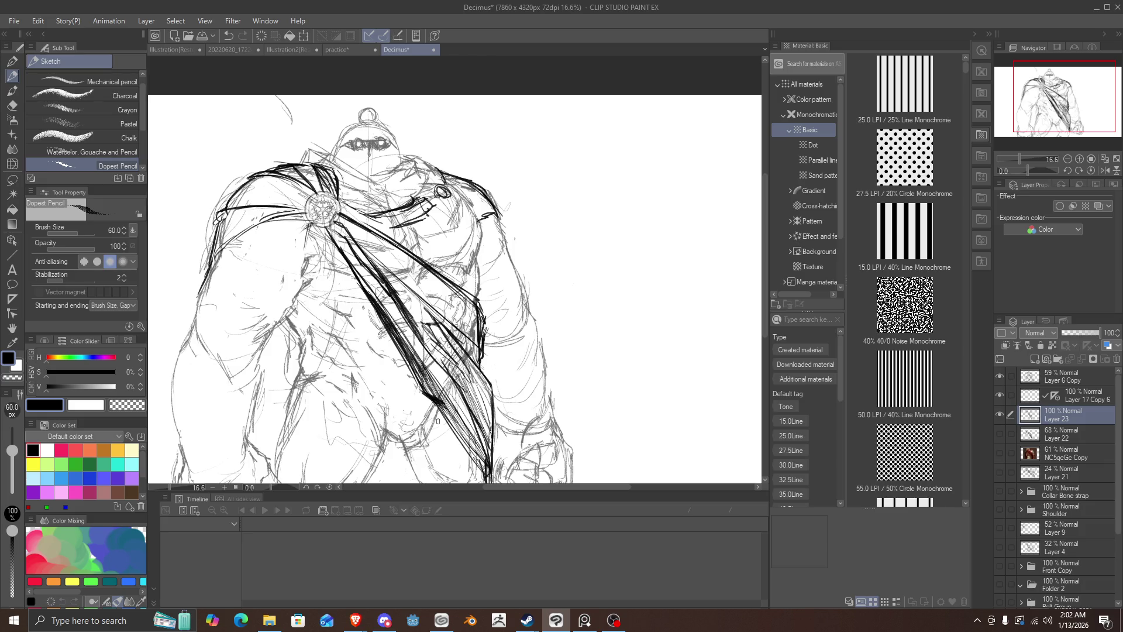
key("ctrl+z")
key("ctrl+z")
key("ctrl+z")
key("ctrl+z")
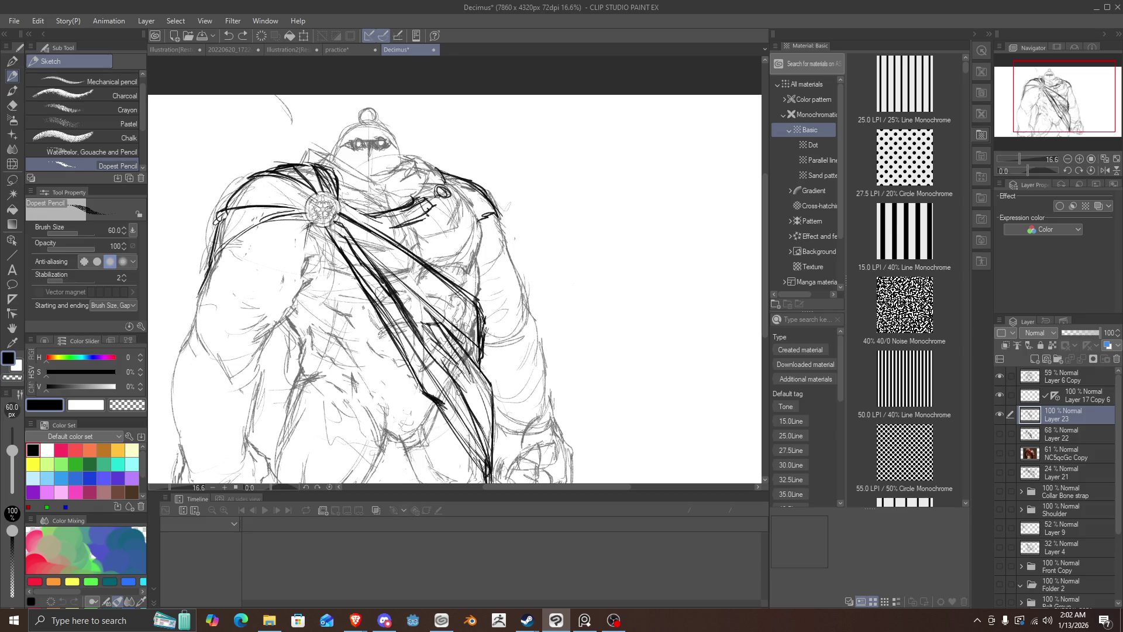
Step: Darken the strap's right edge and add diagonal hatching across its right side
left_click_drag(470, 374, 492, 430)
mouse_move(485, 392)
left_mouse_down()
mouse_move(494, 450)
mouse_move(491, 410)
left_mouse_up()
left_click_drag(481, 371, 493, 393)
mouse_move(474, 352)
left_mouse_down()
mouse_move(495, 390)
mouse_move(477, 354)
left_mouse_up()
left_click_drag(431, 310, 474, 356)
mouse_move(441, 319)
left_mouse_down()
mouse_move(478, 355)
mouse_move(421, 299)
left_mouse_up()
left_click_drag(463, 342, 409, 291)
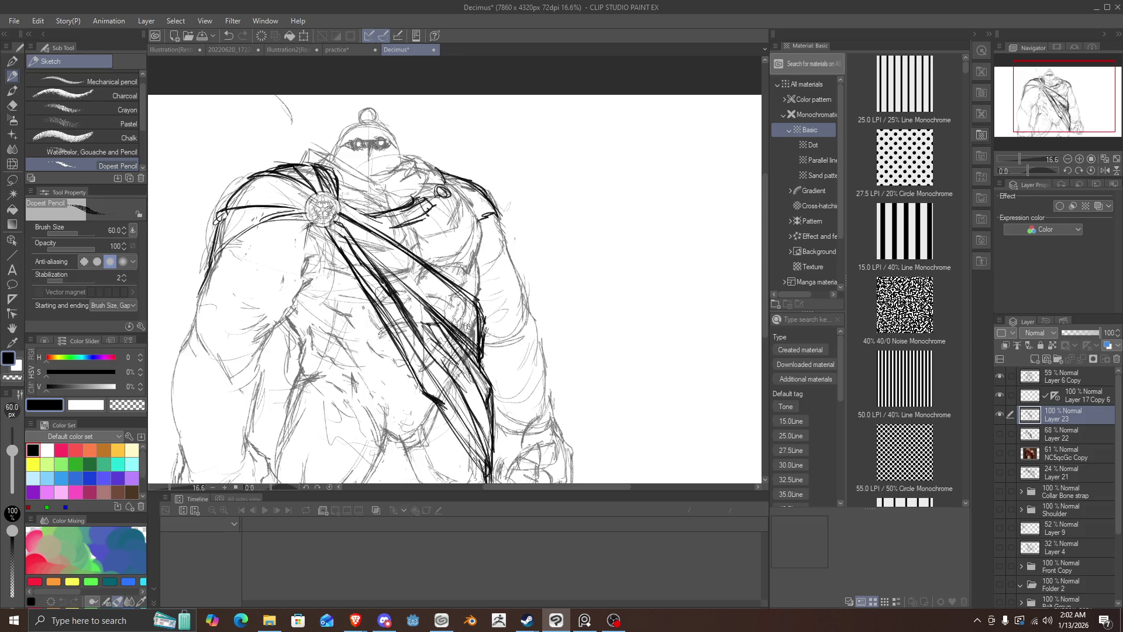
left_click_drag(482, 343, 419, 274)
mouse_move(465, 312)
left_mouse_down()
mouse_move(433, 283)
mouse_move(483, 321)
left_mouse_up()
mouse_move(442, 289)
left_mouse_down()
mouse_move(476, 320)
mouse_move(363, 230)
left_mouse_up()
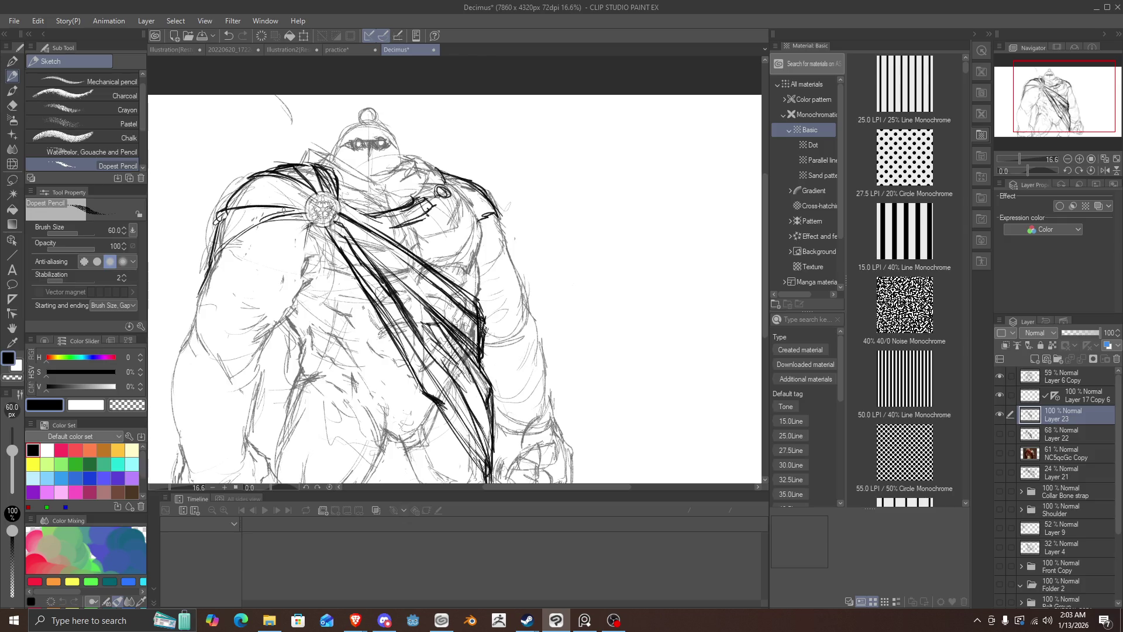
Step: Hatch the strap left of the brooch, then erase and redraw the left shoulder outline
mouse_move(291, 203)
left_mouse_down()
mouse_move(307, 206)
mouse_move(227, 211)
left_mouse_up()
left_click_drag(305, 207, 259, 217)
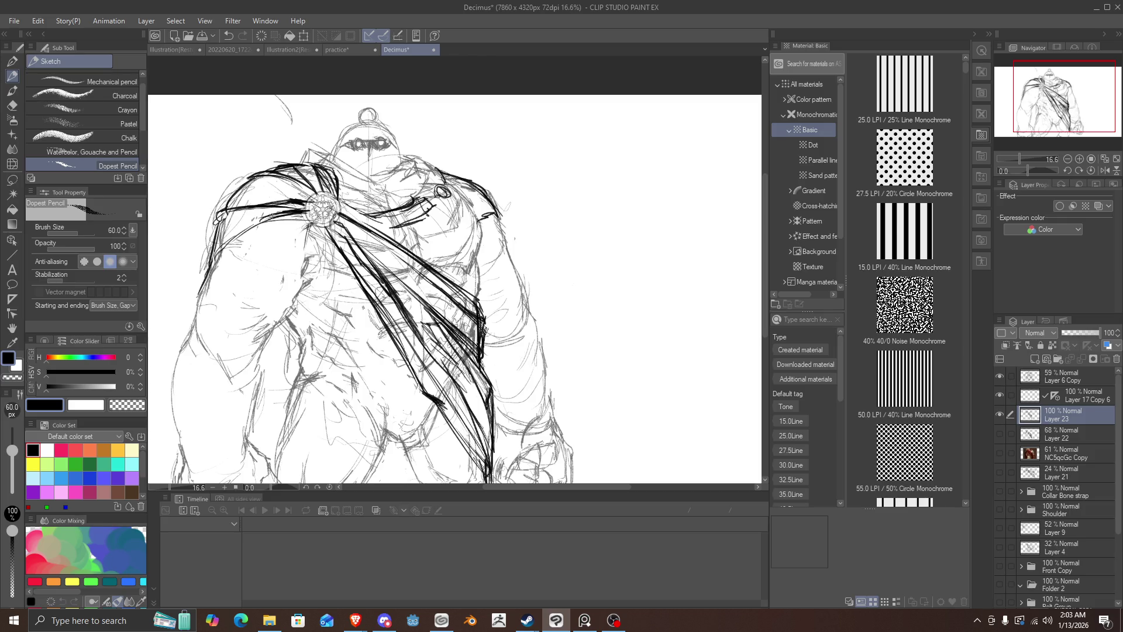
left_click_drag(275, 215, 230, 228)
mouse_move(241, 220)
left_mouse_down()
mouse_move(214, 230)
mouse_move(203, 270)
left_mouse_up()
mouse_move(258, 176)
left_mouse_down()
mouse_move(212, 245)
mouse_move(296, 197)
left_mouse_up()
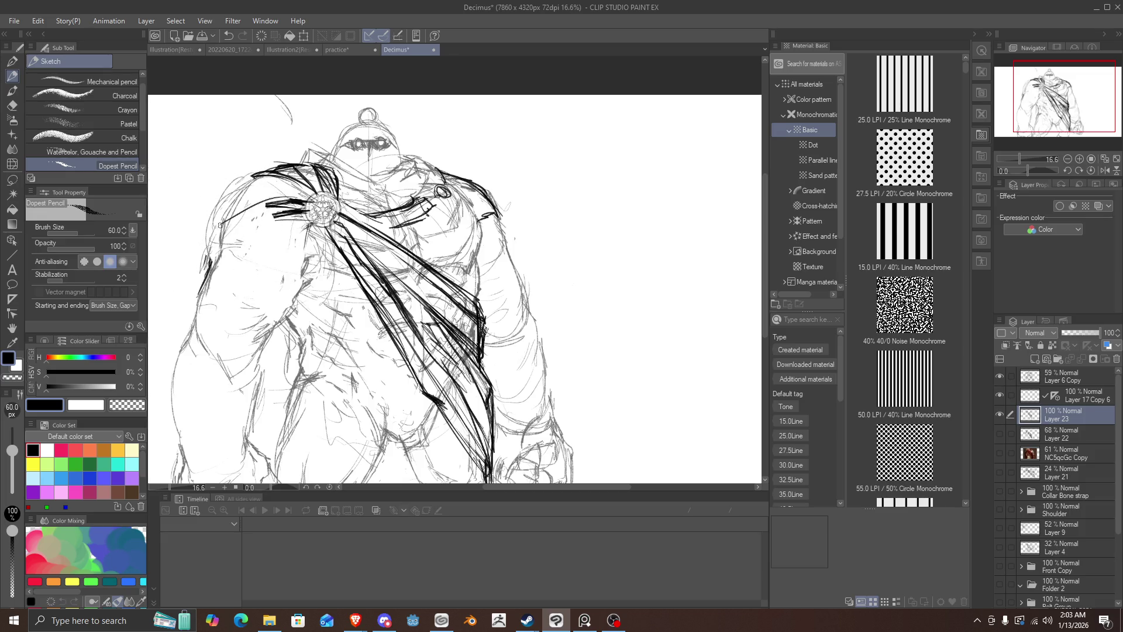
mouse_move(218, 239)
left_mouse_down()
mouse_move(252, 204)
mouse_move(288, 204)
left_mouse_up()
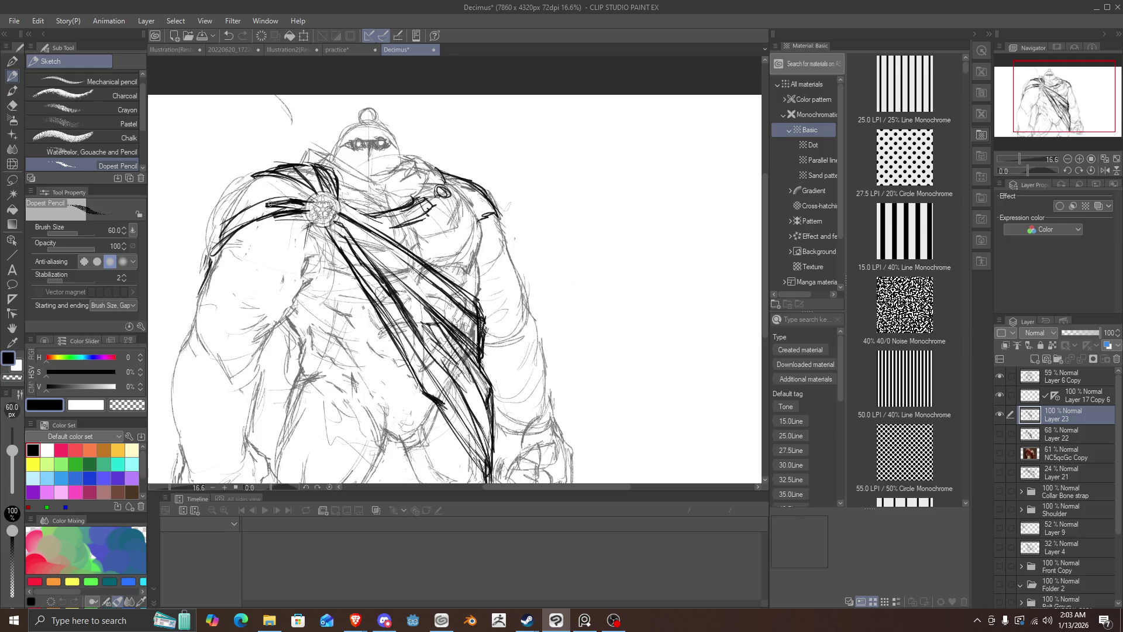
left_click_drag(196, 279, 275, 200)
left_click_drag(206, 256, 302, 195)
left_click_drag(207, 304, 223, 245)
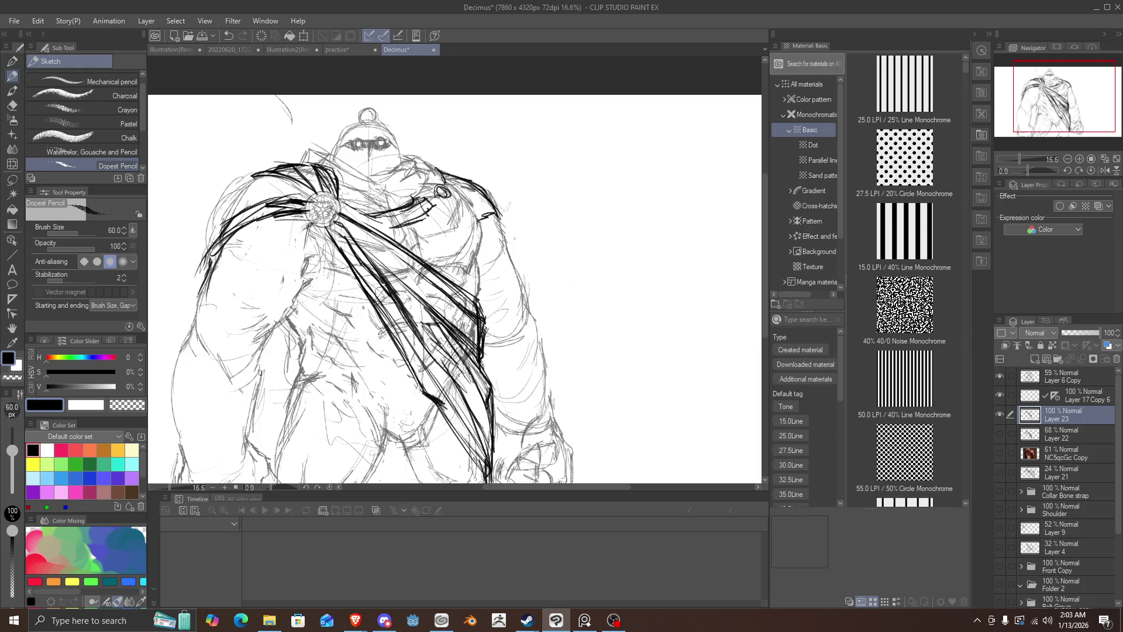
Step: Ink the left leg outline, a cape fold below the brooch, and a right-shoulder crescent
mouse_move(267, 409)
left_mouse_down()
mouse_move(258, 351)
mouse_move(287, 326)
left_mouse_up()
mouse_move(298, 419)
left_mouse_down()
mouse_move(291, 337)
mouse_move(304, 352)
left_mouse_up()
mouse_move(271, 406)
left_mouse_down()
mouse_move(263, 443)
mouse_move(286, 418)
mouse_move(262, 443)
mouse_move(292, 415)
left_mouse_up()
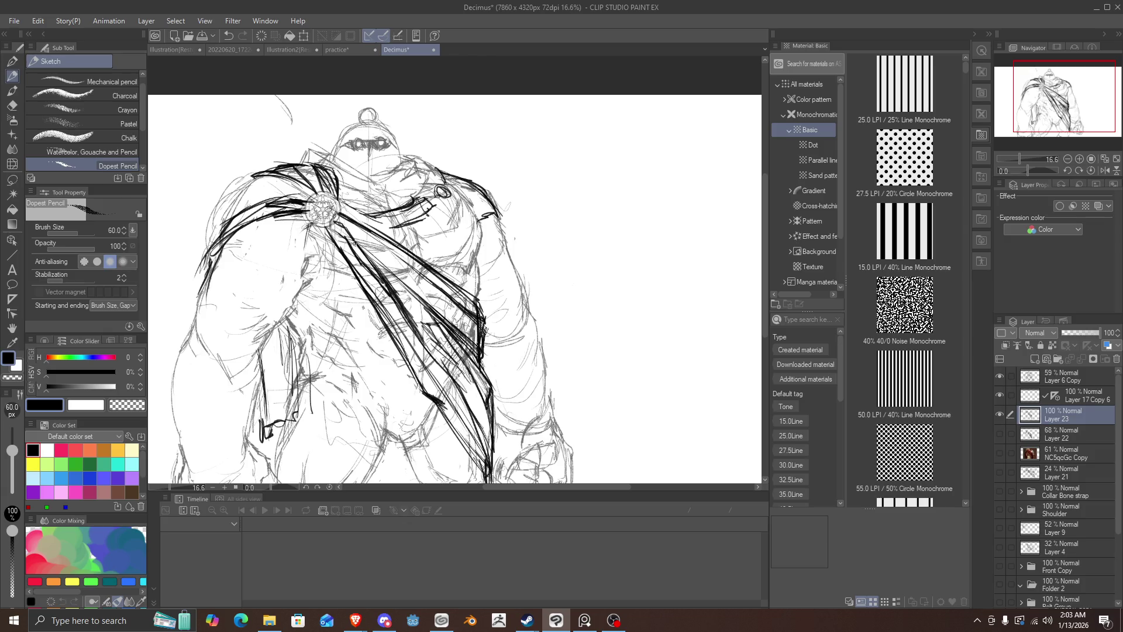
left_click_drag(338, 245, 361, 280)
mouse_move(342, 205)
left_mouse_down()
mouse_move(397, 214)
mouse_move(401, 230)
mouse_move(439, 194)
mouse_move(428, 204)
mouse_move(474, 190)
mouse_move(442, 166)
mouse_move(500, 215)
left_mouse_up()
mouse_move(440, 165)
left_mouse_down()
mouse_move(501, 214)
mouse_move(469, 217)
left_mouse_up()
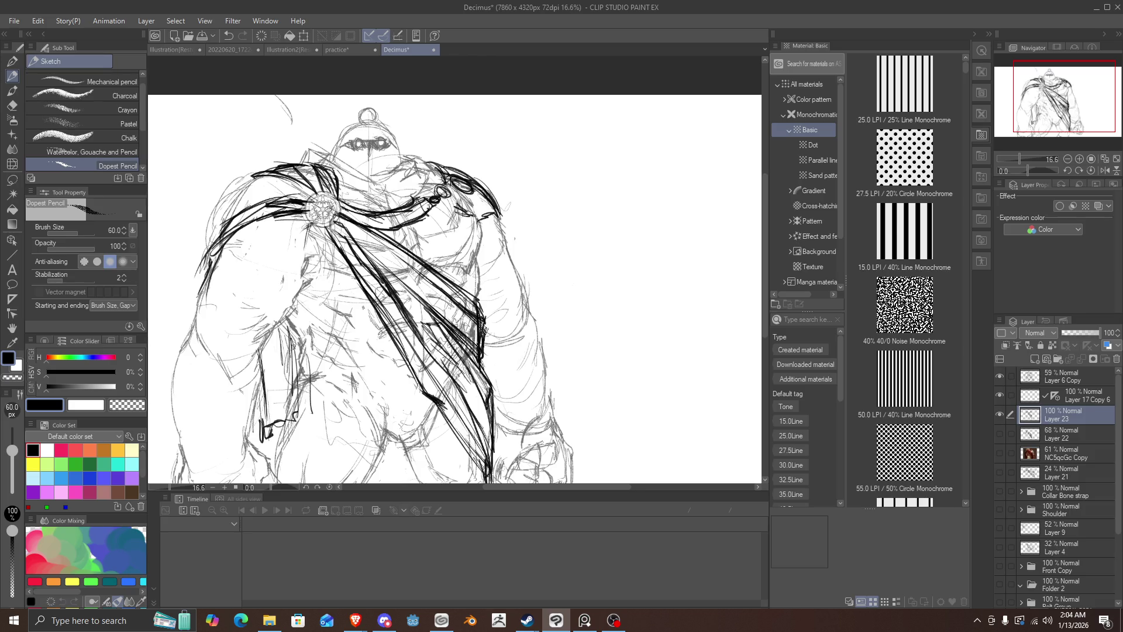
scroll(377, 279, "down", 2)
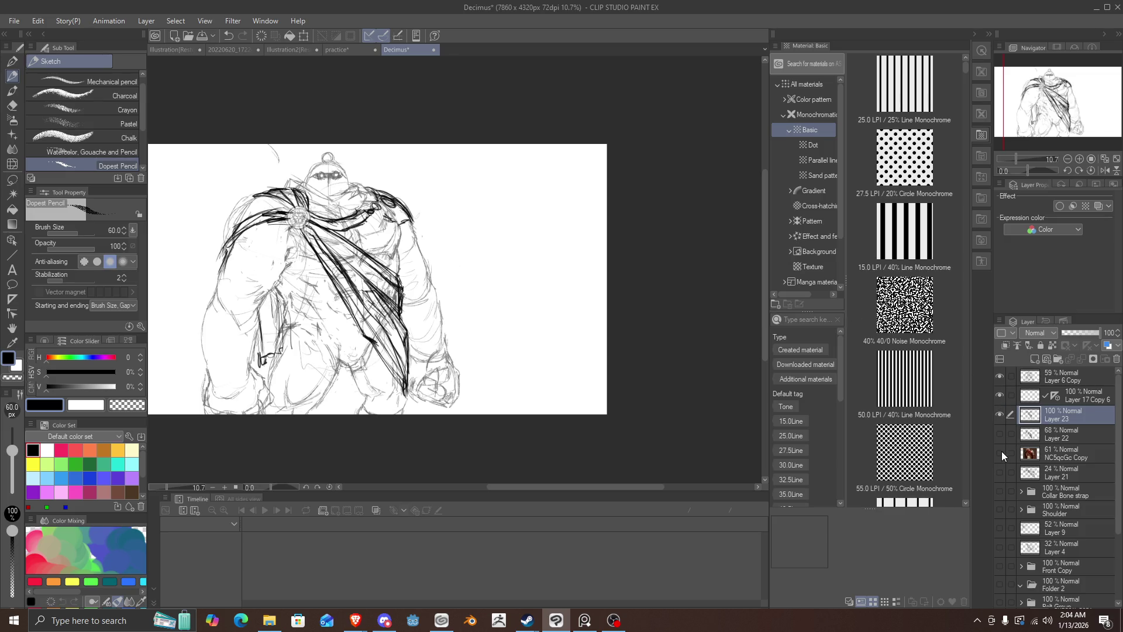
Step: Hide the Layer 6 Copy rough body sketch so only the inked cape remains visible
left_click(1001, 413)
left_click(1001, 412)
left_click(999, 378)
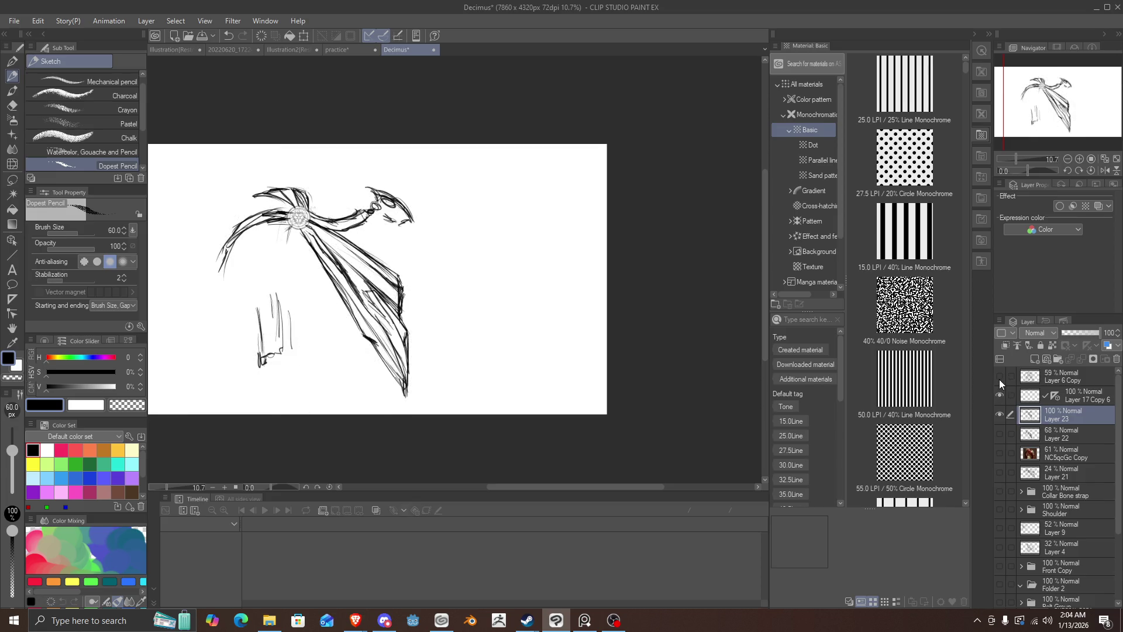
scroll(447, 258, "up", 2)
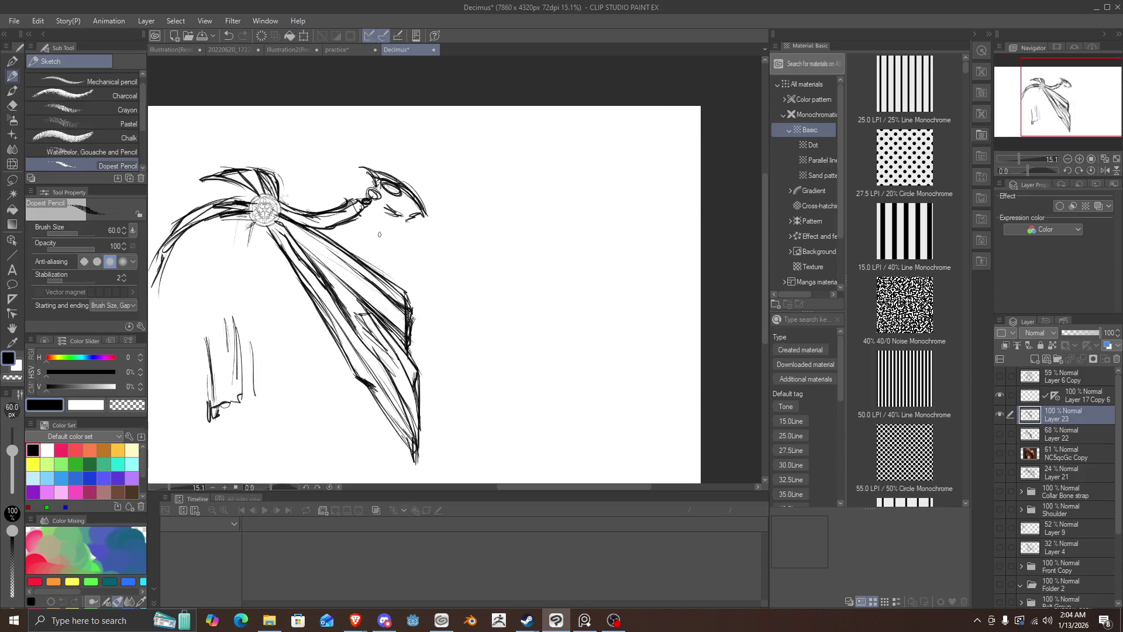
scroll(409, 246, "down", 2)
scroll(363, 228, "up", 2)
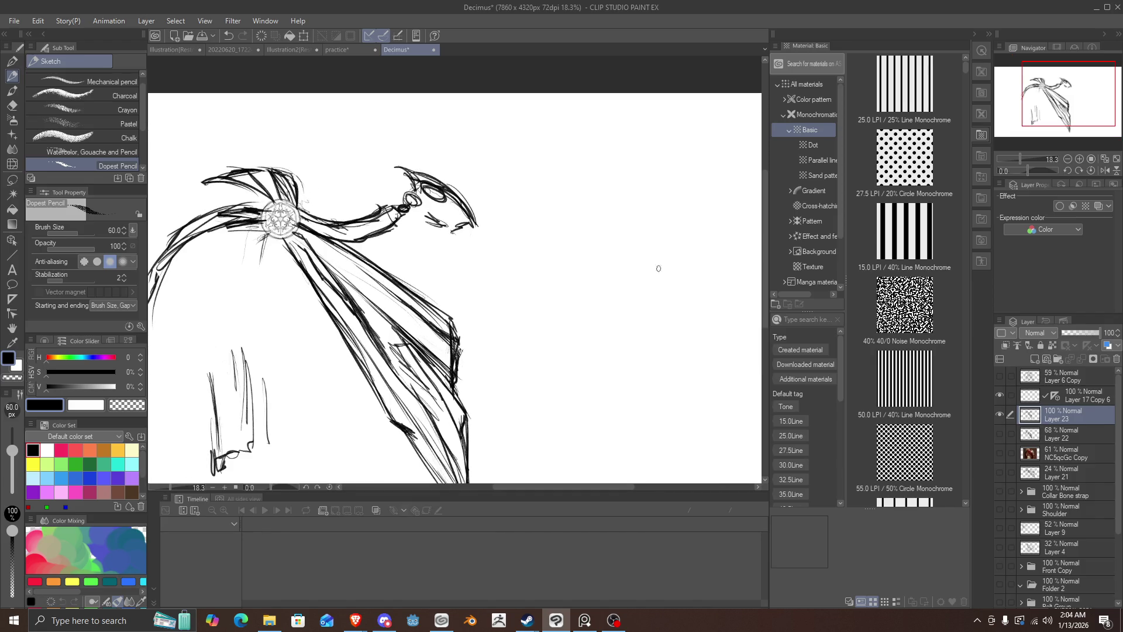
Step: Rework the clasp marks on the chain beside the brooch
mouse_move(418, 205)
left_mouse_down()
mouse_move(452, 227)
mouse_move(434, 224)
left_mouse_up()
scroll(468, 251, "down", 2)
scroll(462, 255, "up", 3)
scroll(455, 260, "up", 2)
scroll(455, 260, "down", 2)
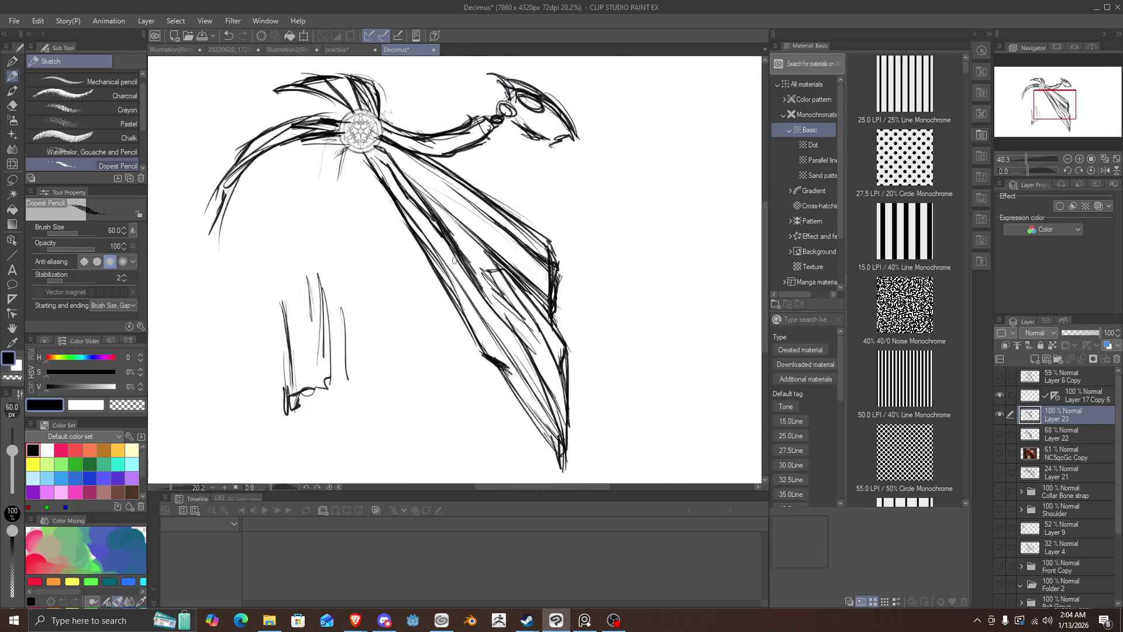
scroll(465, 244, "down", 2)
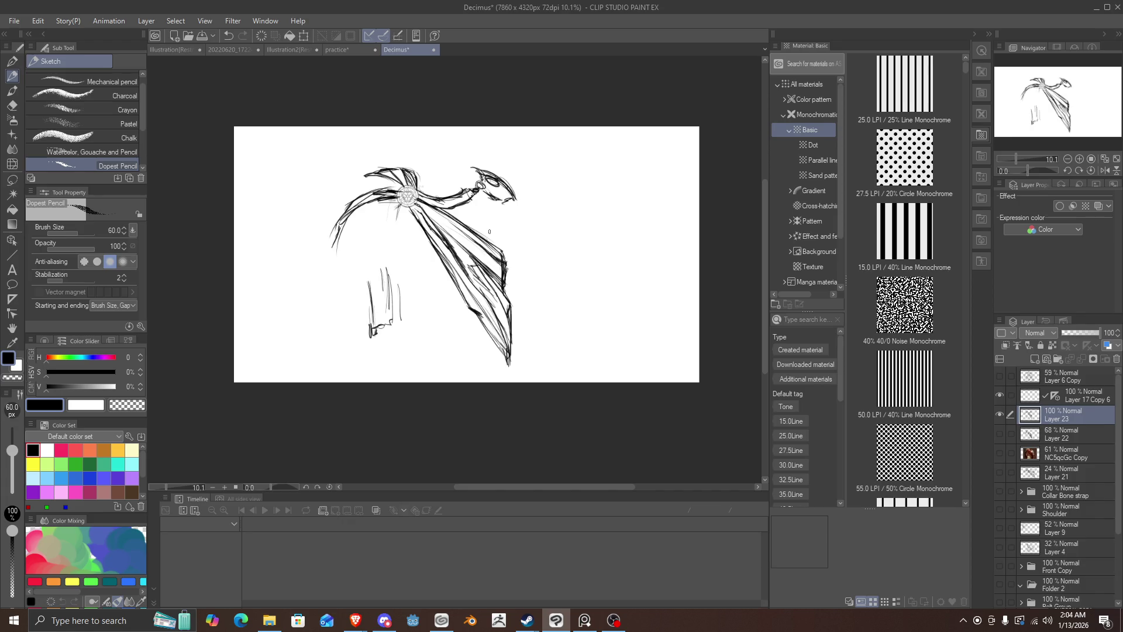
scroll(520, 241, "up", 2)
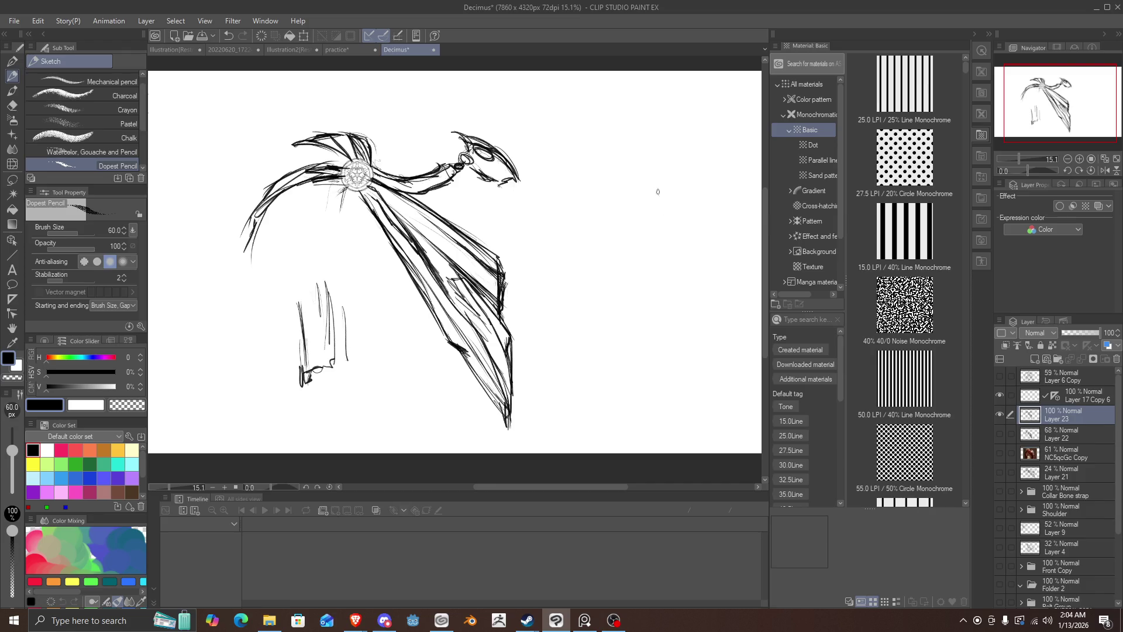
Step: Draw a tapered cape fold right of the cape with dense dark hatching near its top
left_click_drag(636, 134, 674, 268)
left_click_drag(642, 130, 676, 273)
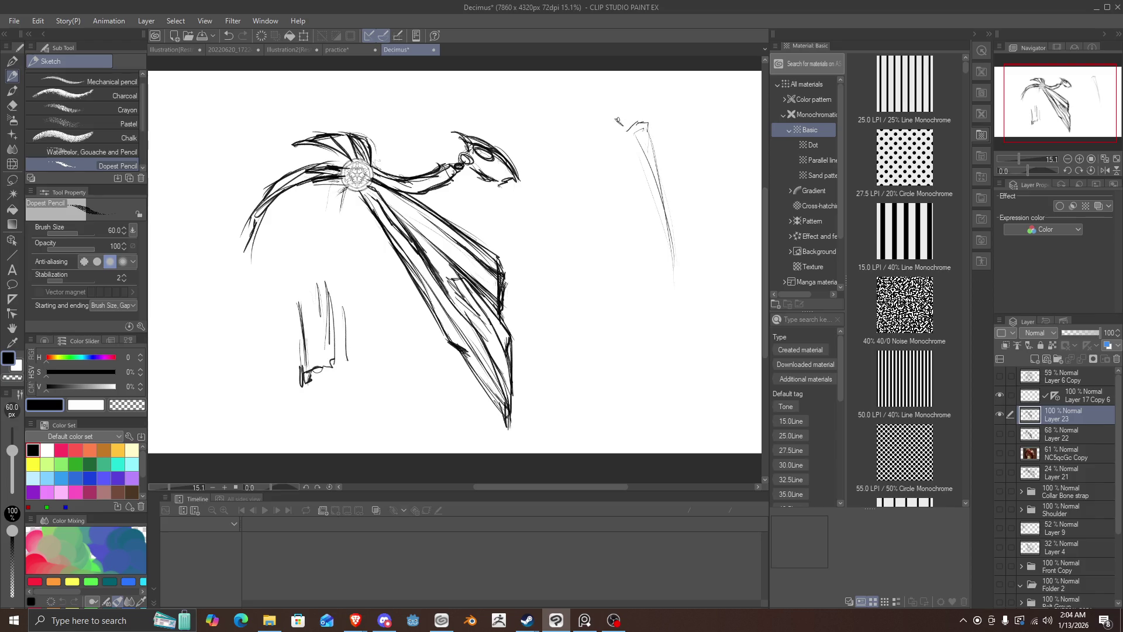
mouse_move(624, 125)
left_mouse_down()
mouse_move(613, 116)
mouse_move(665, 225)
mouse_move(661, 206)
left_mouse_up()
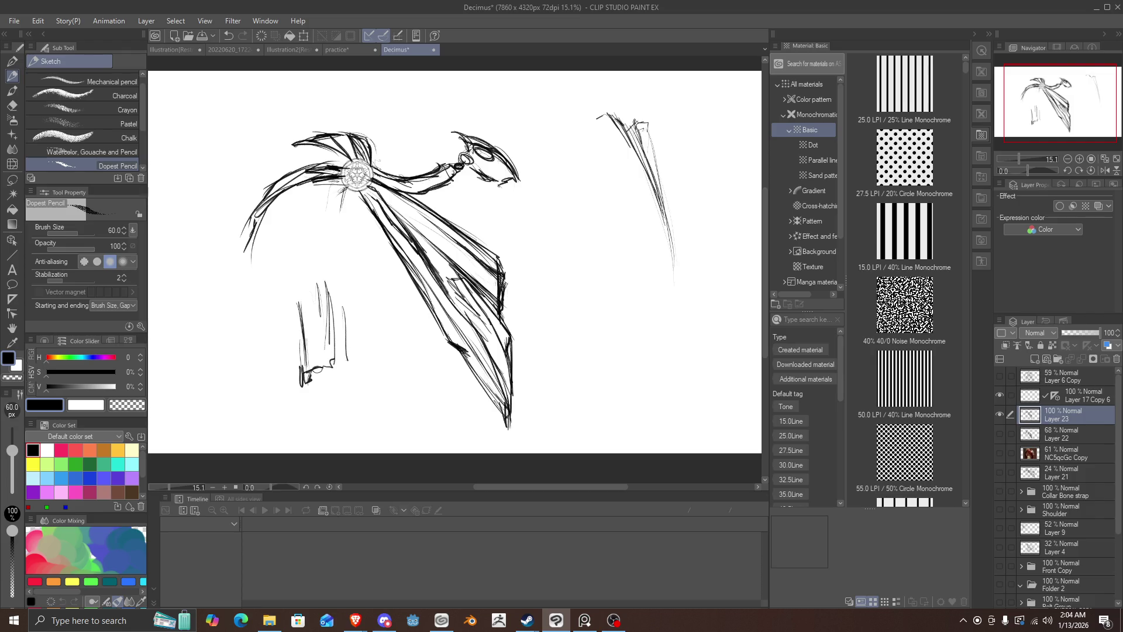
left_click_drag(648, 119, 670, 217)
left_click_drag(643, 141, 672, 293)
left_click_drag(657, 168, 674, 290)
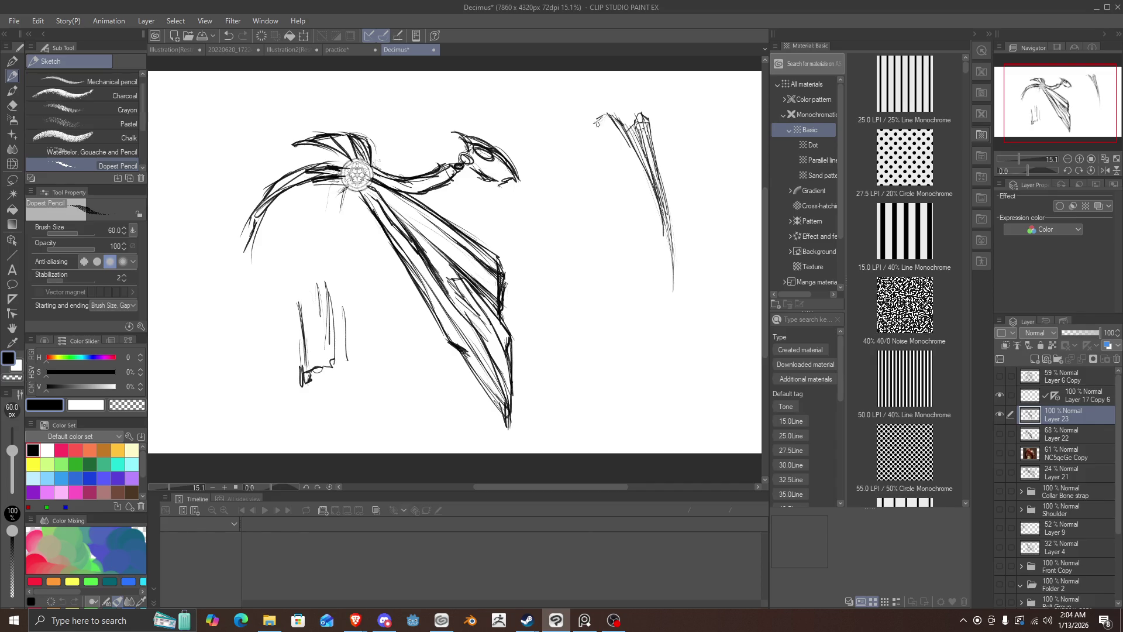
left_click_drag(596, 119, 672, 243)
left_click_drag(611, 111, 672, 232)
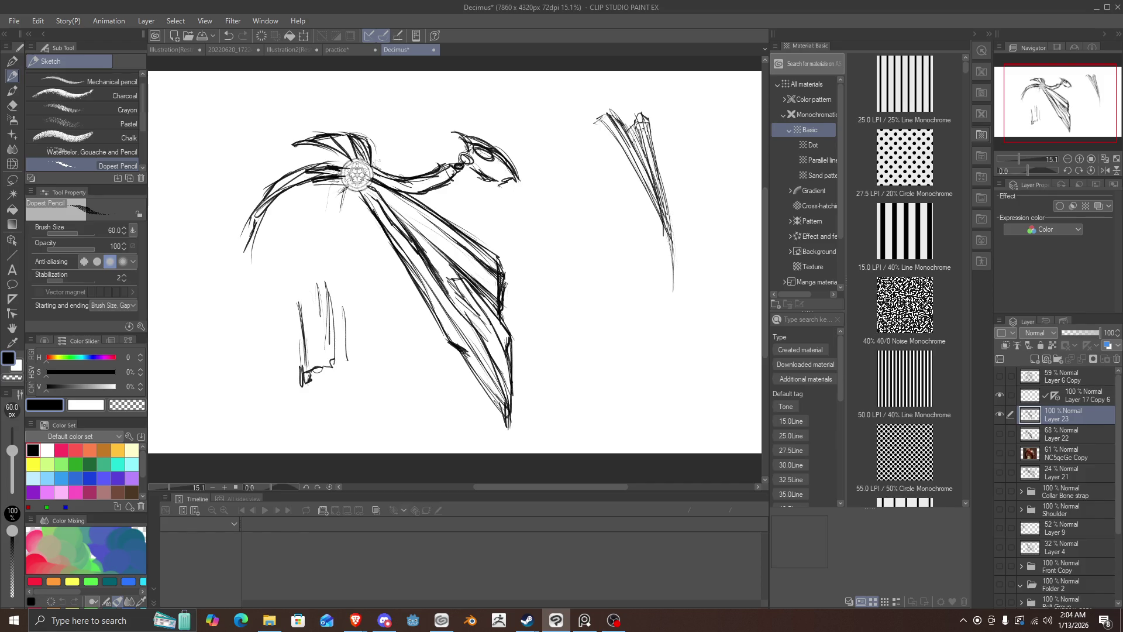
left_click_drag(631, 141, 664, 222)
mouse_move(610, 115)
left_mouse_down()
mouse_move(658, 204)
mouse_move(643, 159)
left_mouse_up()
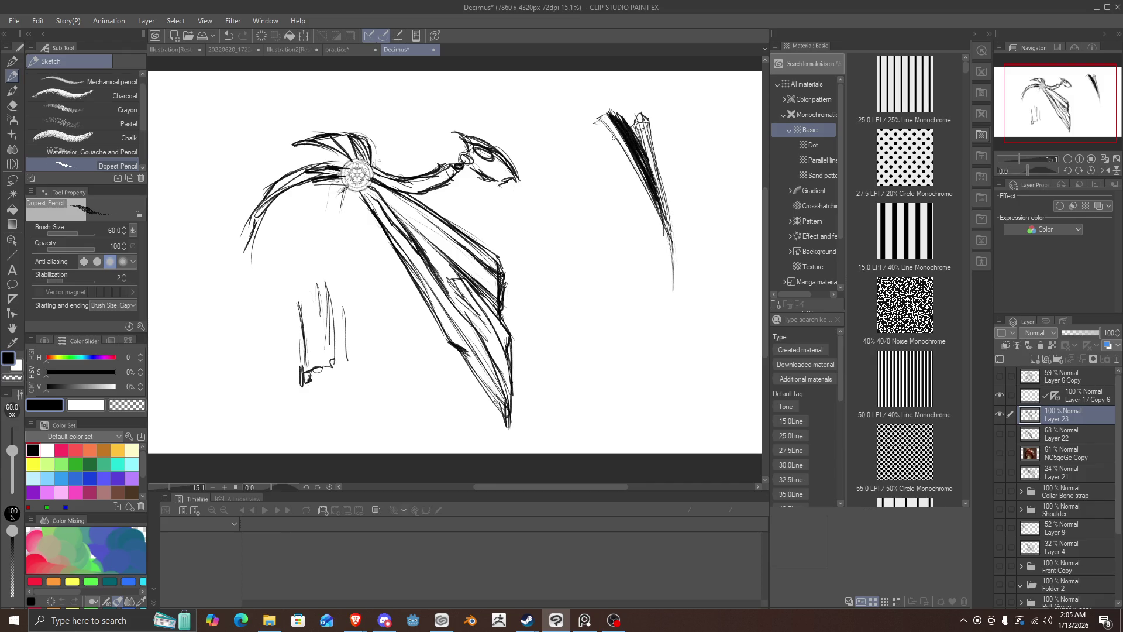
Step: Undo the dark strokes on the right-hand tapered shape
key("ctrl+z")
key("ctrl+z")
key("ctrl+z")
key("ctrl+z")
key("ctrl+z")
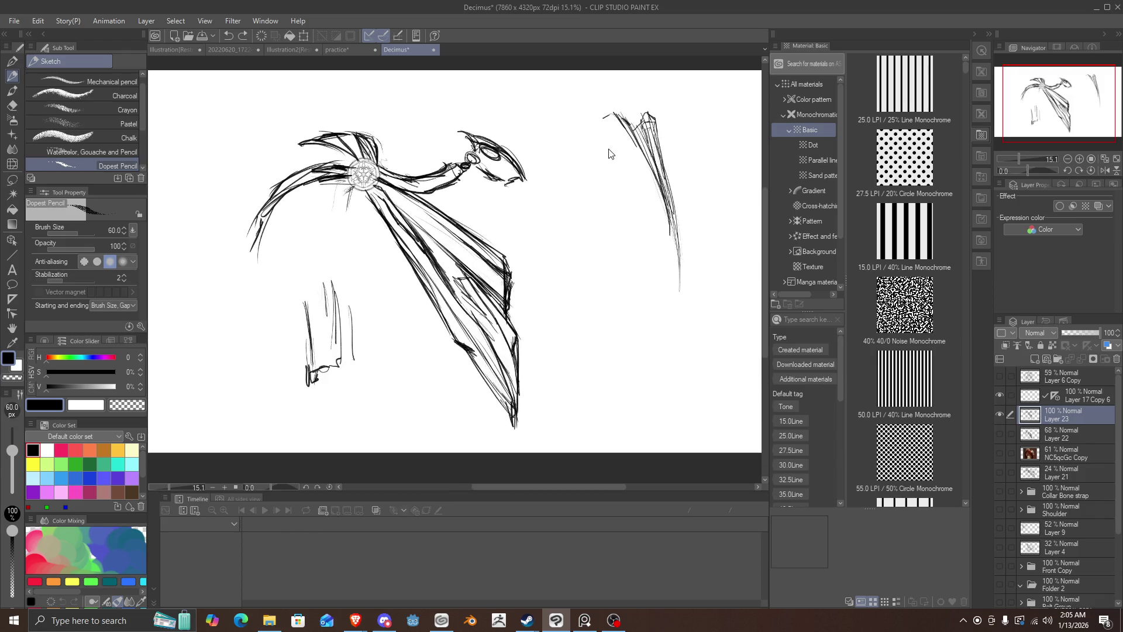
key("ctrl+z")
key("ctrl+z")
key("ctrl+z")
key("ctrl+z")
key("ctrl+z")
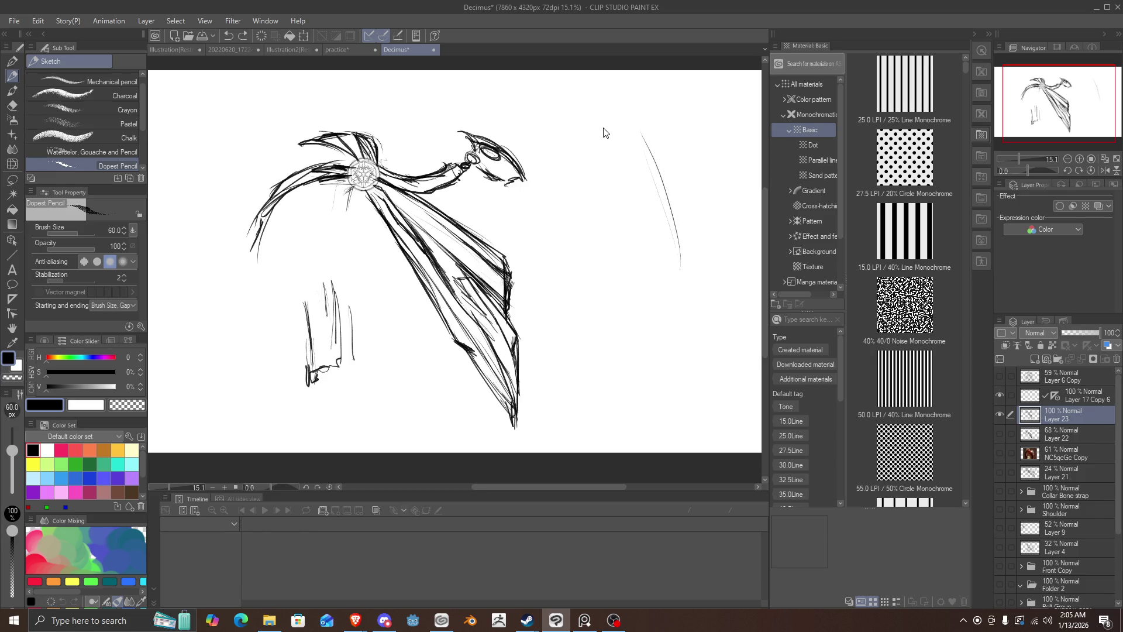
key("ctrl+z")
Step: Preview Layer 22 and NC5qcGc Copy, then delete the NC5qcGc Copy layer
left_click(1000, 434)
left_click(999, 433)
left_click(1005, 451)
left_click(1005, 451)
left_click(1030, 461)
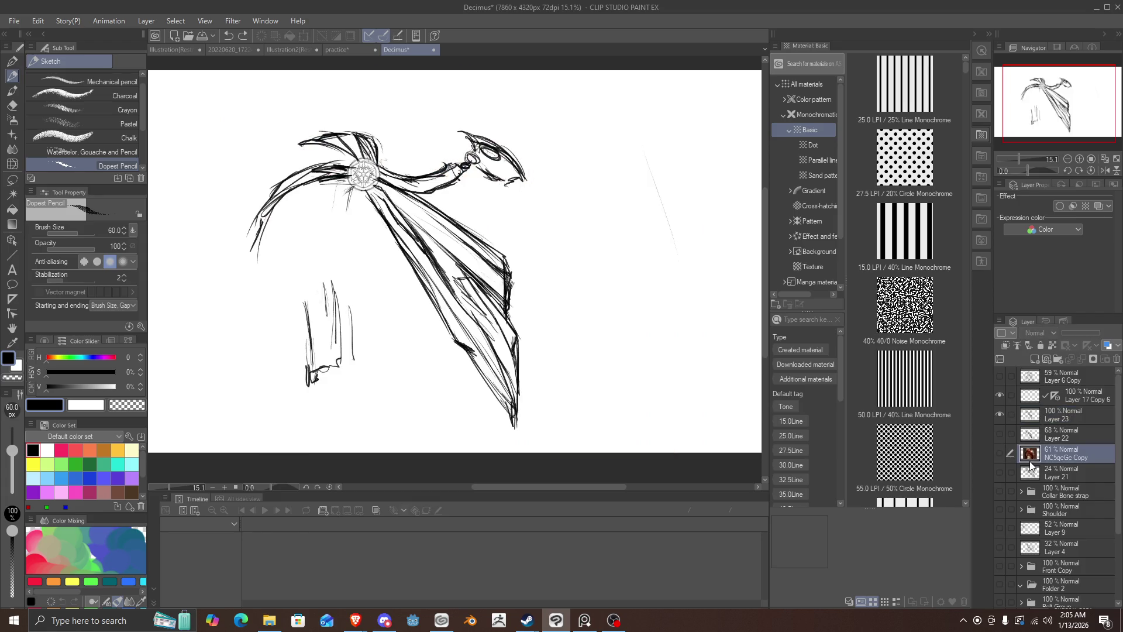
left_click(1109, 360)
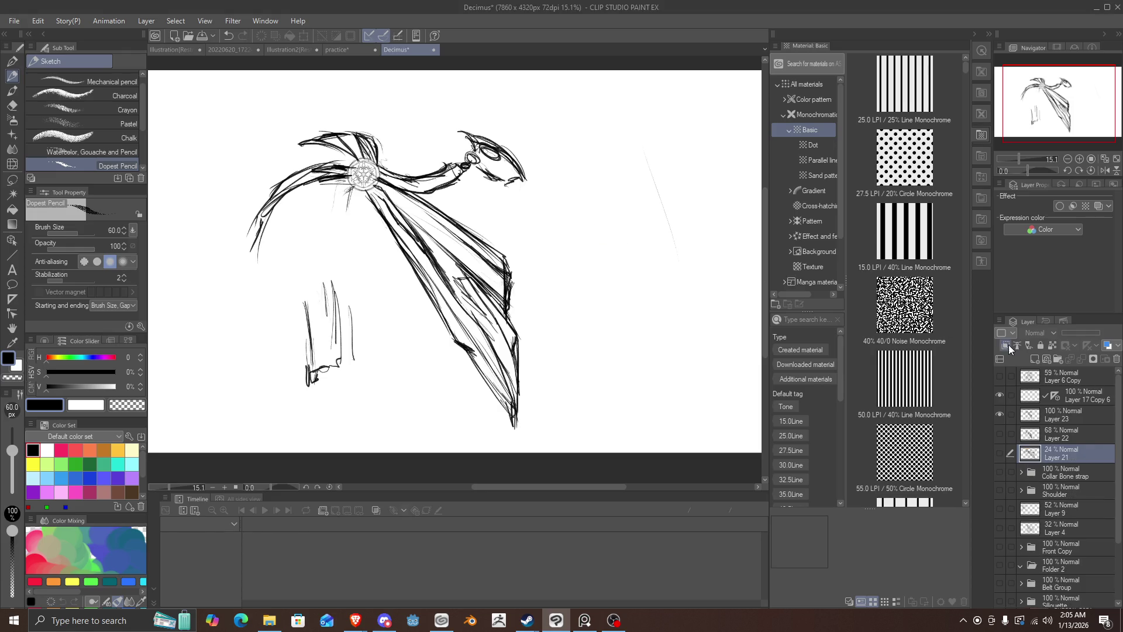
Step: Check Layer 22's strokes on the canvas and delete Layer 22
left_click(1003, 433)
left_click(1003, 434)
left_click(1004, 434)
left_click(1003, 434)
left_click(1038, 438)
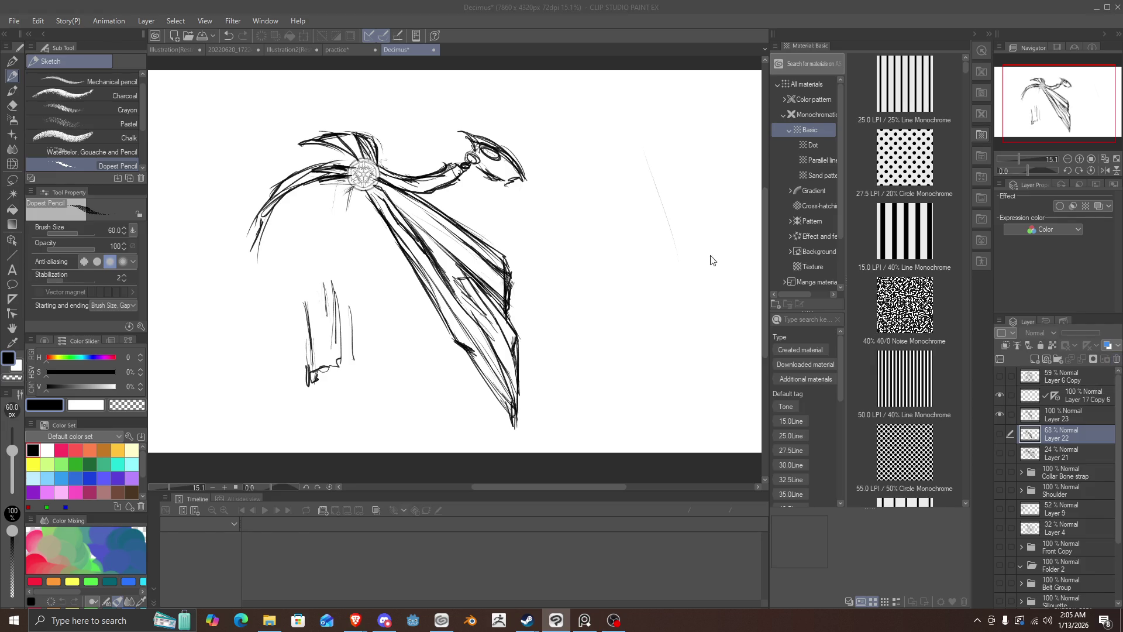
key("Delete")
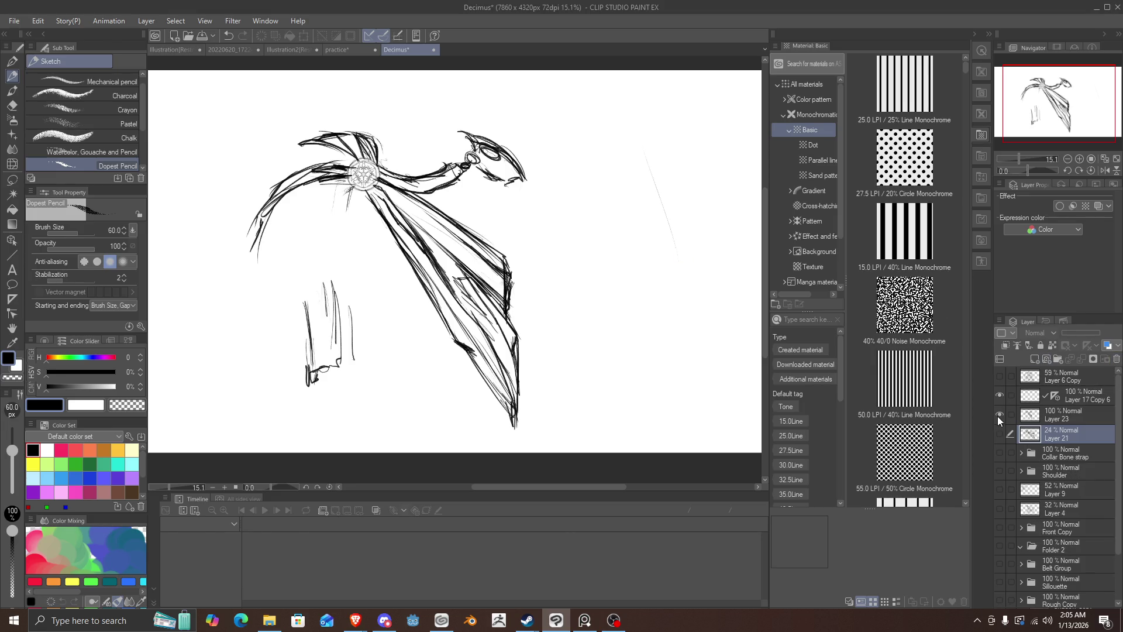
Step: Inspect Layer 21's faint strokes against the cape, then delete Layer 21
left_click(999, 432)
left_click(1000, 432)
left_click(1000, 432)
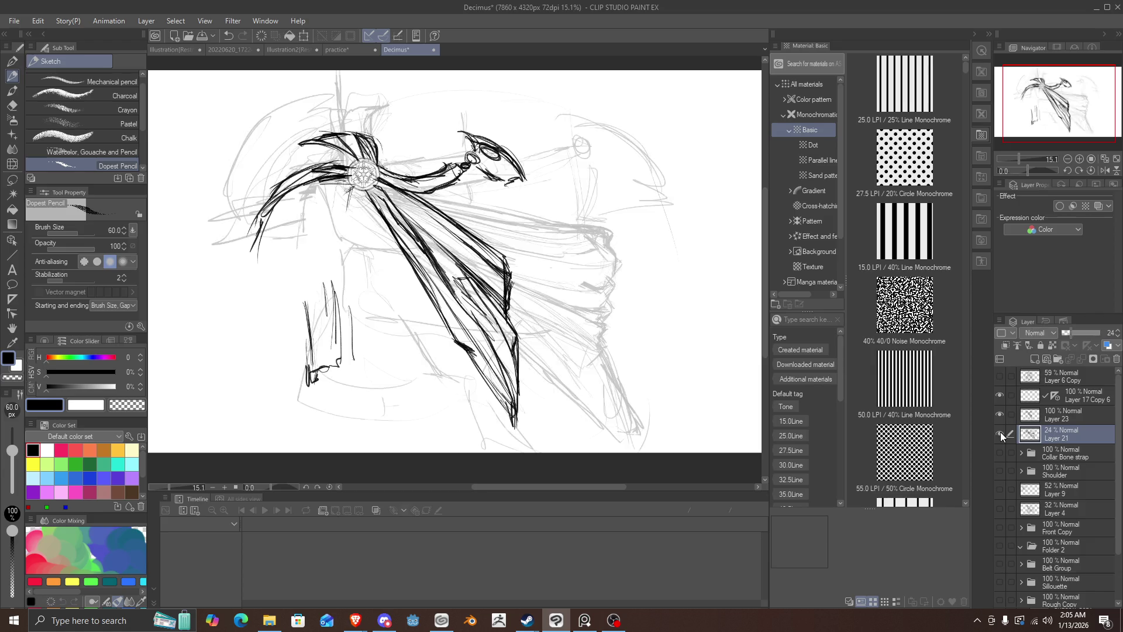
left_click(1000, 431)
left_click(1000, 432)
left_click(1000, 431)
left_click(1002, 381)
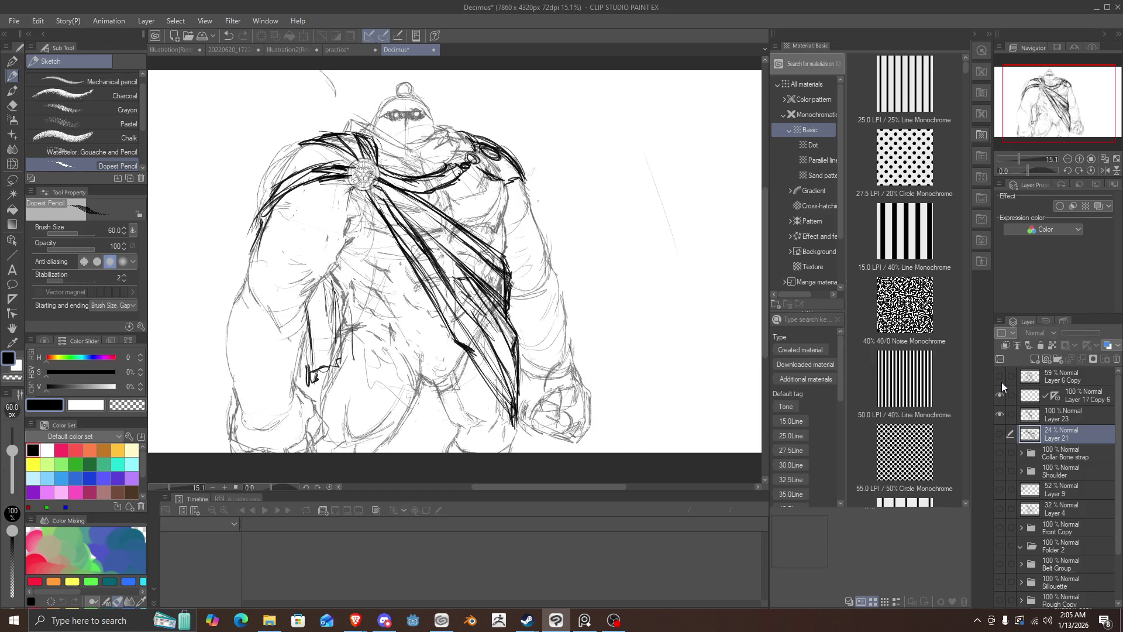
left_click(1002, 382)
left_click(1001, 382)
left_click(1001, 382)
left_click(1001, 381)
left_click(1001, 381)
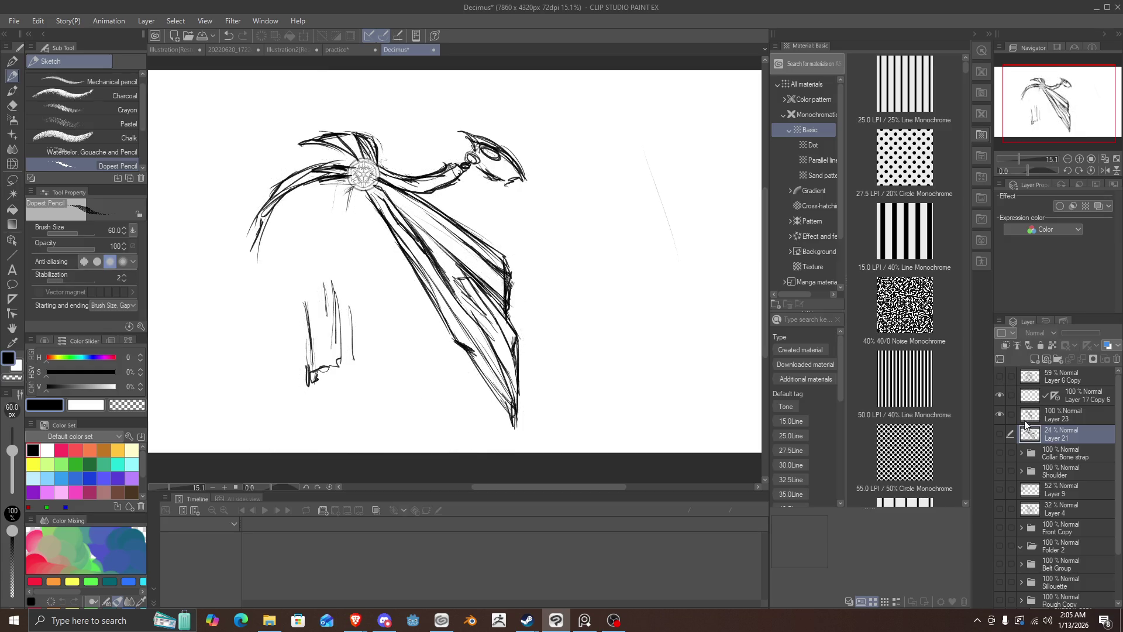
left_click(1000, 431)
left_click(1000, 432)
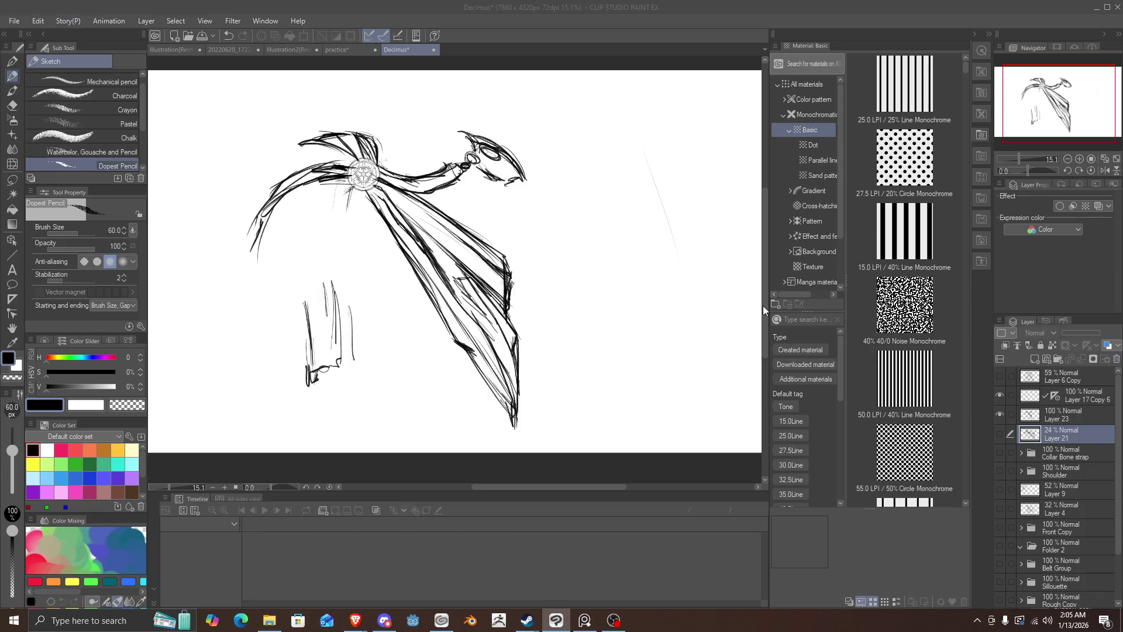
key("Delete")
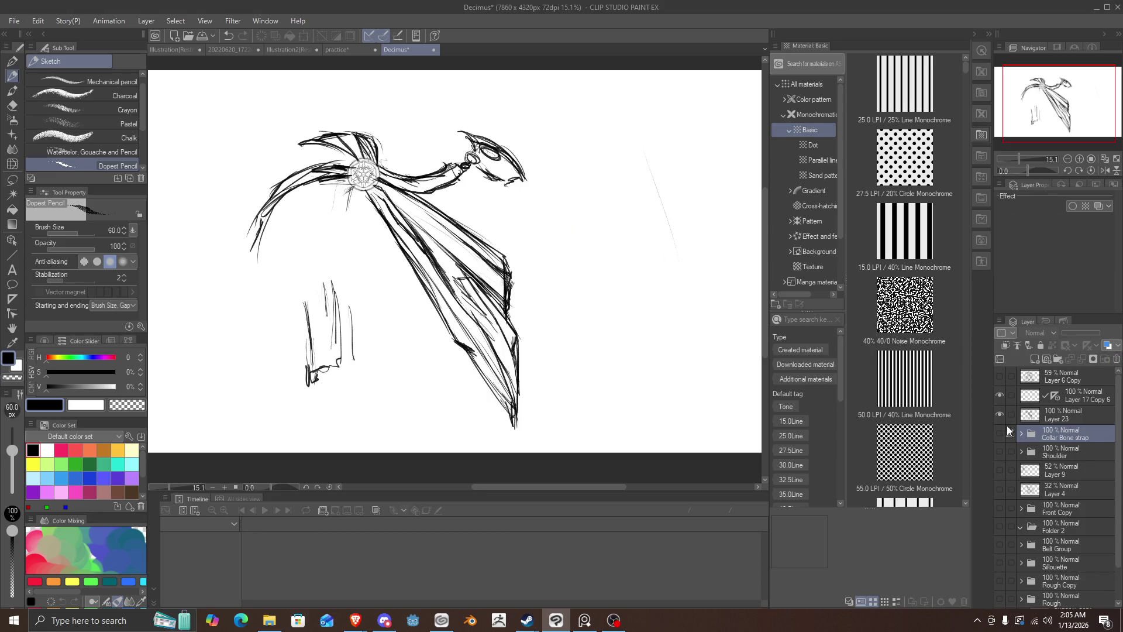
Step: Show the Layer 6 Copy body sketch beneath the cape
left_click(999, 380)
left_click(999, 380)
left_click(999, 380)
left_click(999, 380)
left_click(999, 381)
left_click(999, 380)
left_click(999, 380)
key("ctrl+minus")
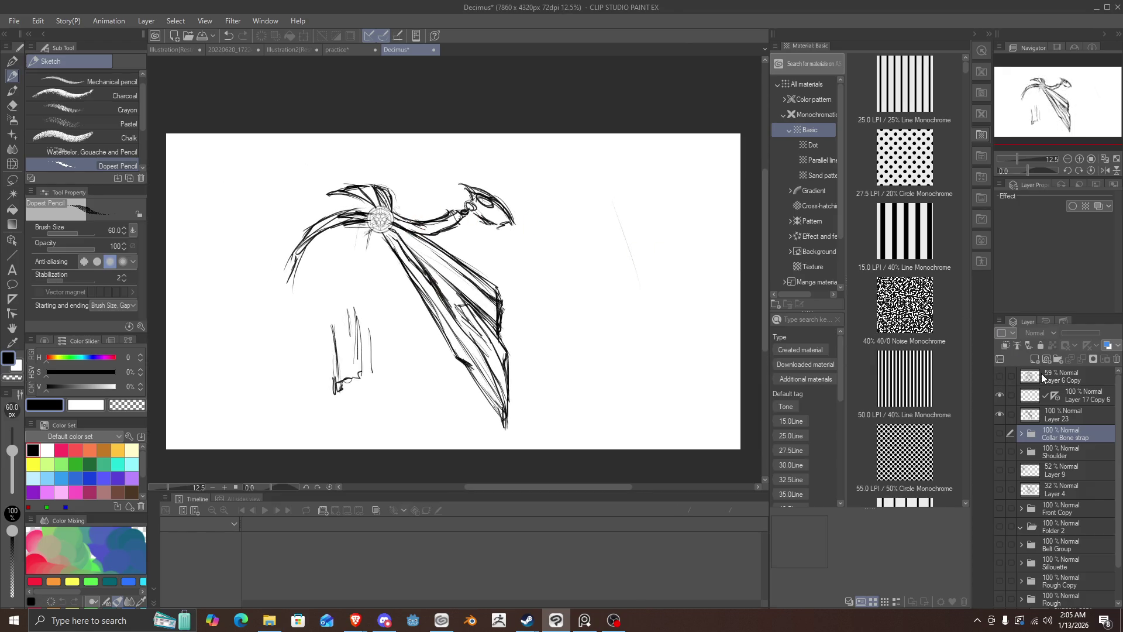
left_click(1000, 377)
left_click(999, 378)
left_click(999, 377)
Step: Show the Shoulder folder's helmet and medallion designs while keeping the body sketch visible
left_click(1003, 450)
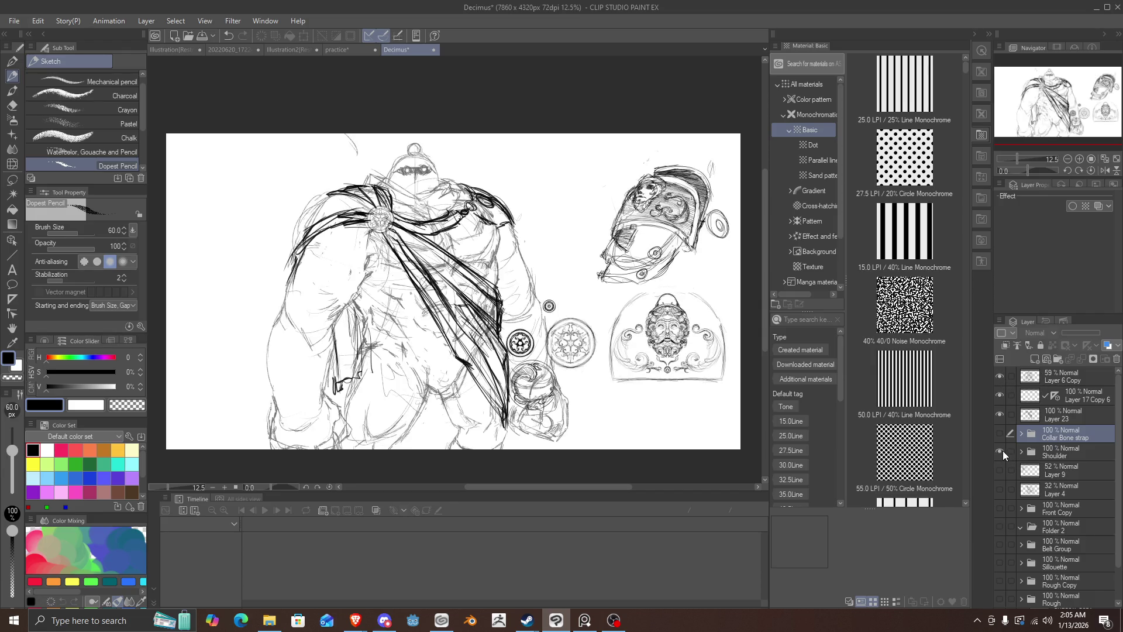
left_click(1002, 451)
left_click(1002, 451)
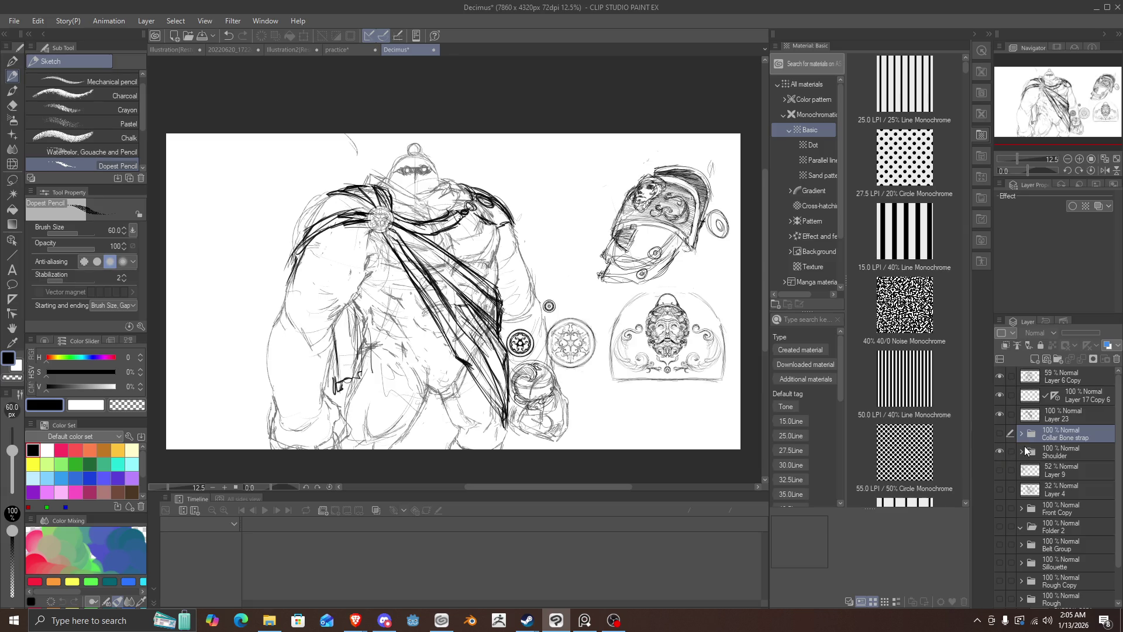
left_click(1002, 412)
left_click(1001, 412)
left_click(1001, 397)
left_click(1001, 397)
left_click(1001, 376)
left_click(1001, 376)
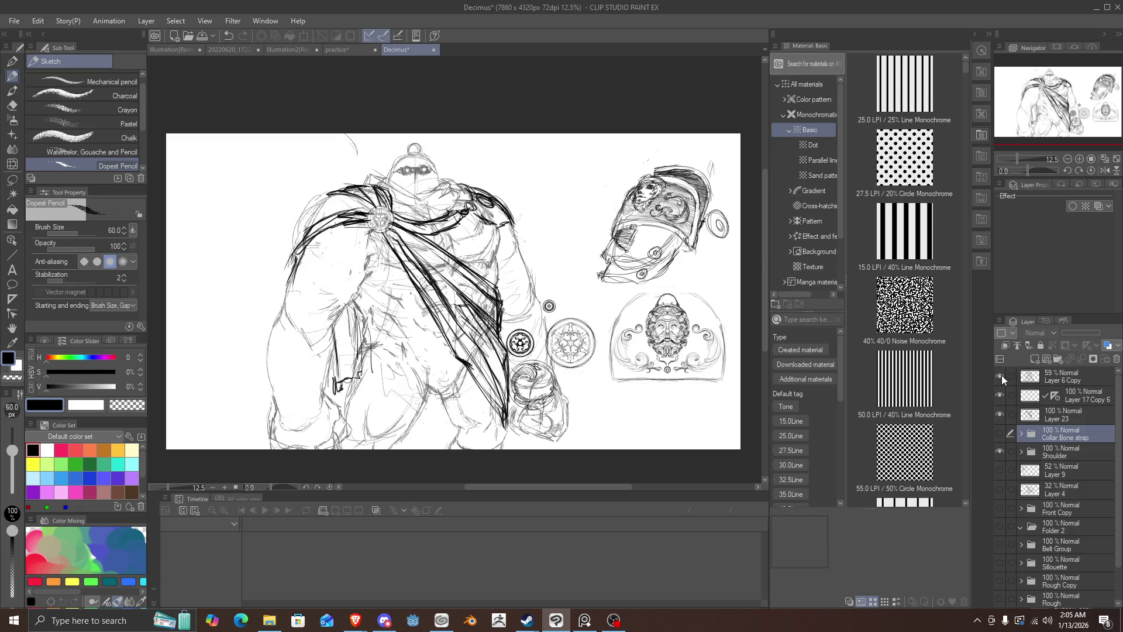
left_click(1030, 416)
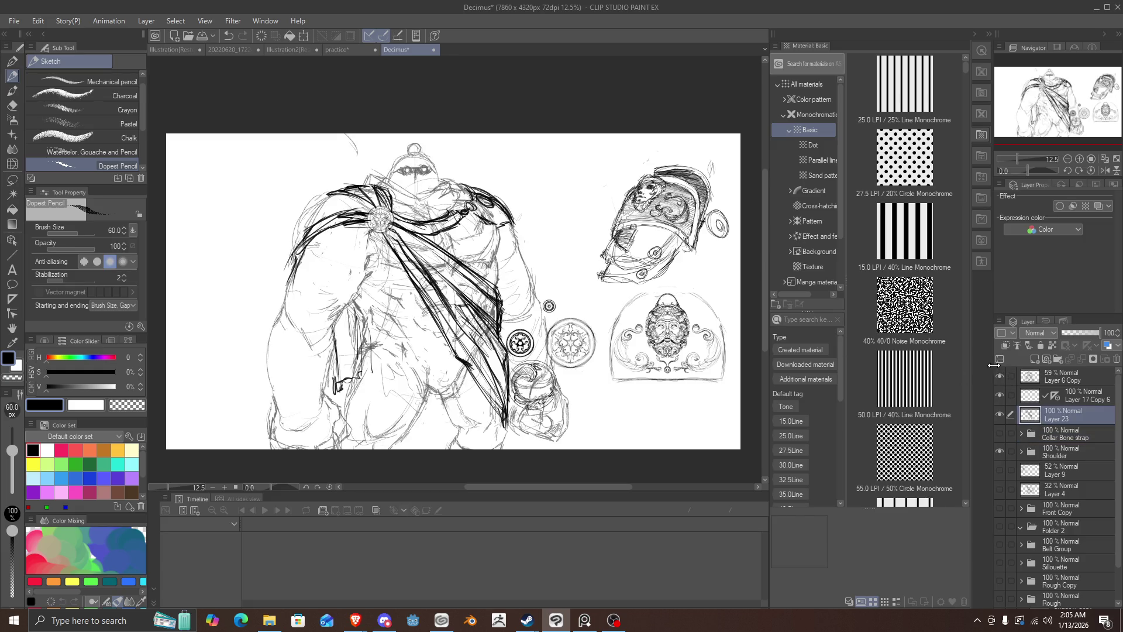
left_click(1025, 379)
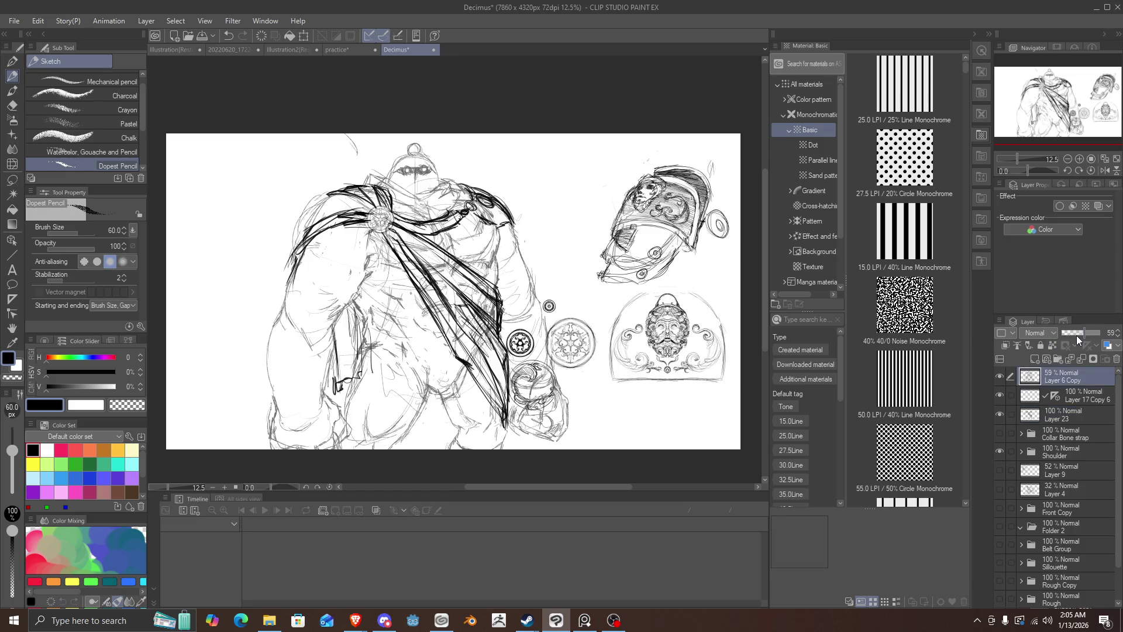
Step: Fade Layer 6 Copy to about 17% opacity below Layer 23, keeping the cape lines at 100
left_click_drag(1076, 335, 1063, 336)
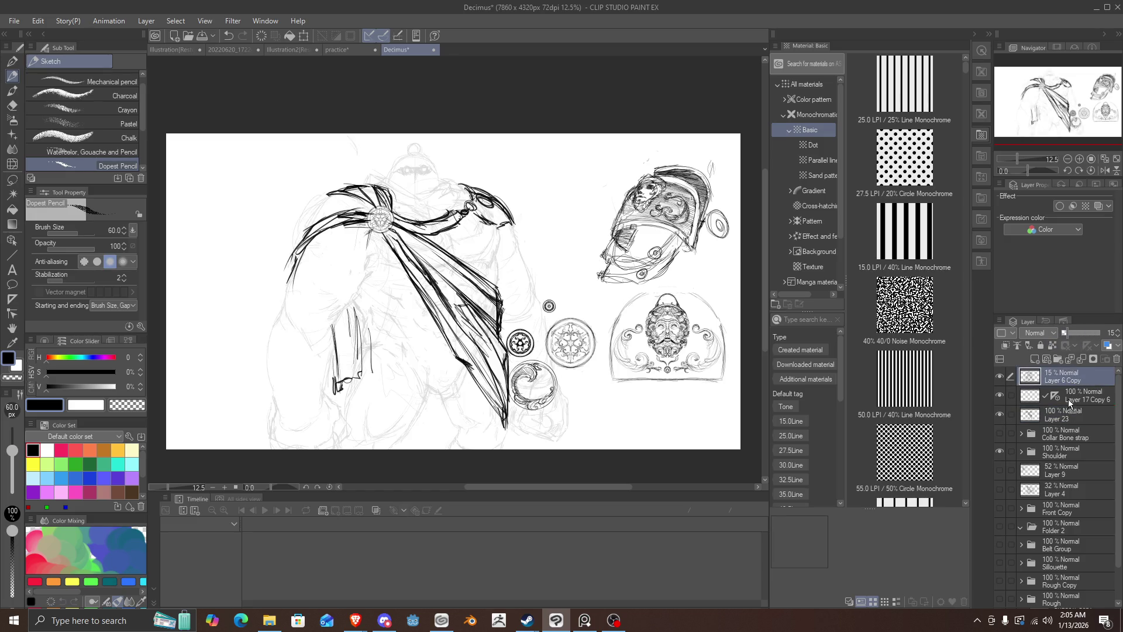
left_click_drag(1068, 399, 1066, 420)
left_click_drag(1075, 332, 1069, 332)
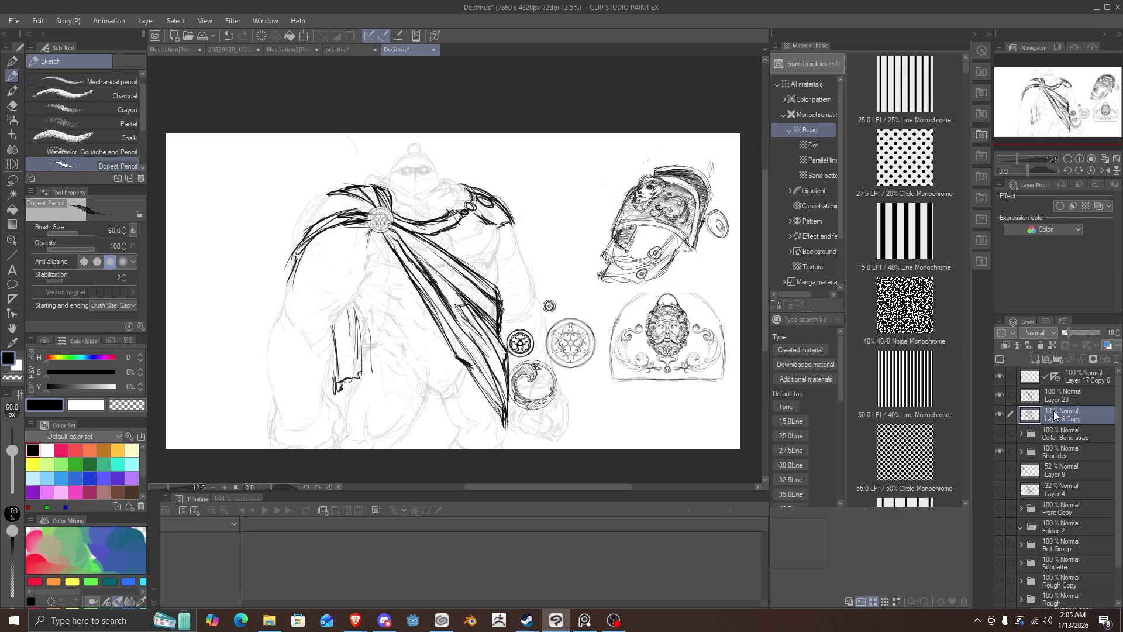
left_click(1047, 398)
left_click(1000, 396)
left_click(1001, 396)
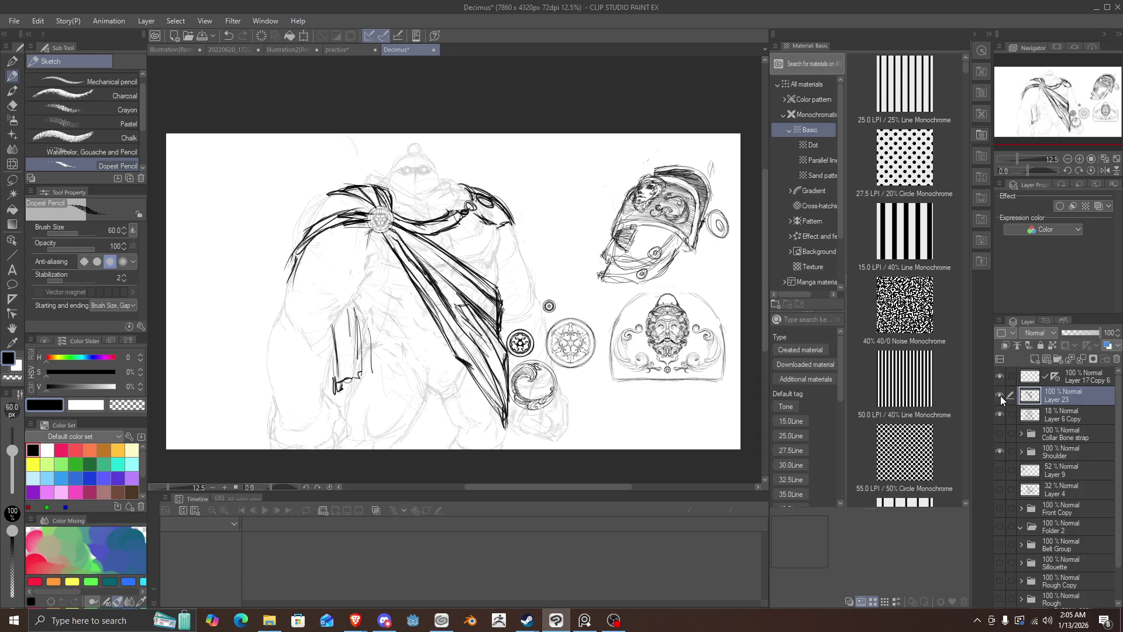
left_click(1001, 377)
left_click(1000, 377)
left_click(1000, 376)
left_click(1001, 377)
left_click(1058, 376)
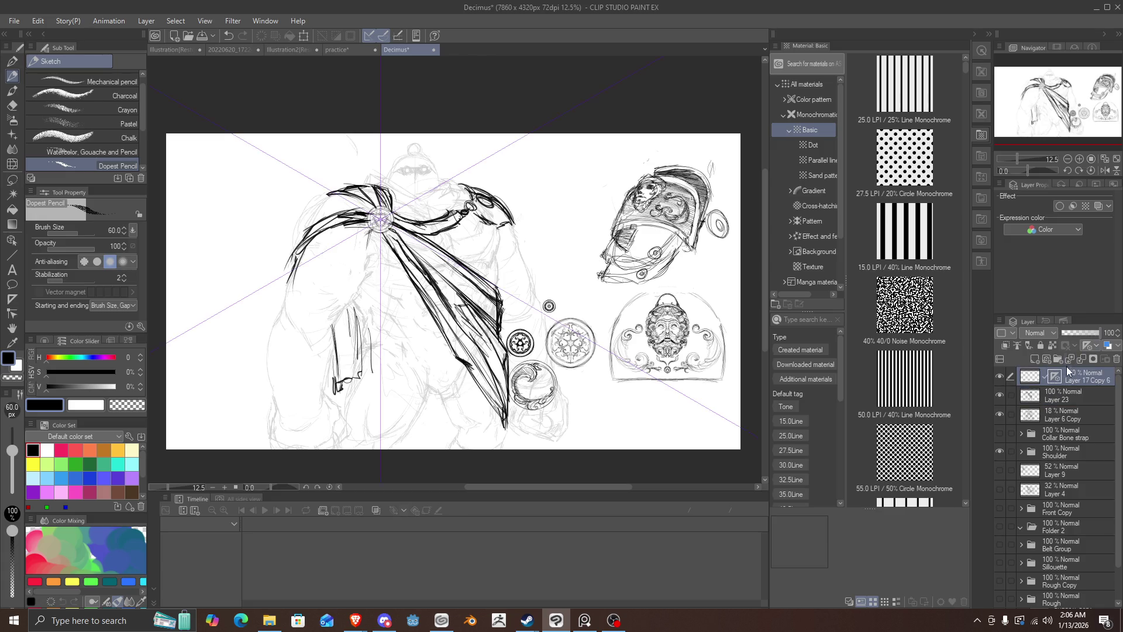
left_click(1033, 398)
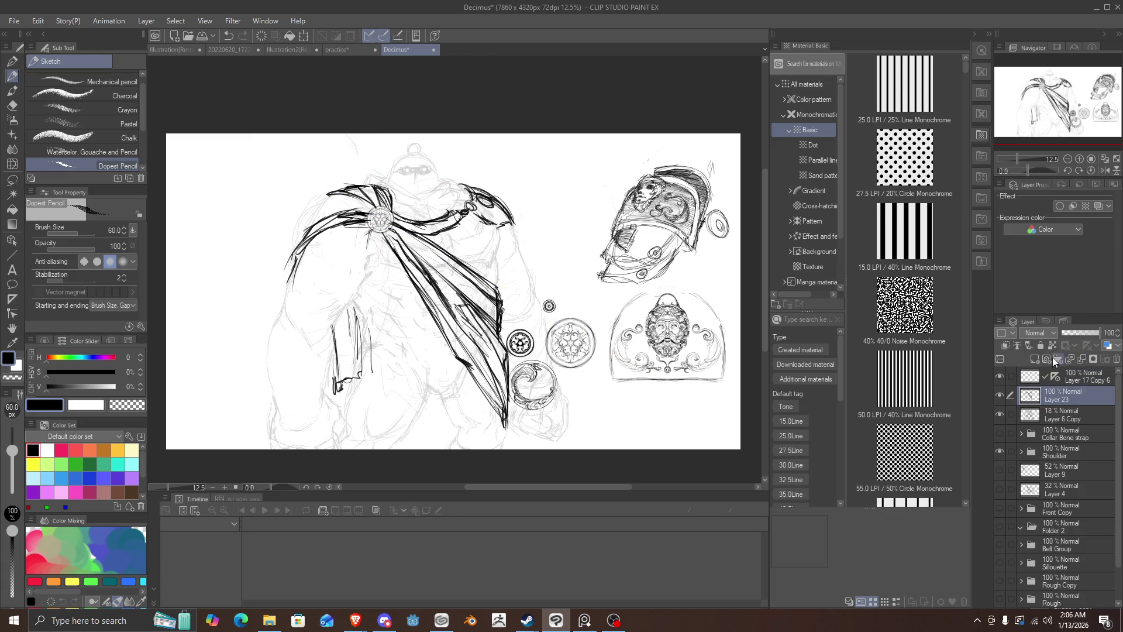
left_click_drag(1062, 332, 1114, 335)
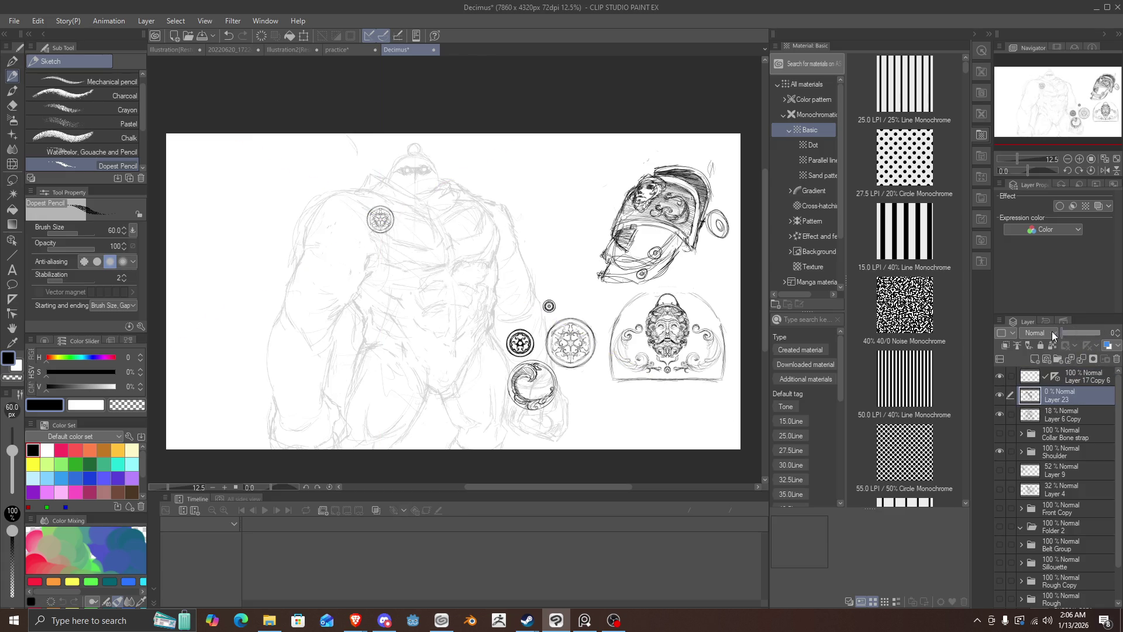
Step: Duplicate the brooch medallion layer Layer 17 Copy 6 and merge the copies into Layer 17 Copy 10
left_click(1079, 376)
scroll(409, 225, "up", 1)
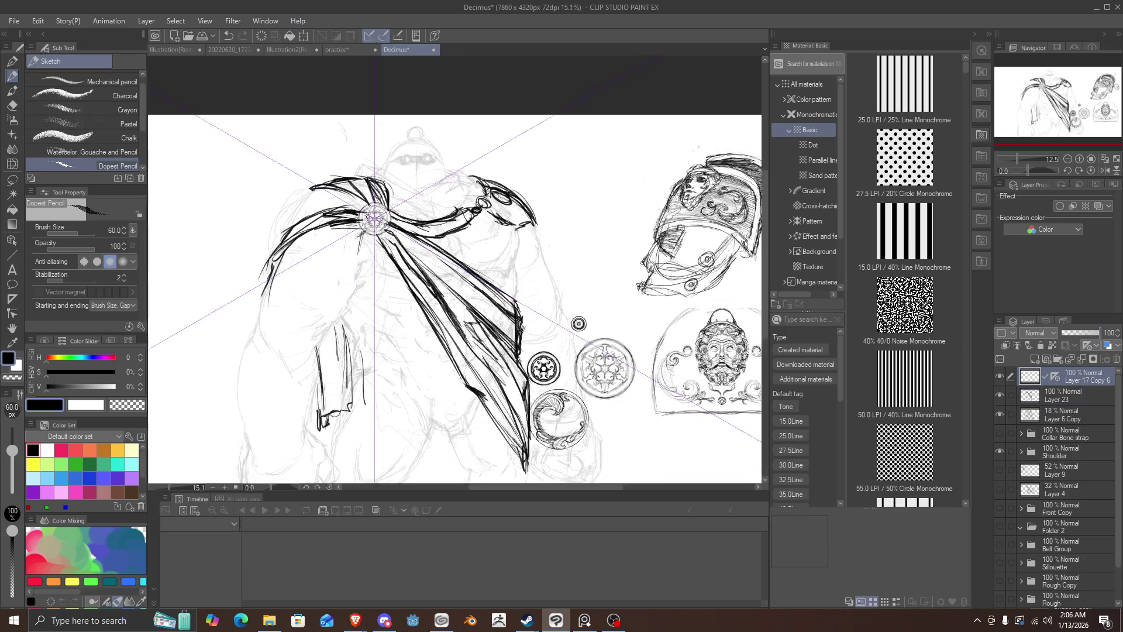
scroll(409, 225, "up", 2)
scroll(410, 226, "up", 2)
scroll(412, 226, "up", 1)
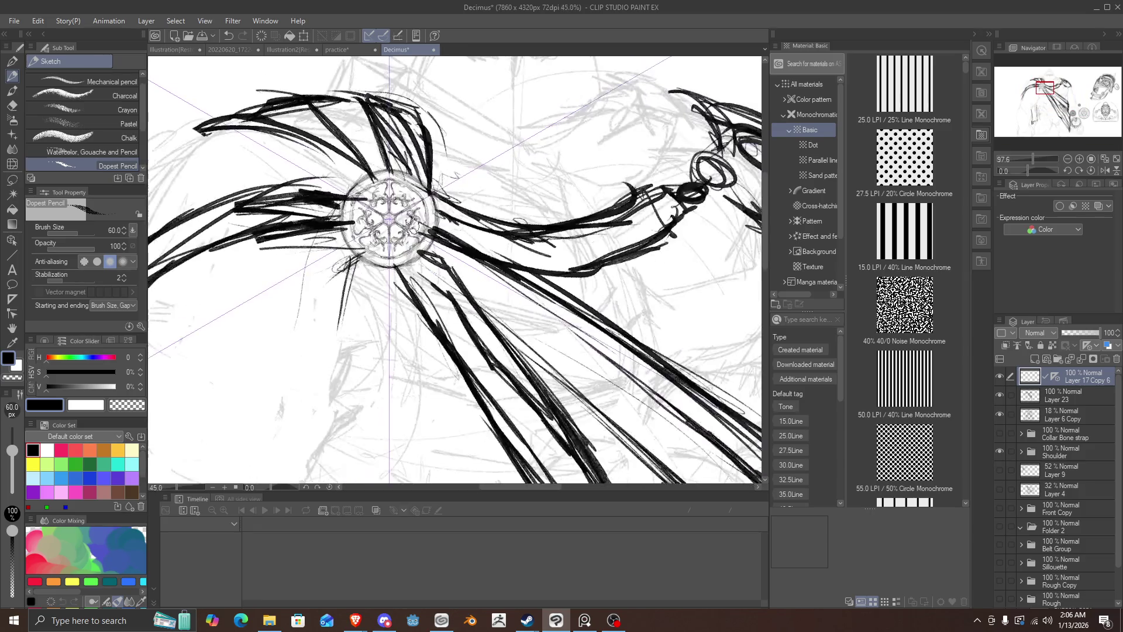
scroll(411, 252, "down", 2)
scroll(411, 252, "down", 1)
scroll(410, 251, "up", 1)
scroll(444, 269, "up", 1)
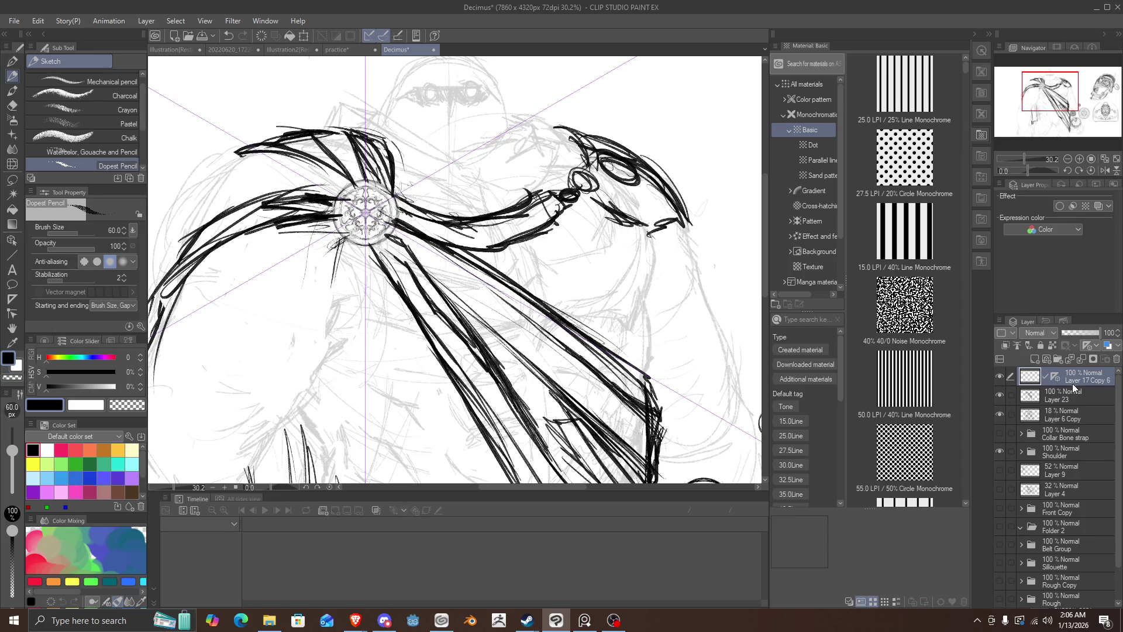
key("ctrl+v")
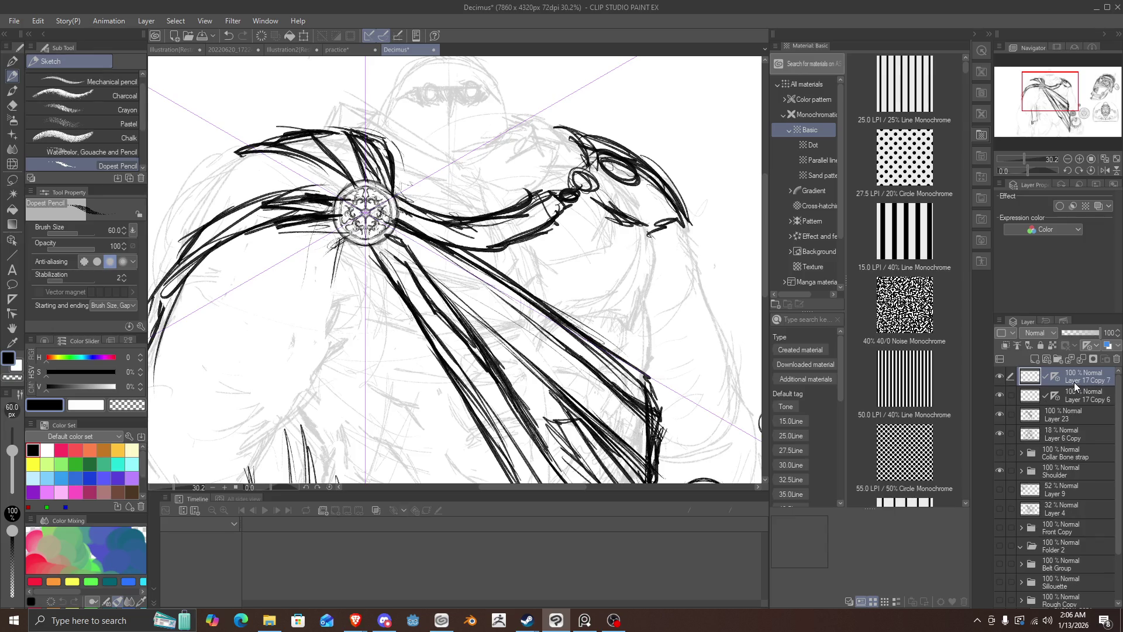
key("ctrl+v")
key("ctrl+v")
key("ctrl+v")
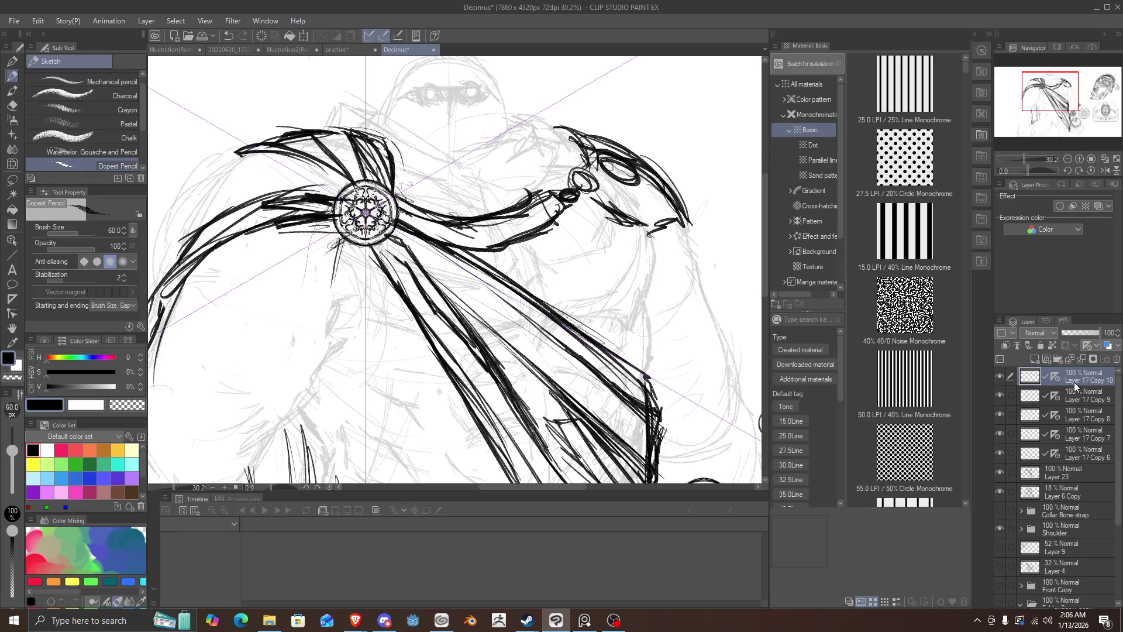
left_click(1069, 454, "shift")
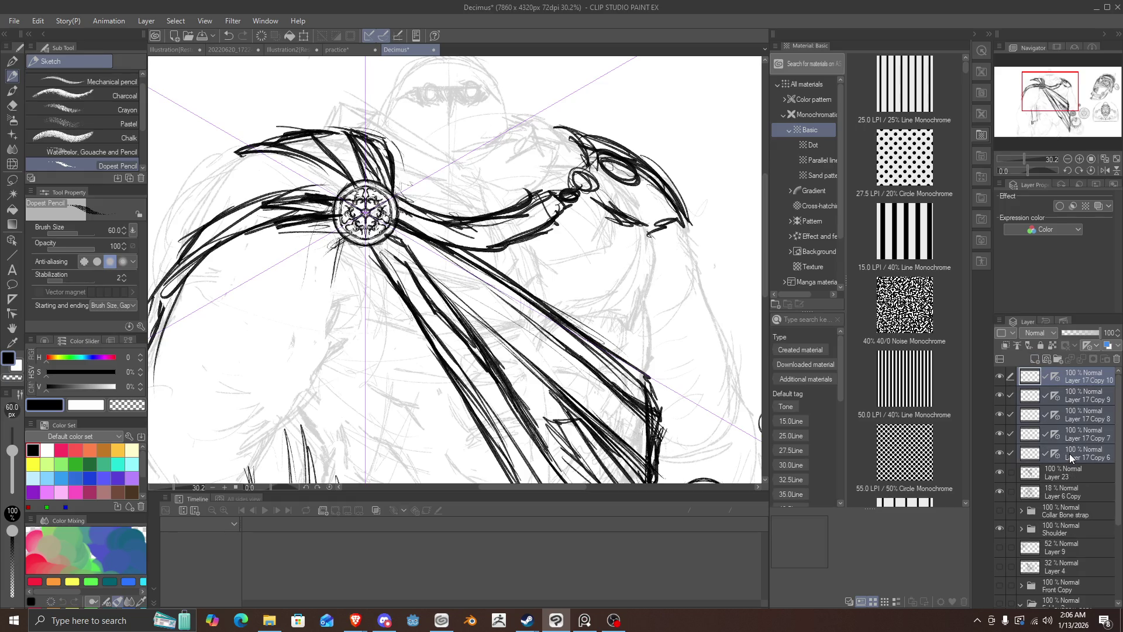
key("shift+alt+e")
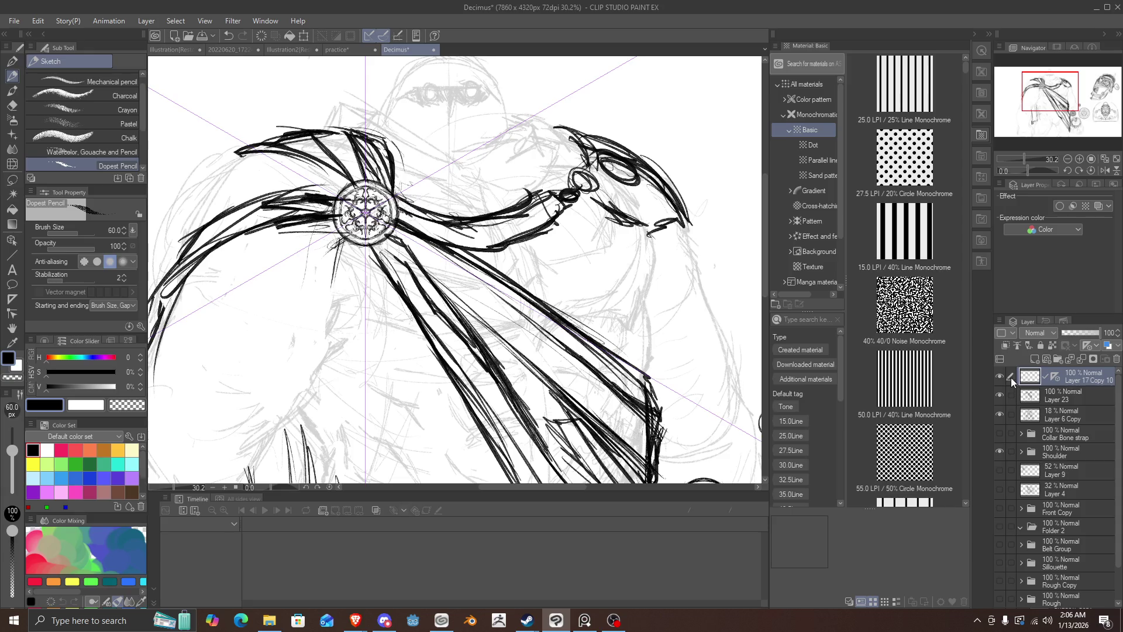
left_click(999, 377)
left_click(999, 377)
Step: Lower the Layer 23 cape lines to 64% opacity
left_click(1000, 395)
left_click(1000, 395)
left_click(1032, 398)
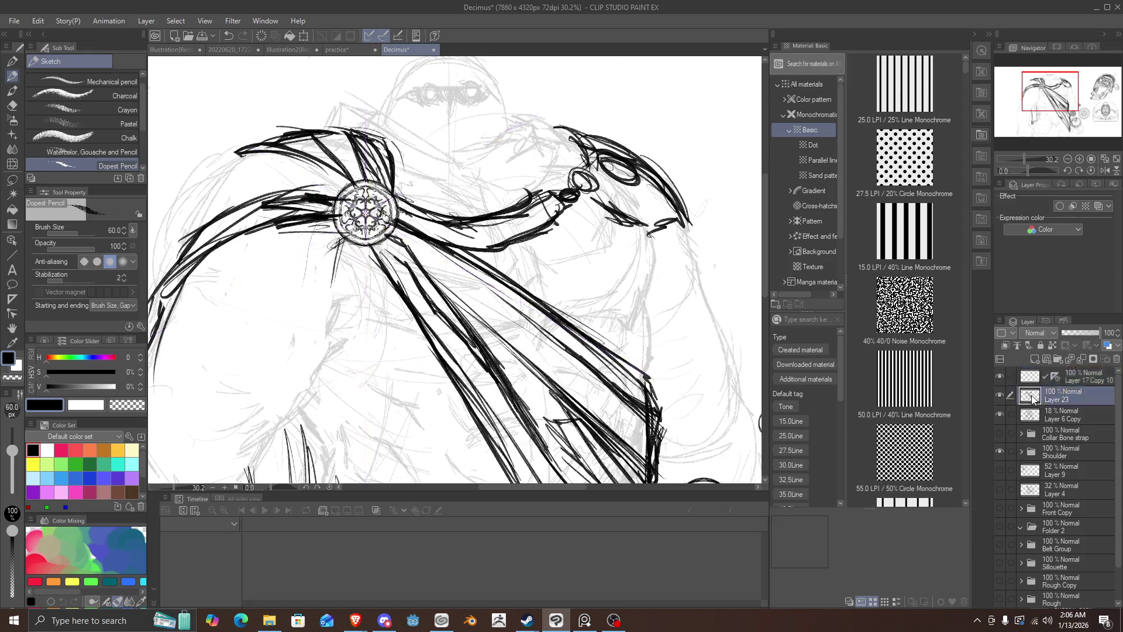
left_click_drag(1082, 329, 1086, 331)
scroll(582, 257, "down", 4)
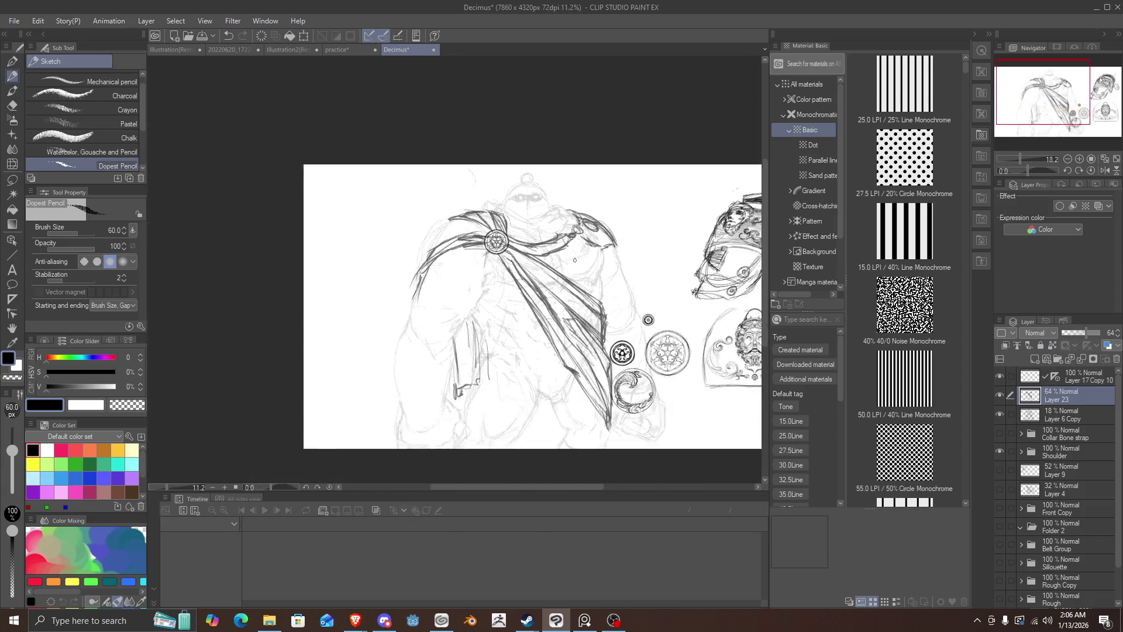
scroll(608, 289, "up", 2)
scroll(607, 289, "down", 1)
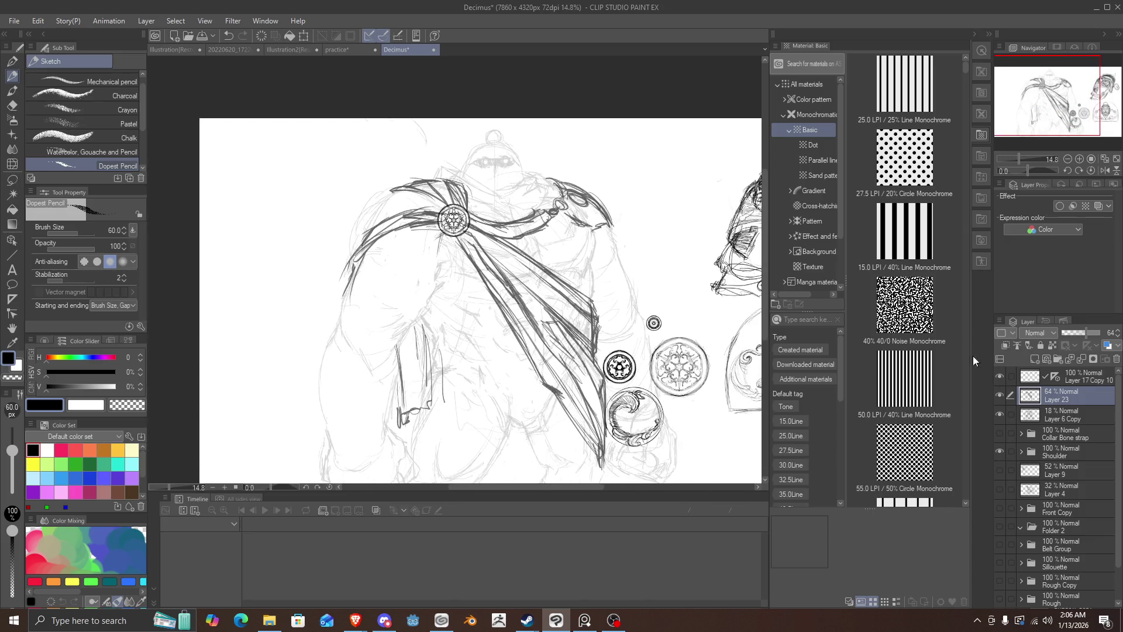
Step: Create Folder 3 and put the cape, brooch and sketch layers into it
left_click(1038, 378)
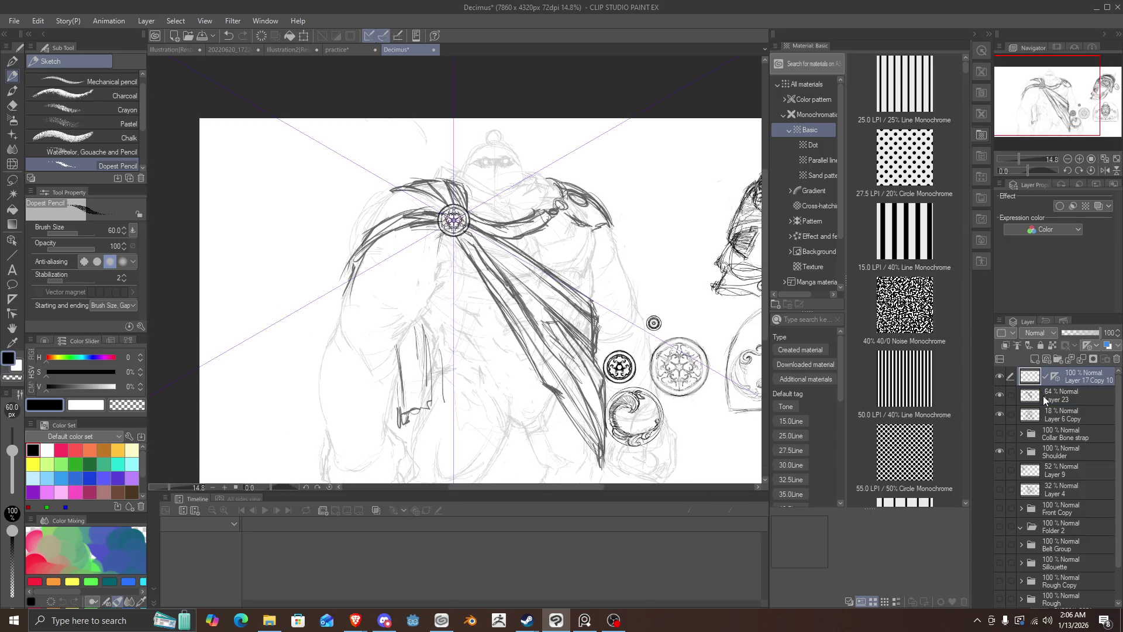
left_click(1056, 361)
left_click(1069, 433, "shift")
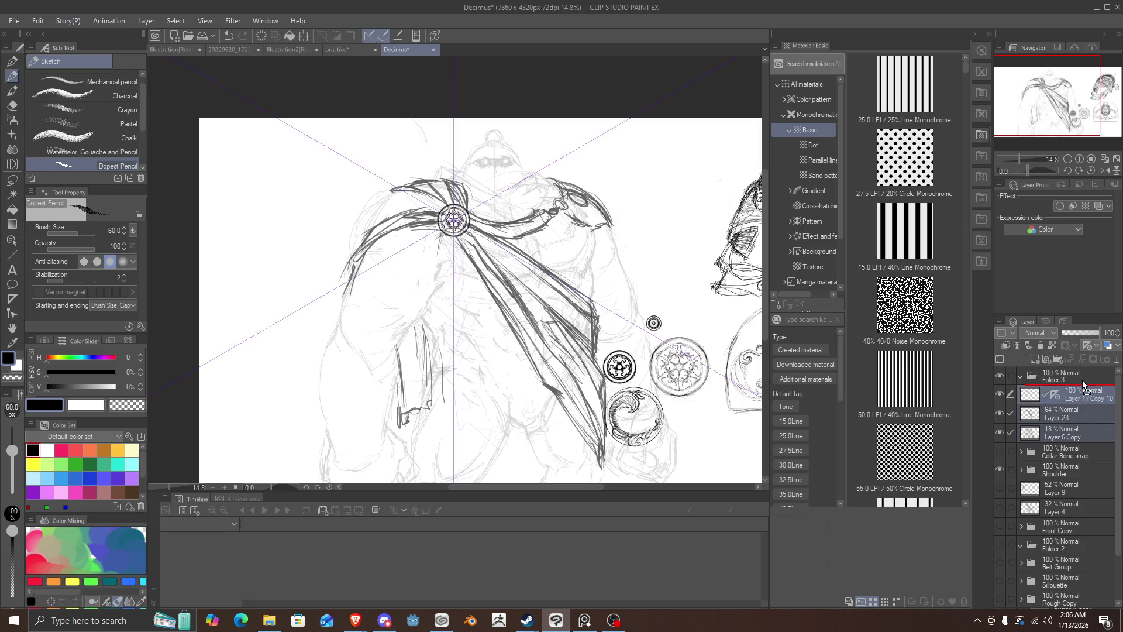
left_click_drag(1083, 385, 1084, 382)
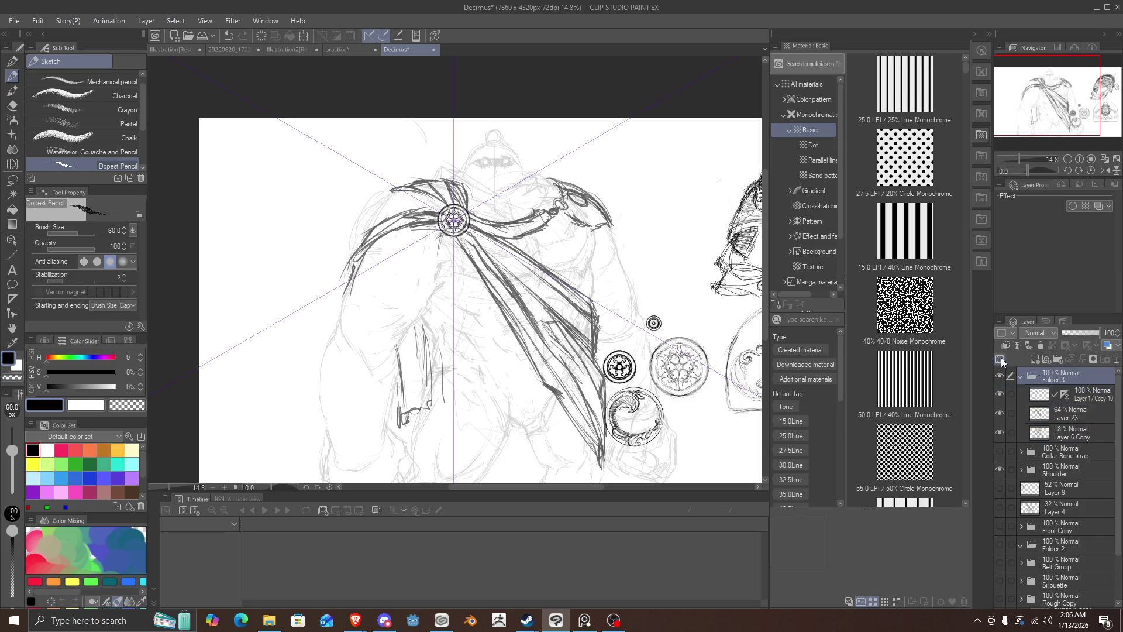
Step: Scale the Folder 3 figure to 66% and move it left on the canvas
key("ctrl+t")
scroll(582, 251, "down", 1)
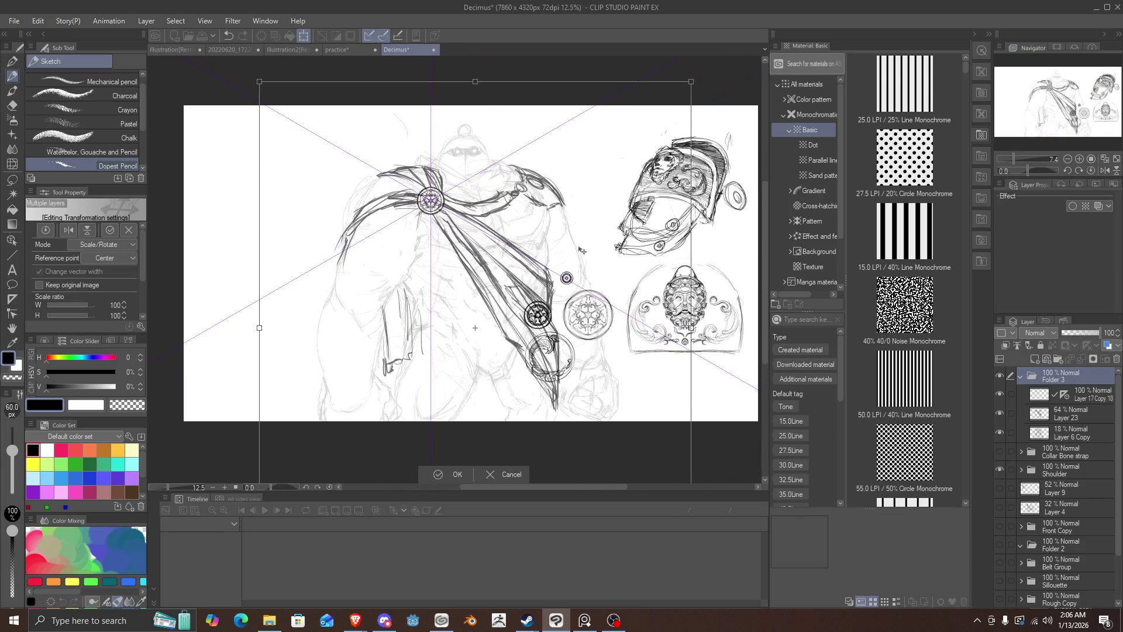
left_click_drag(582, 251, 619, 293)
mouse_move(296, 124)
left_mouse_down()
mouse_move(426, 175)
mouse_move(526, 183)
mouse_move(319, 195)
left_mouse_up()
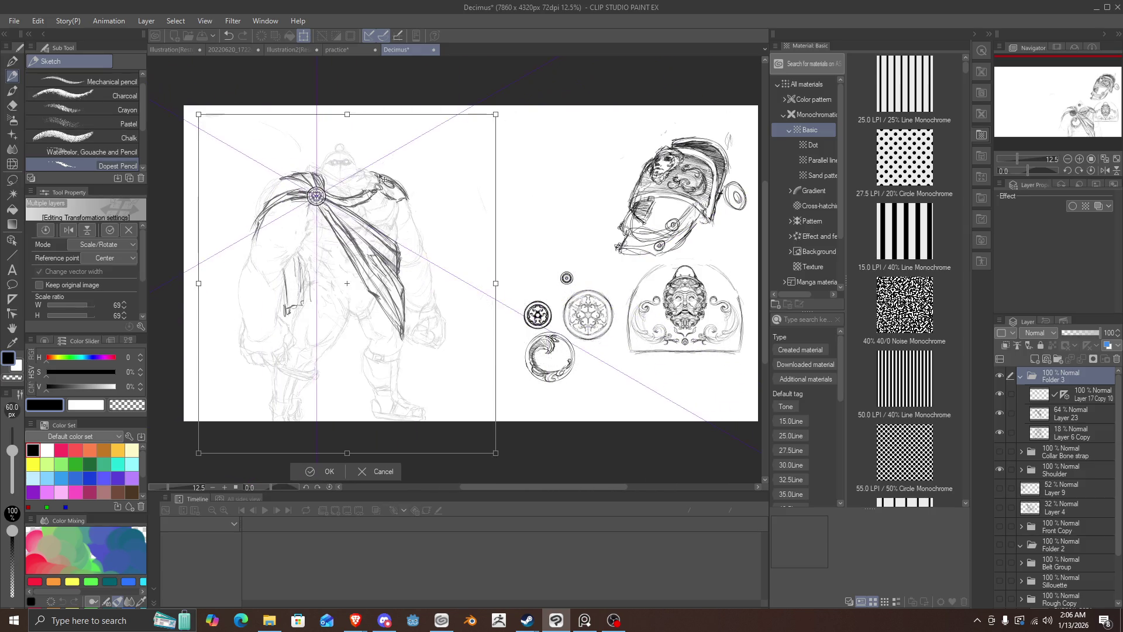
left_click_drag(383, 178, 343, 157)
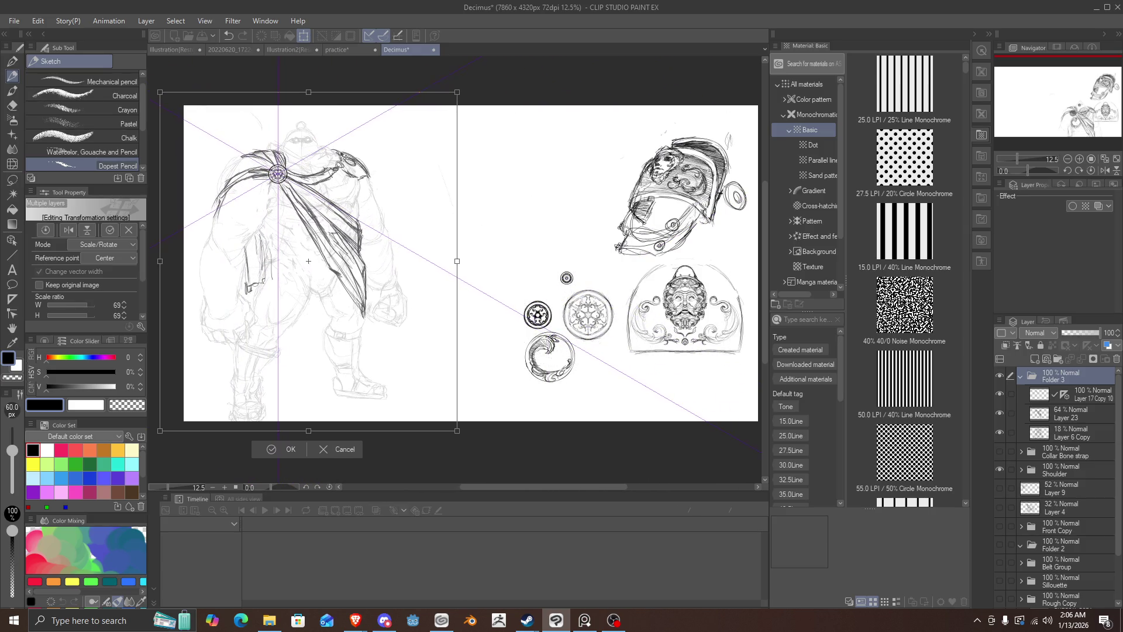
left_click_drag(457, 431, 443, 414)
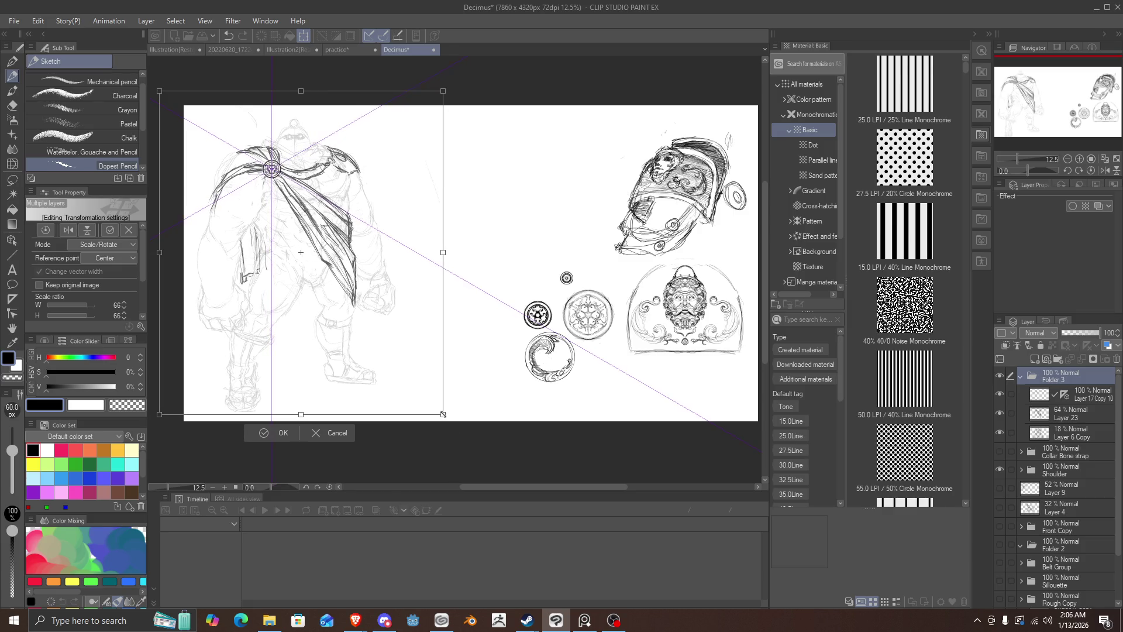
left_click_drag(391, 348, 396, 353)
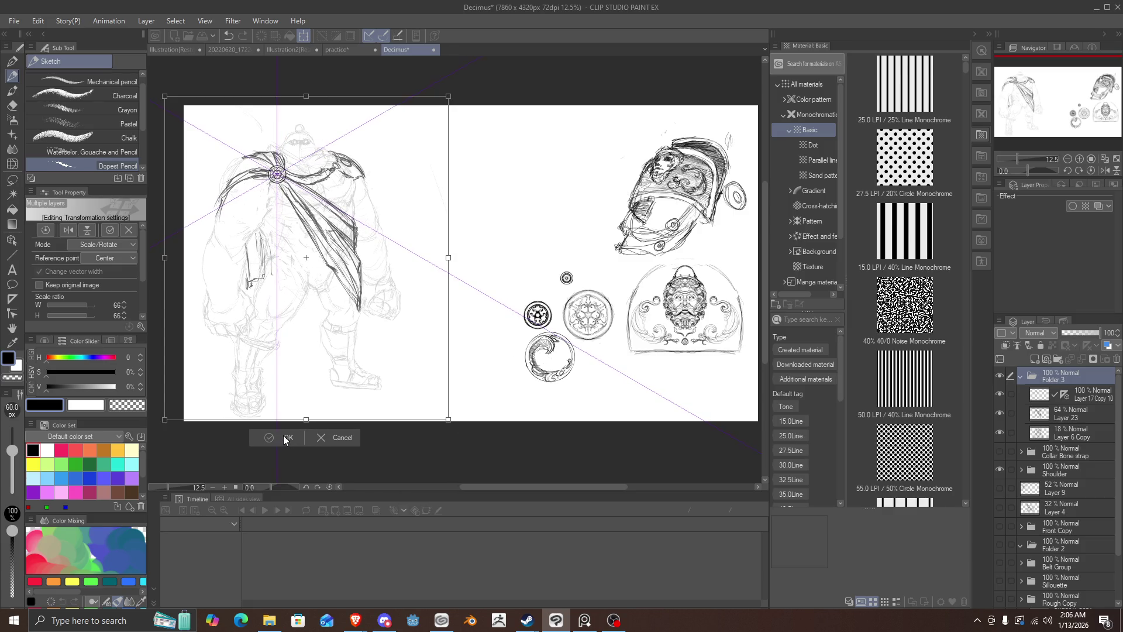
key("Return")
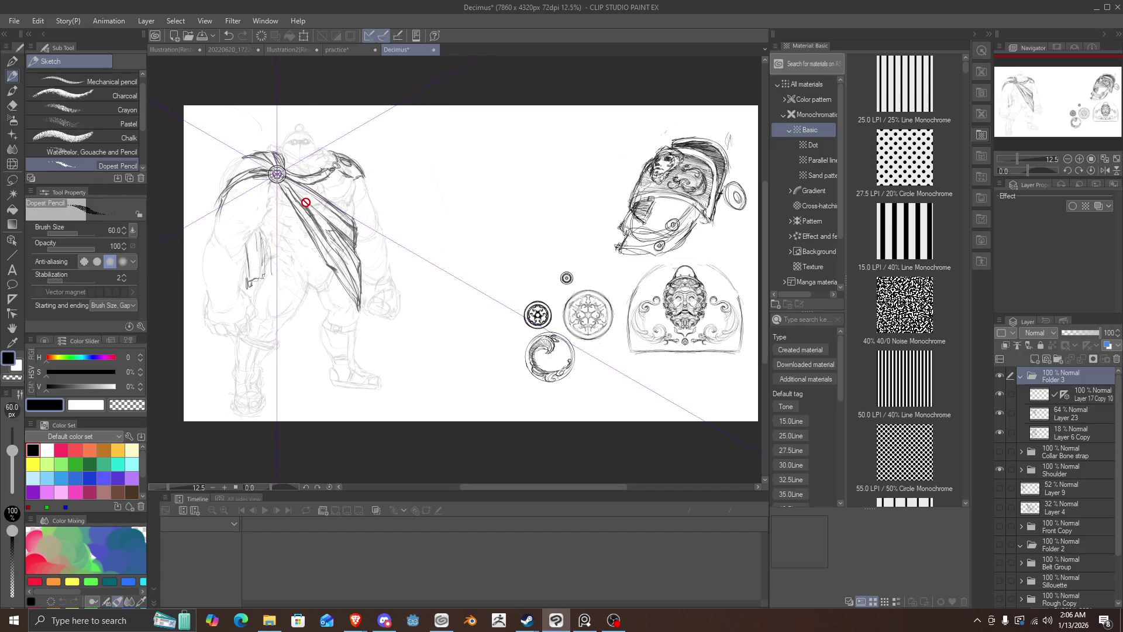
Step: Show the Collar Bone strap folder and expand its parts
scroll(305, 202, "up", 1)
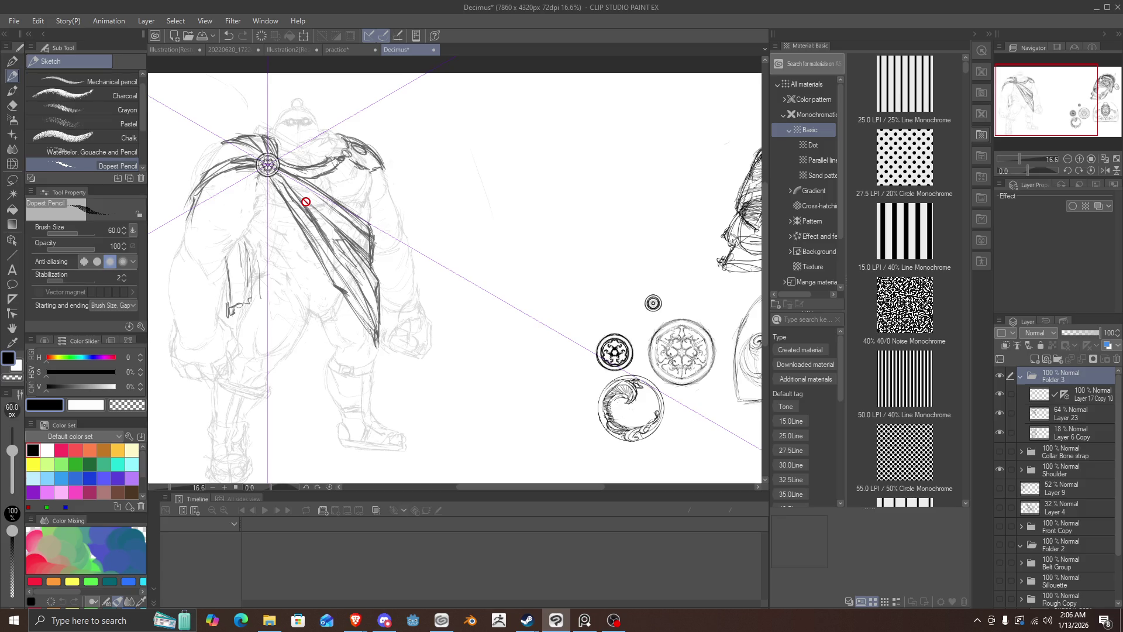
scroll(306, 202, "down", 2)
scroll(325, 213, "up", 1)
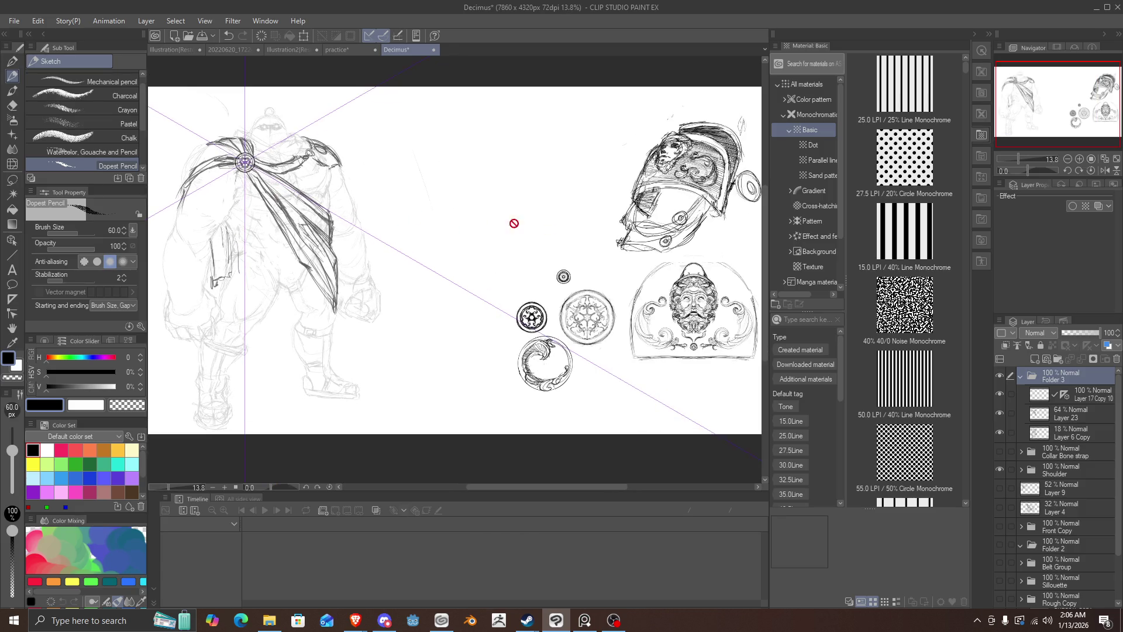
left_click(1001, 451)
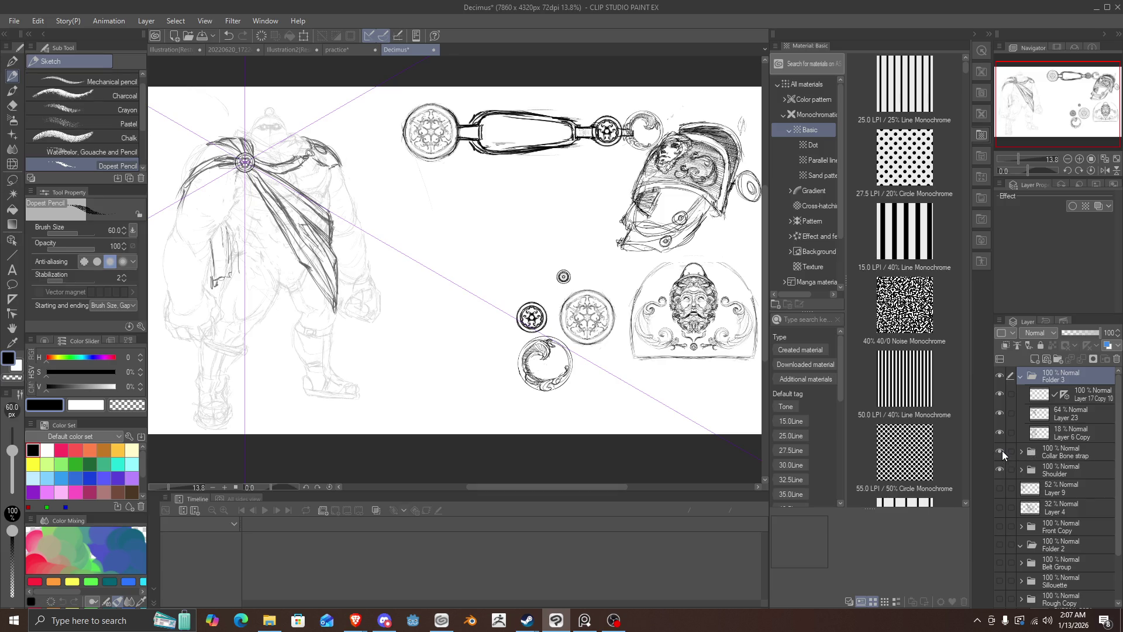
left_click(1001, 450)
left_click(1021, 452)
Step: Check the strap's circle and swirl parts, leaving the swirl circle visible
left_click(1047, 471)
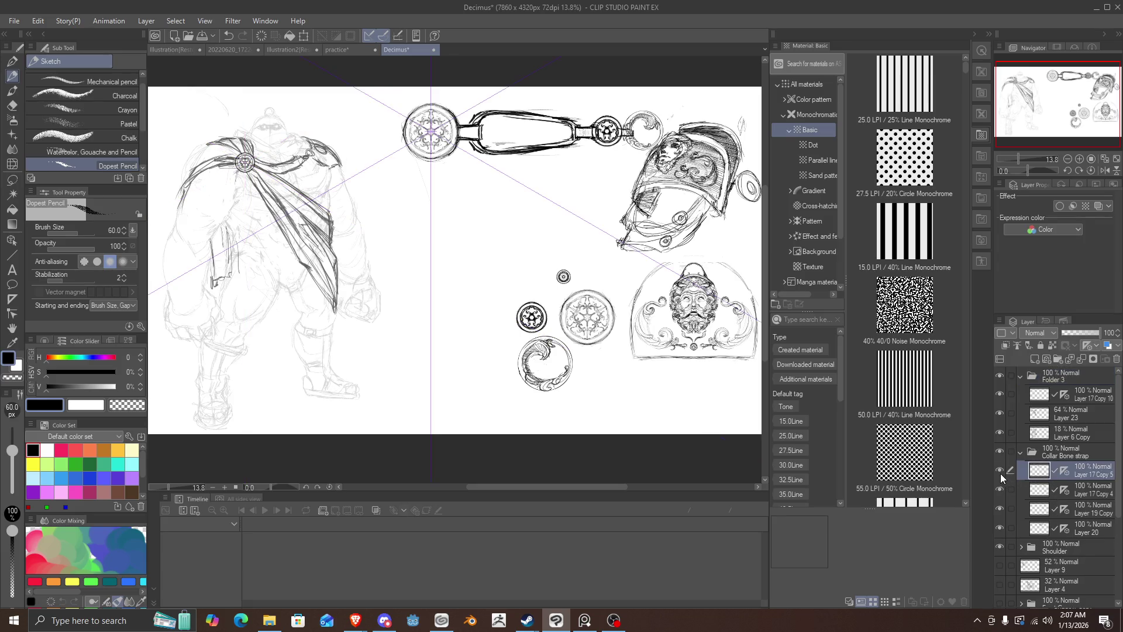
left_click(1001, 471)
left_click(999, 471)
left_click(999, 489)
left_click(999, 489)
left_click(999, 506)
left_click(999, 506)
left_click(999, 507)
left_click(999, 507)
left_click(999, 507)
left_click(999, 507)
Step: Redraw the strap's edges on Layer 20 with mirrored pencil lines, then hide the strap folder
left_click(999, 528)
left_click(999, 528)
left_click(1039, 529)
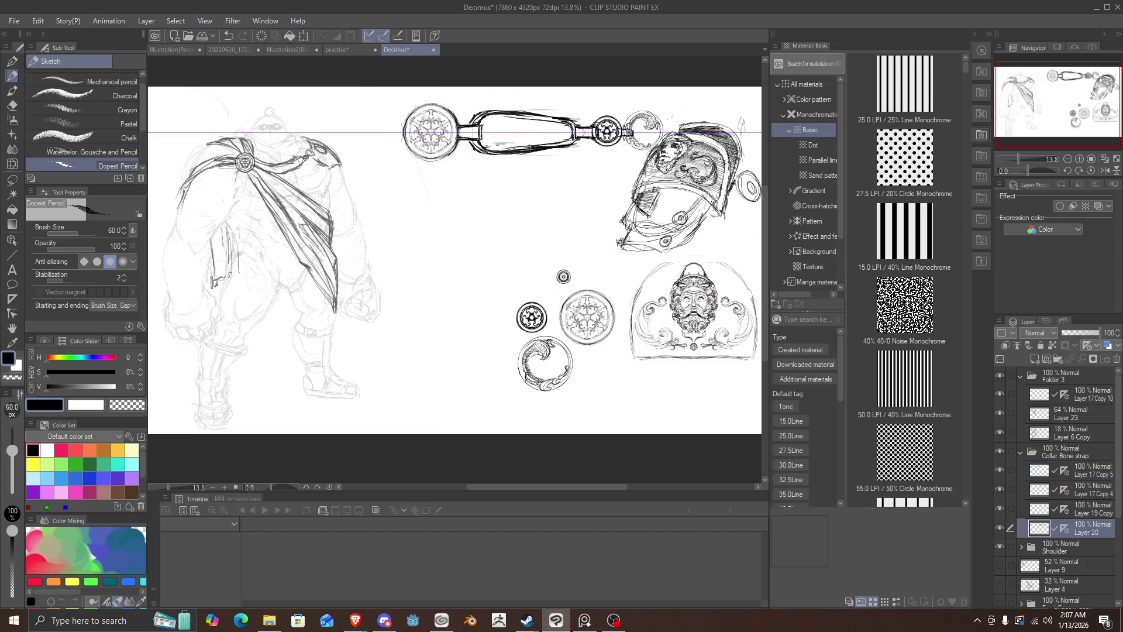
left_click_drag(546, 146, 472, 144)
key("ctrl+z")
key("ctrl+z")
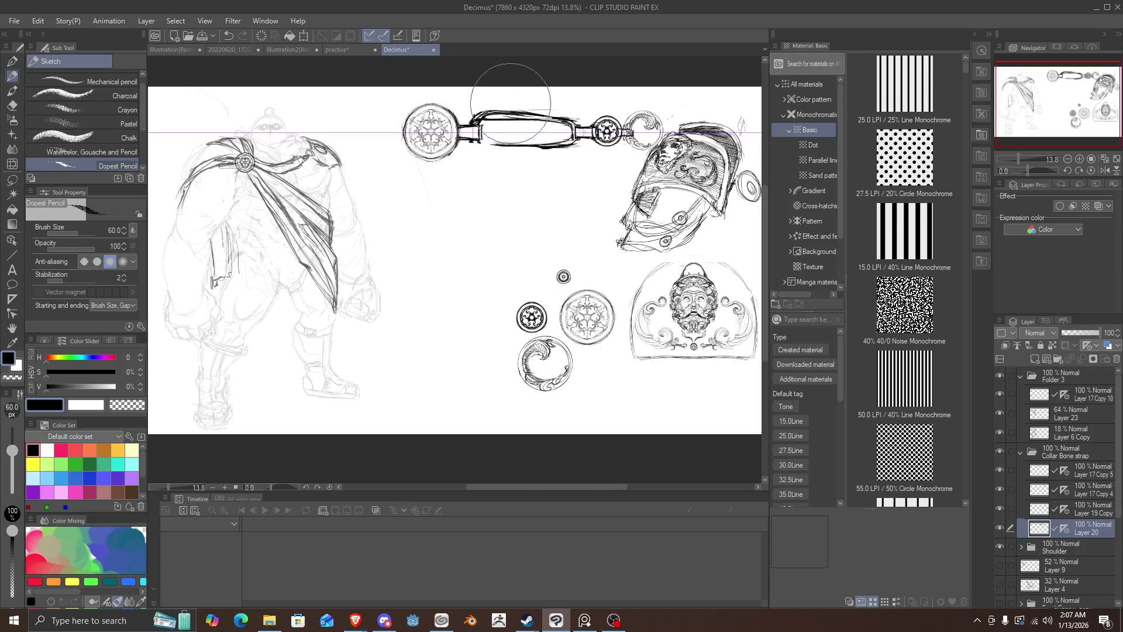
mouse_move(475, 120)
left_mouse_down()
mouse_move(579, 118)
mouse_move(482, 149)
mouse_move(474, 144)
mouse_move(633, 148)
left_mouse_up()
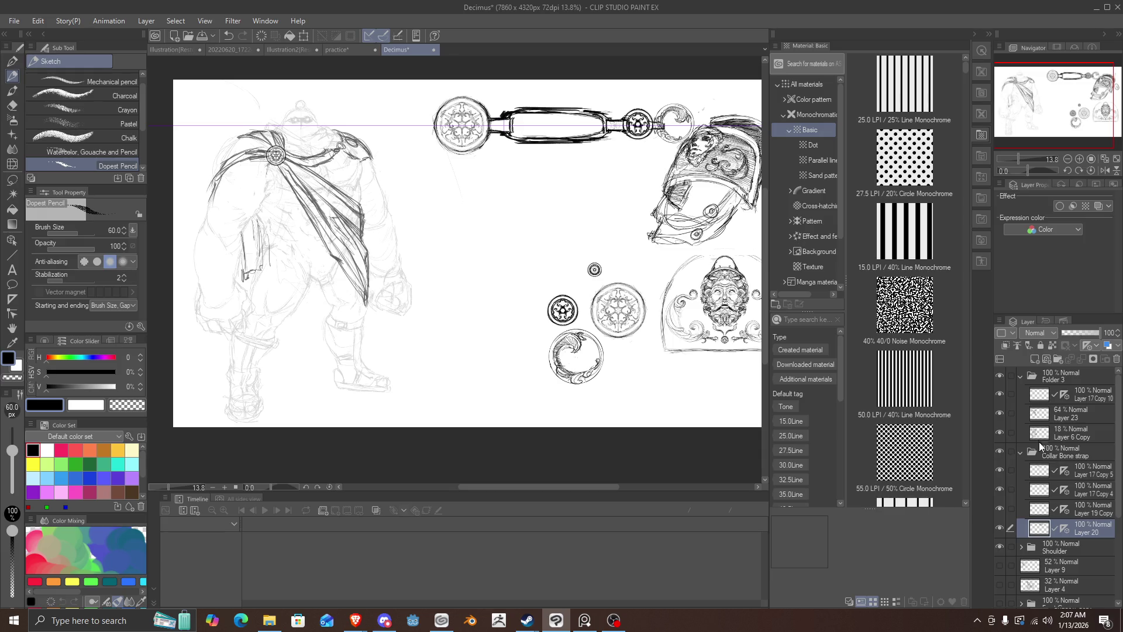
left_click(999, 450)
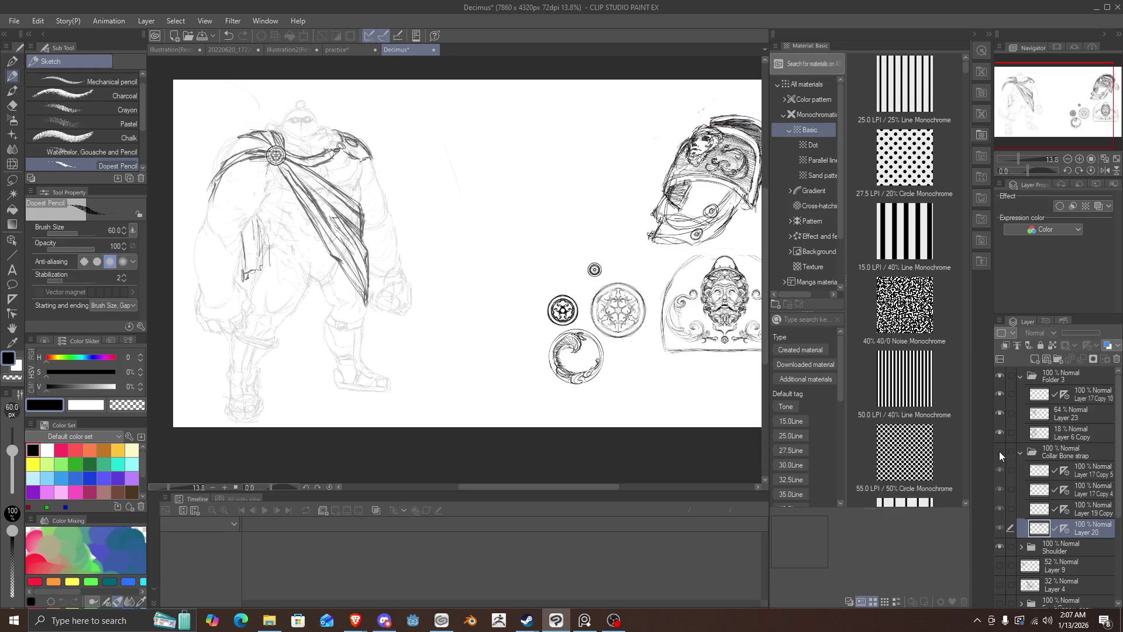
Step: Show the Collar Bone strap folder again alongside the Shoulder folder's helmet art
left_click(999, 451)
left_click(999, 451)
left_click(999, 451)
left_click(1019, 452)
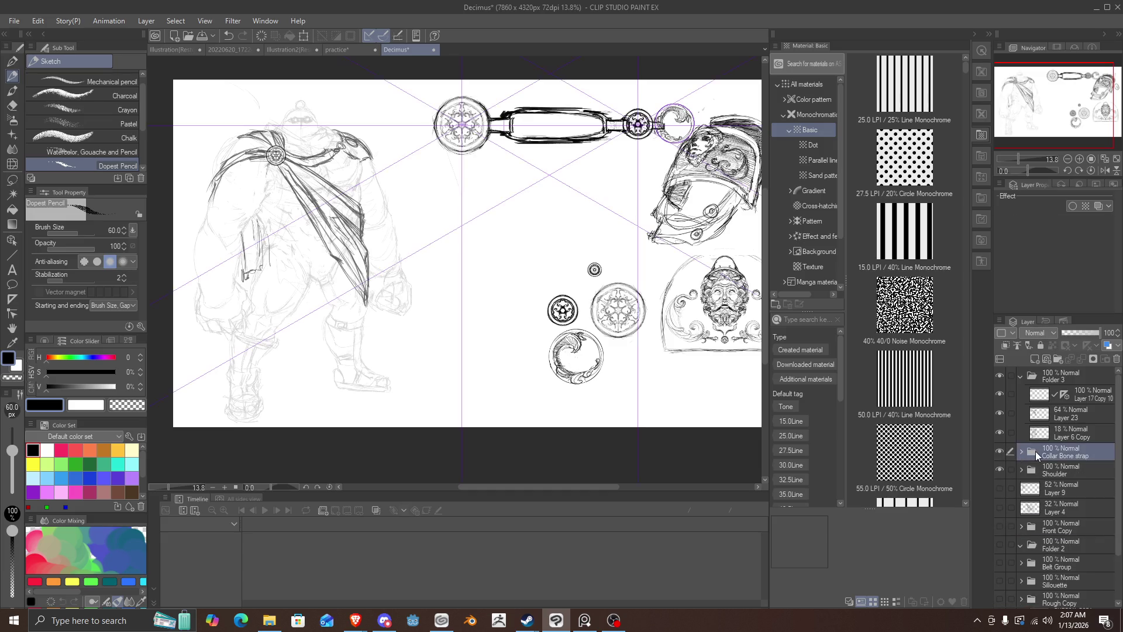
left_click(1000, 467)
left_click(1000, 467)
left_click_drag(686, 268, 661, 276)
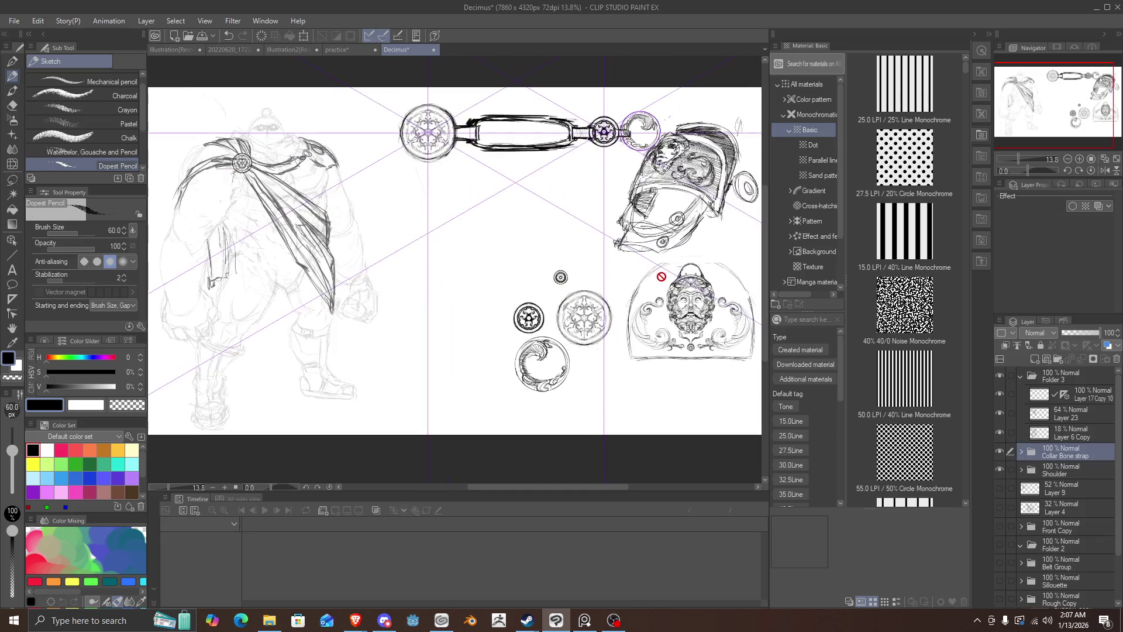
Step: Compare the figure with Layer 9's art and Layer 4's sketch toggled
left_click(1002, 490)
left_click(1001, 492)
left_click(1002, 510)
left_click(1002, 510)
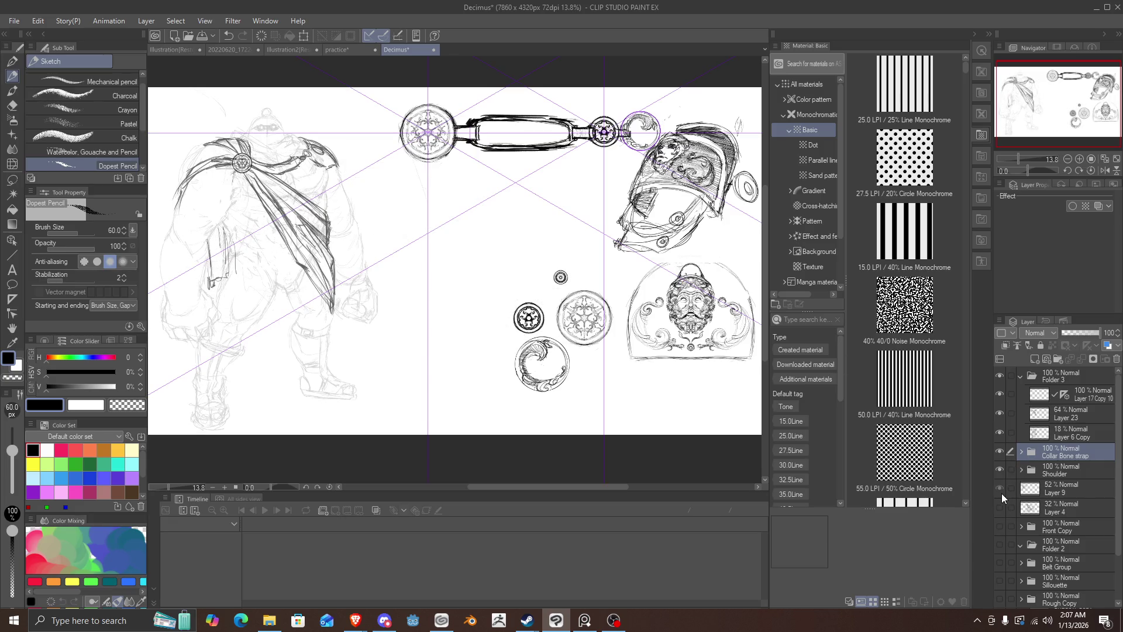
left_click(1001, 493)
left_click(1001, 493)
left_click(1001, 493)
left_click(1001, 493)
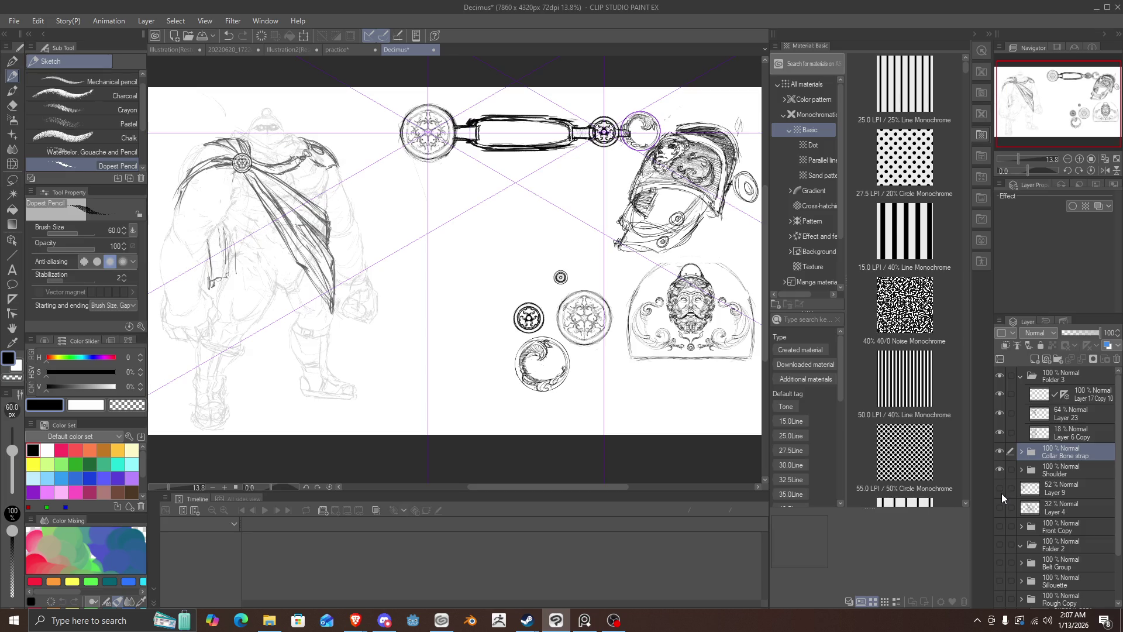
Step: Expand the Shoulder folder and check Layer 18's ornament and the Layer 15 Copy sketch
left_click(1021, 472)
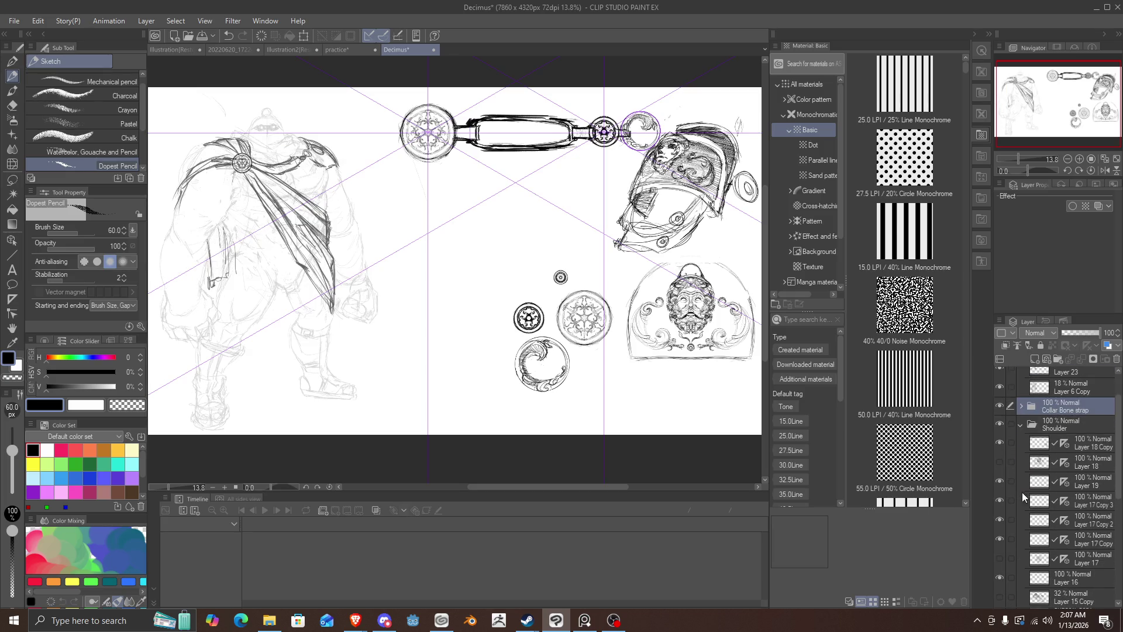
left_click(998, 462)
left_click(999, 462)
scroll(1018, 506, "down", 3)
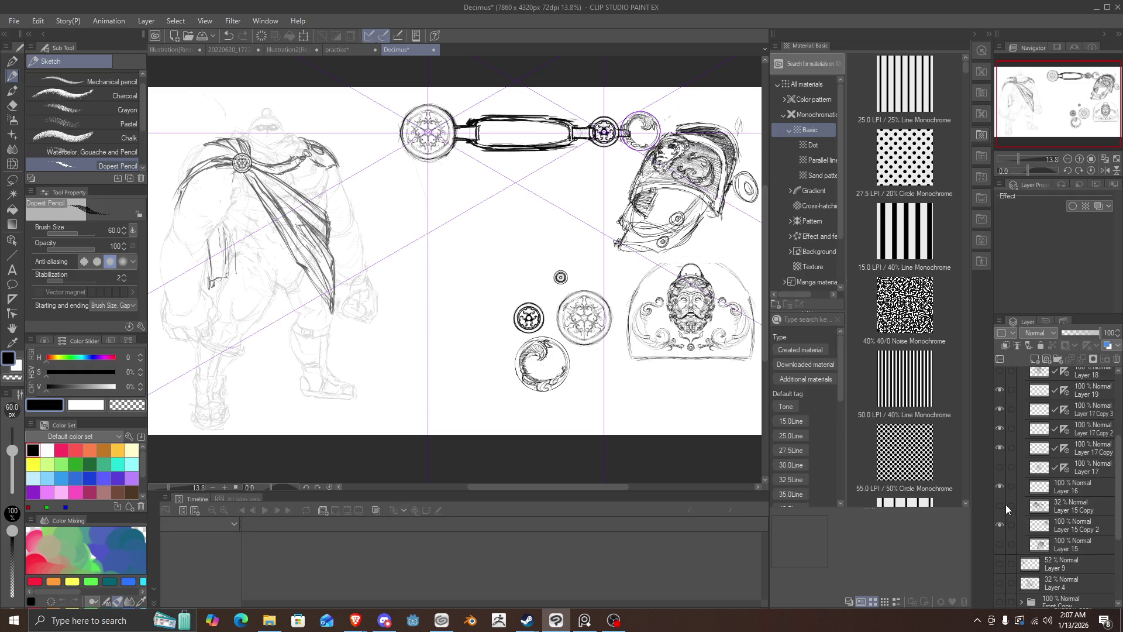
left_click(999, 506)
left_click(998, 506)
left_click(998, 506)
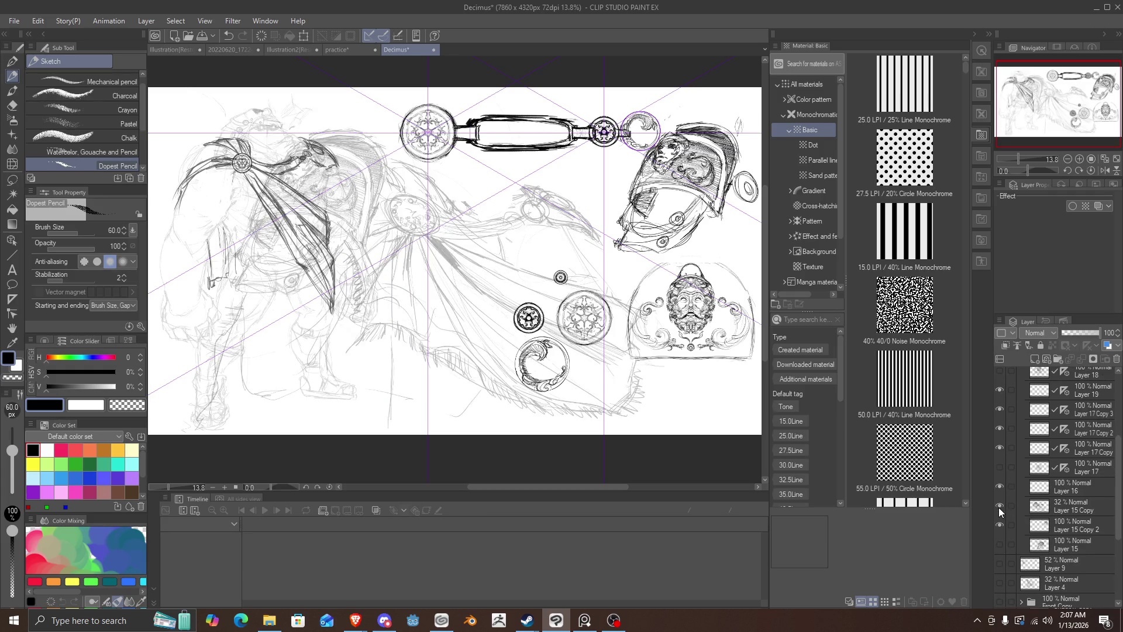
left_click(999, 507)
left_click(999, 507)
left_click(999, 507)
scroll(1057, 486, "up", 5)
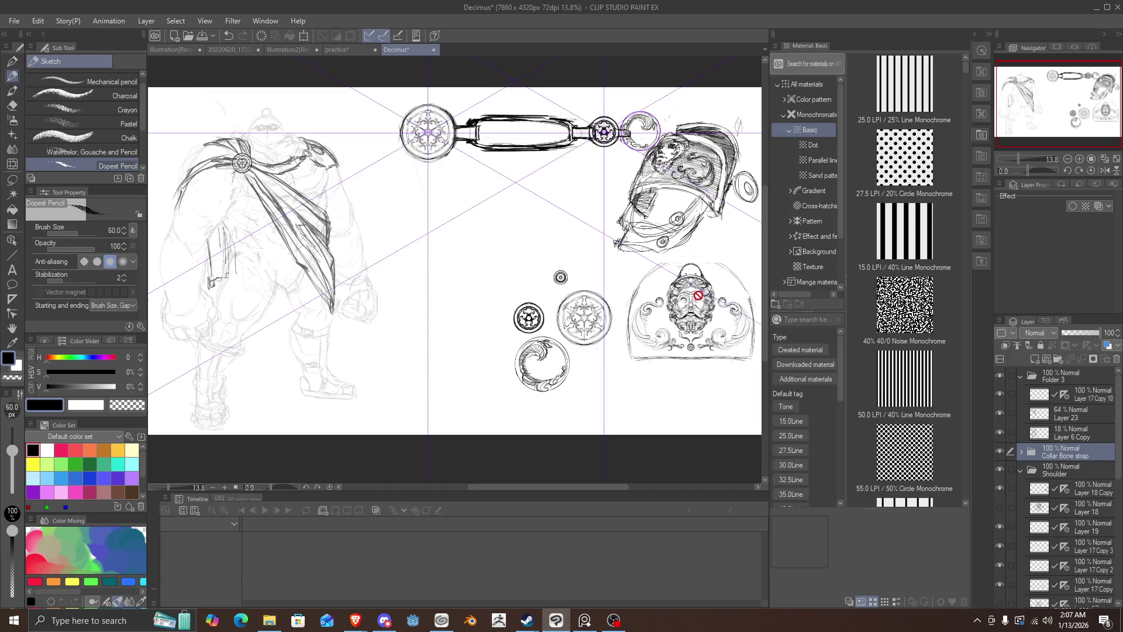
Step: Transform the Collar Bone medallion strap about 42 px to the left, then zoom out
key("ctrl+t")
left_click_drag(595, 159, 571, 159)
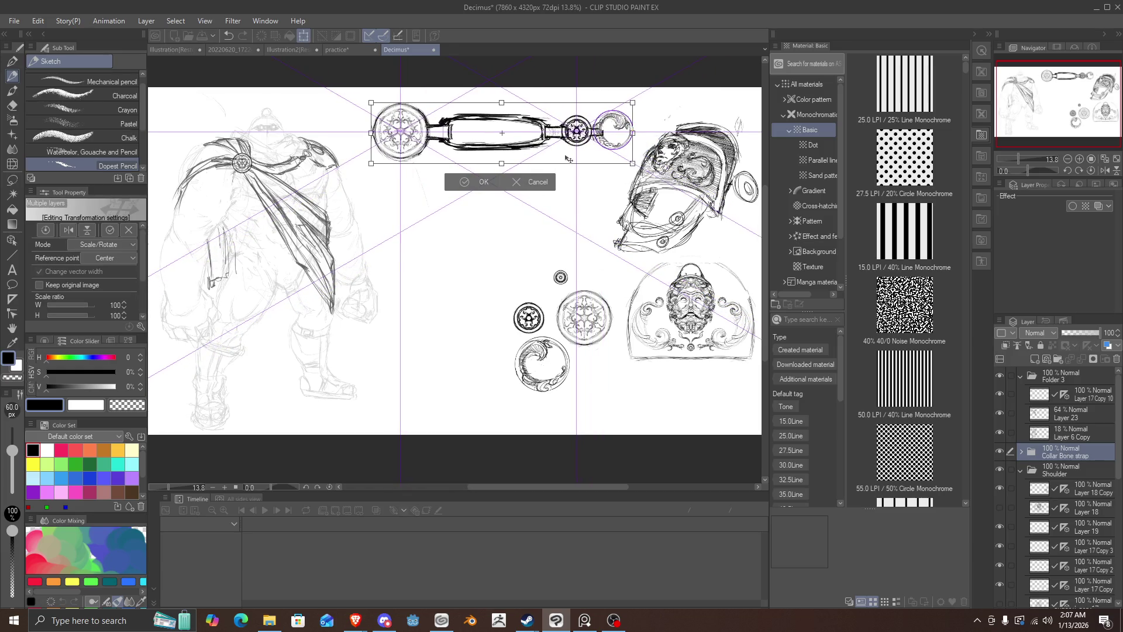
left_click(465, 183)
scroll(458, 228, "down", 1)
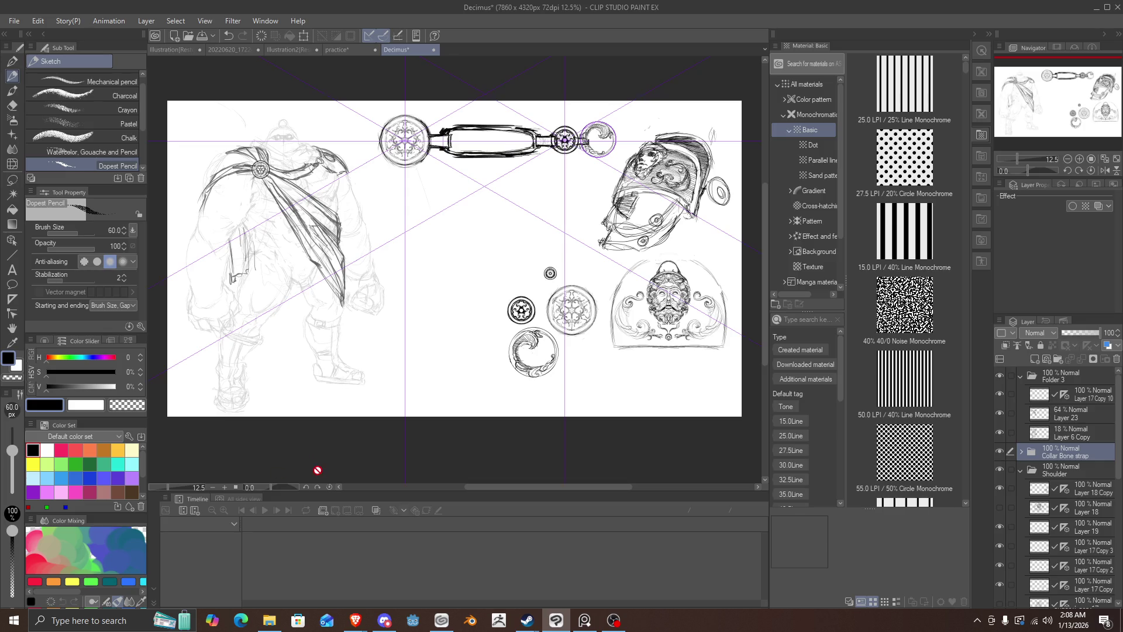
Step: Zoom around the canvas, then select Layer 6 Copy and Folder 3 and collapse Folder 3
scroll(463, 376, "up", 1)
scroll(482, 250, "up", 1)
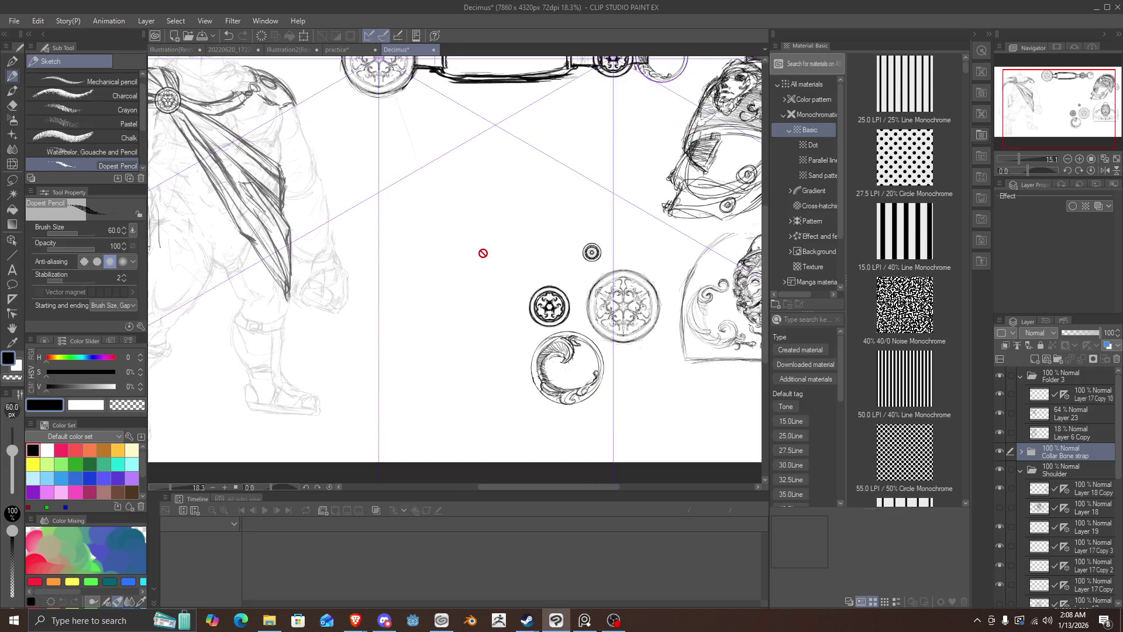
scroll(458, 243, "down", 2)
scroll(376, 175, "up", 2)
scroll(225, 104, "up", 2)
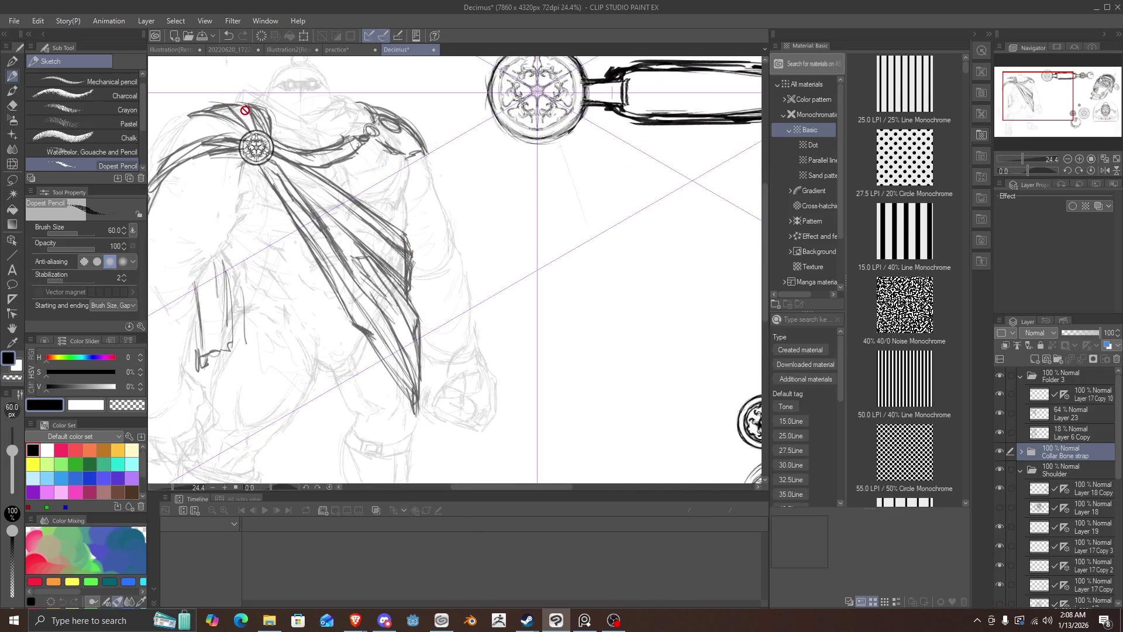
scroll(267, 120, "down", 3)
scroll(281, 127, "up", 2)
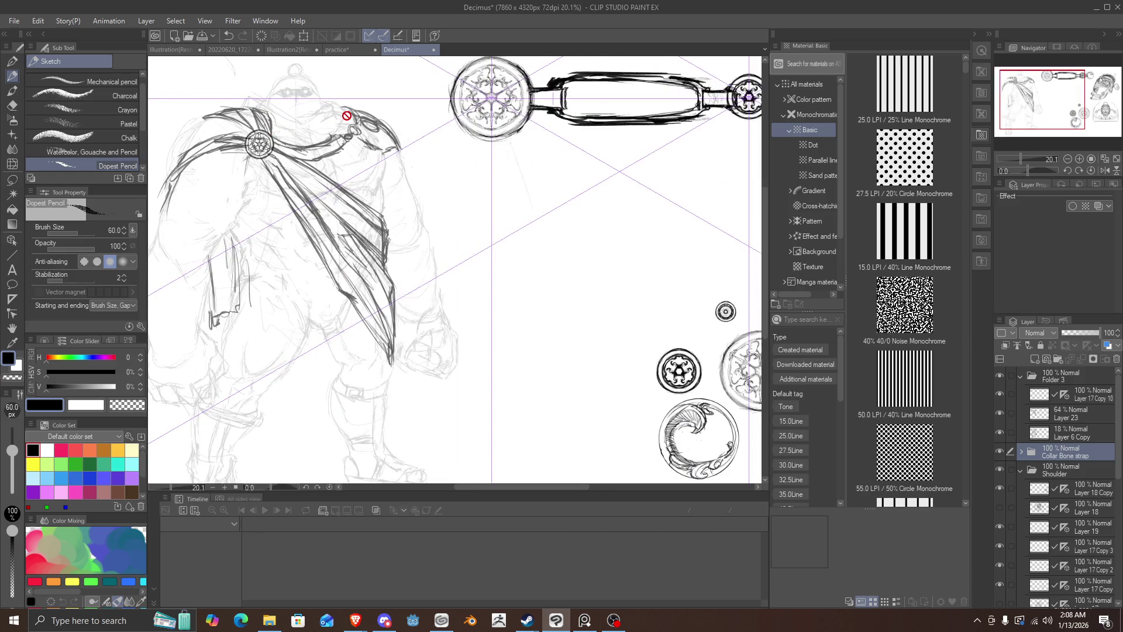
scroll(346, 114, "up", 1)
scroll(350, 118, "down", 3)
scroll(392, 125, "up", 1)
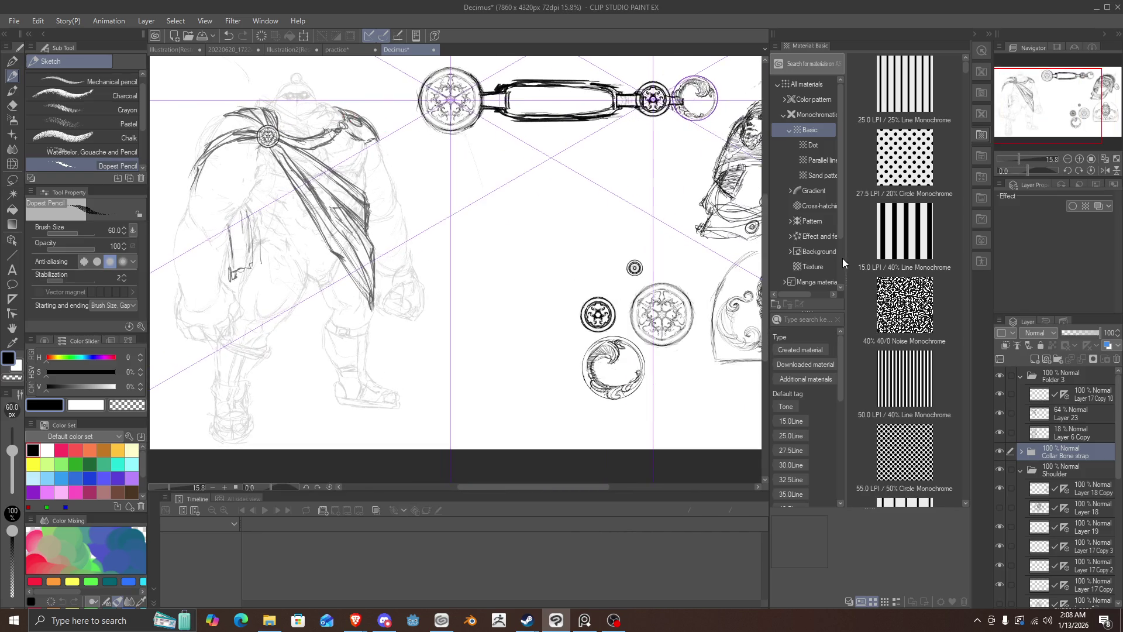
left_click(1040, 434)
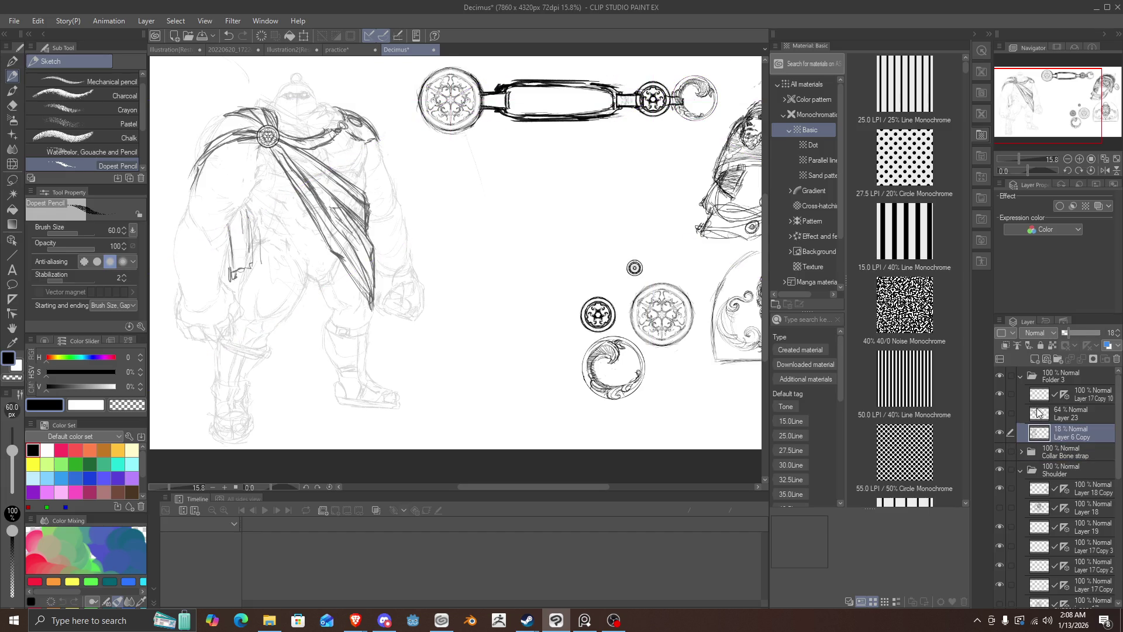
left_click(1032, 376)
left_click(1022, 377)
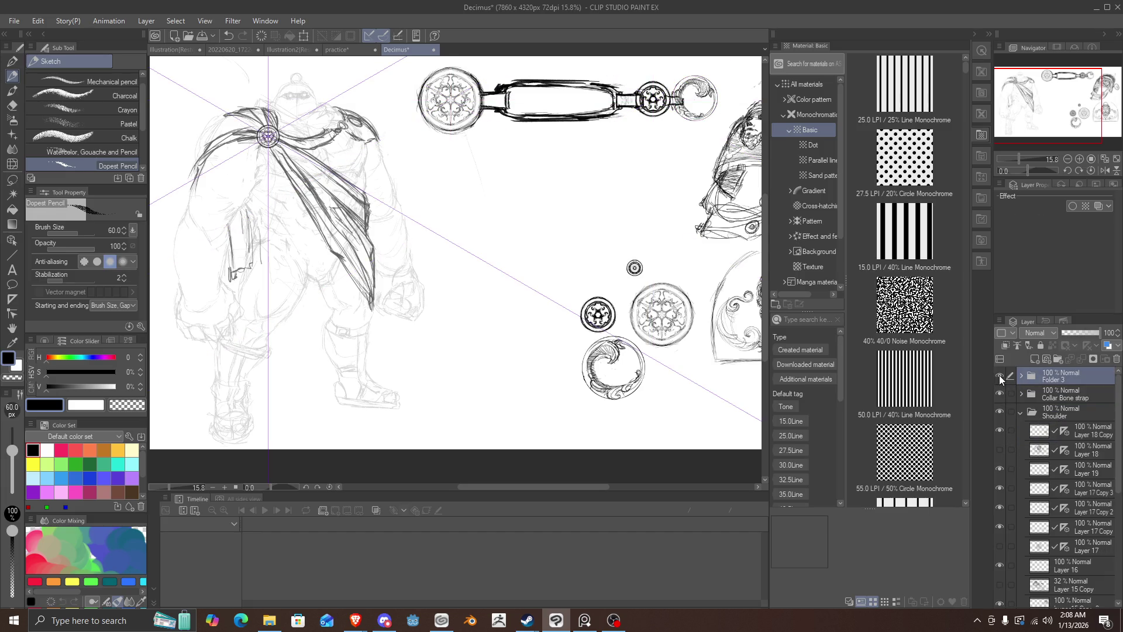
double_click(1000, 377)
Step: In Folder 3, raise Layer 23's cape-line opacity from 64% to 100%
left_click(1020, 377)
left_click(1040, 398)
left_click(1045, 414)
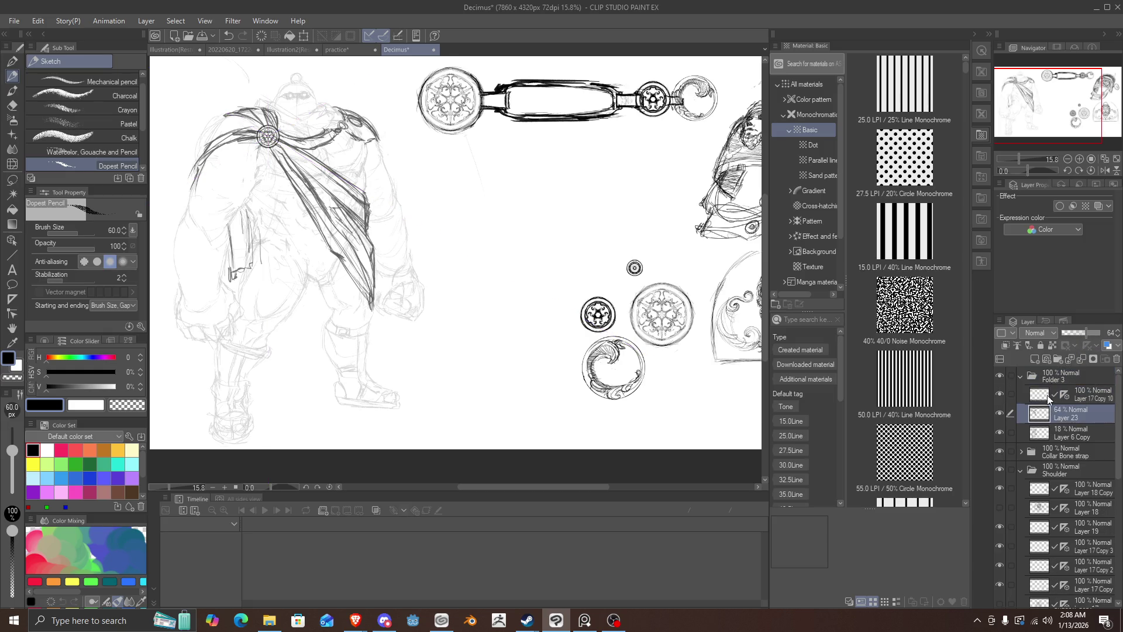
left_click_drag(1088, 333, 1101, 334)
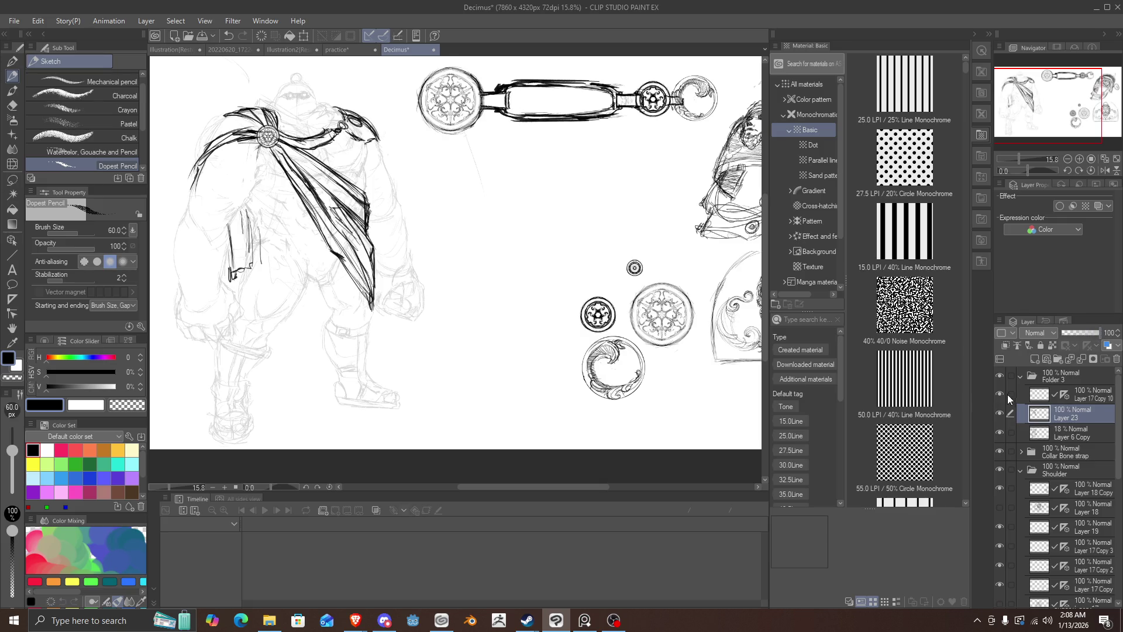
Step: Collapse Folder 3 and briefly hide and reshow the figure sketch, Collar Bone strap and Shoulder art
left_click(1025, 378)
left_click(1022, 376)
left_click(1001, 375)
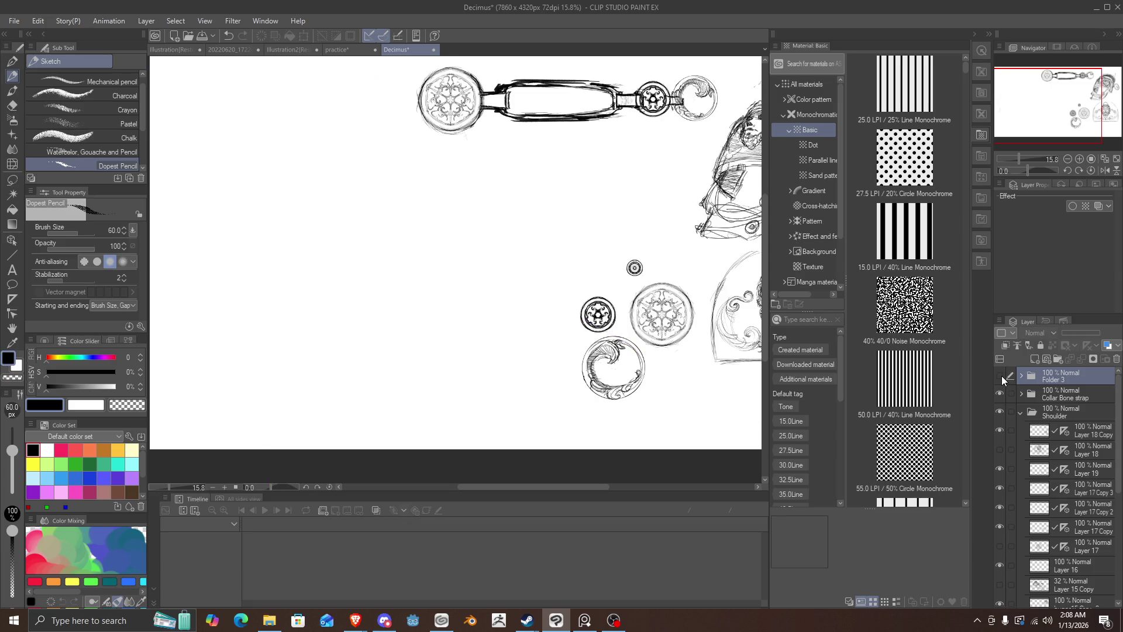
left_click(1002, 375)
left_click(1002, 394)
left_click(1001, 394)
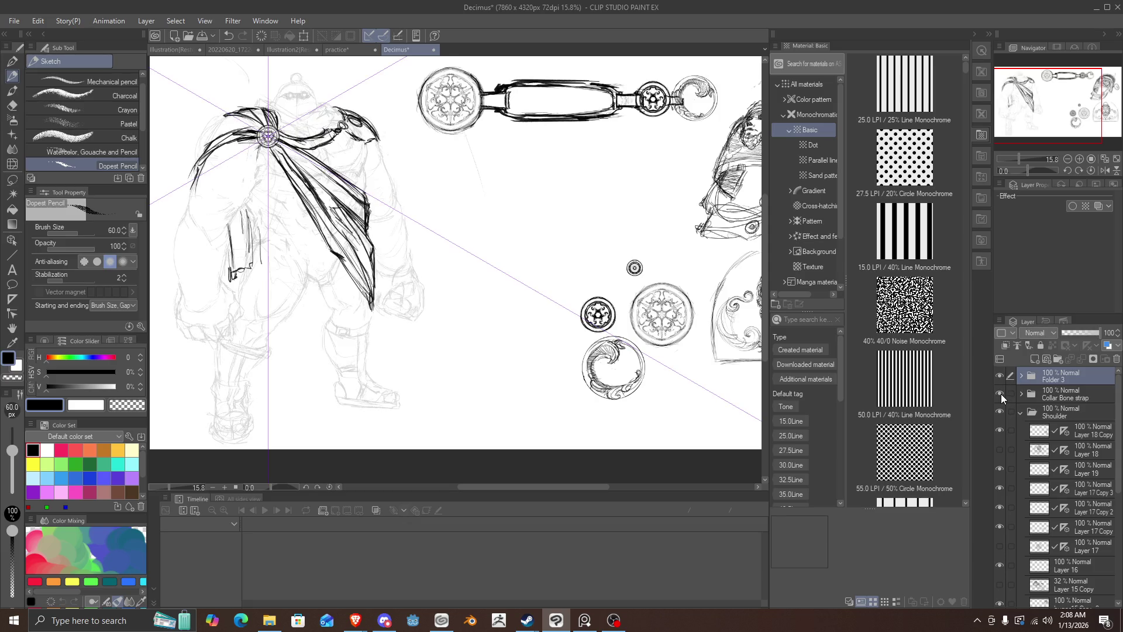
left_click(1001, 406)
left_click(1001, 405)
Step: Collapse the Shoulder folder and recheck the Shoulder circles, Collar Bone strap and Folder 3 sketch by toggling visibility
scroll(511, 275, "down", 3)
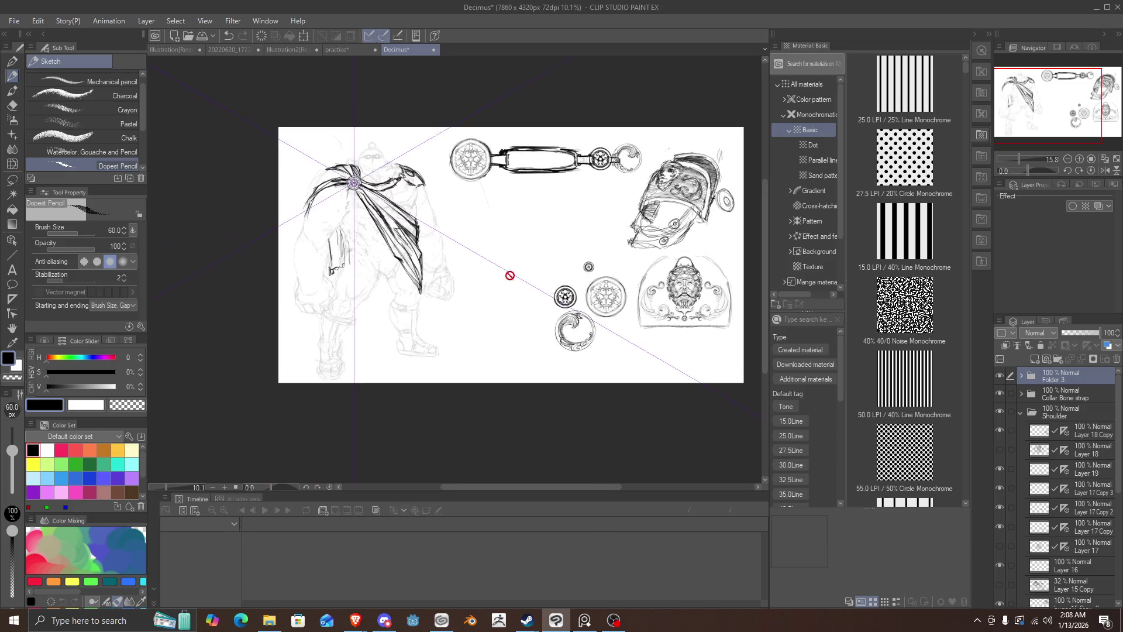
scroll(524, 281, "up", 1)
scroll(519, 272, "up", 1)
scroll(519, 251, "up", 1)
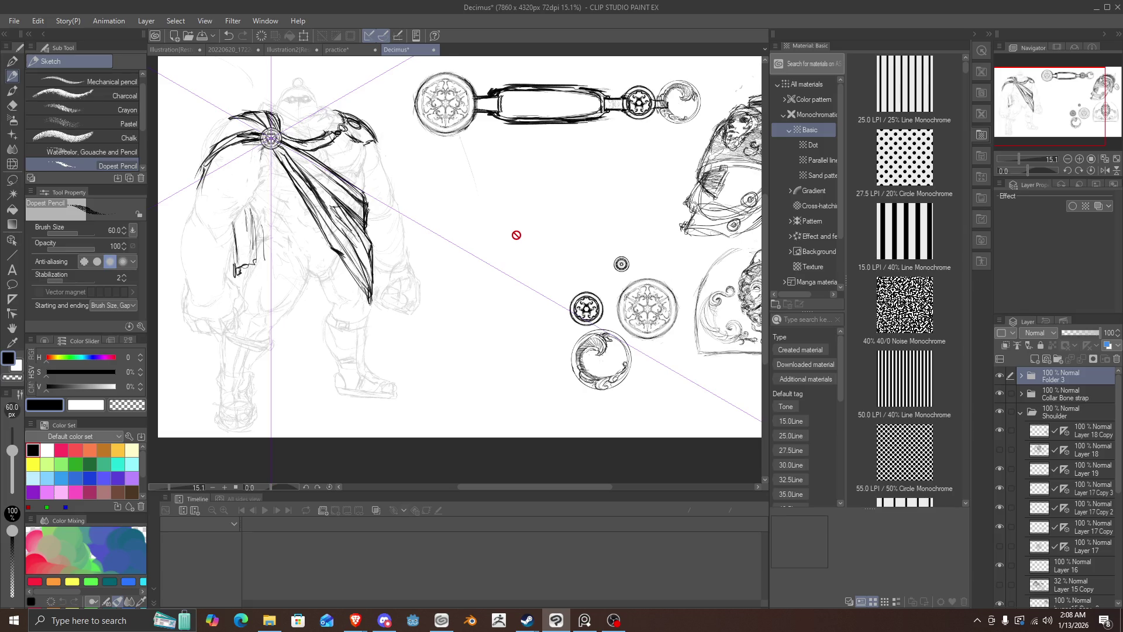
scroll(622, 252, "down", 3)
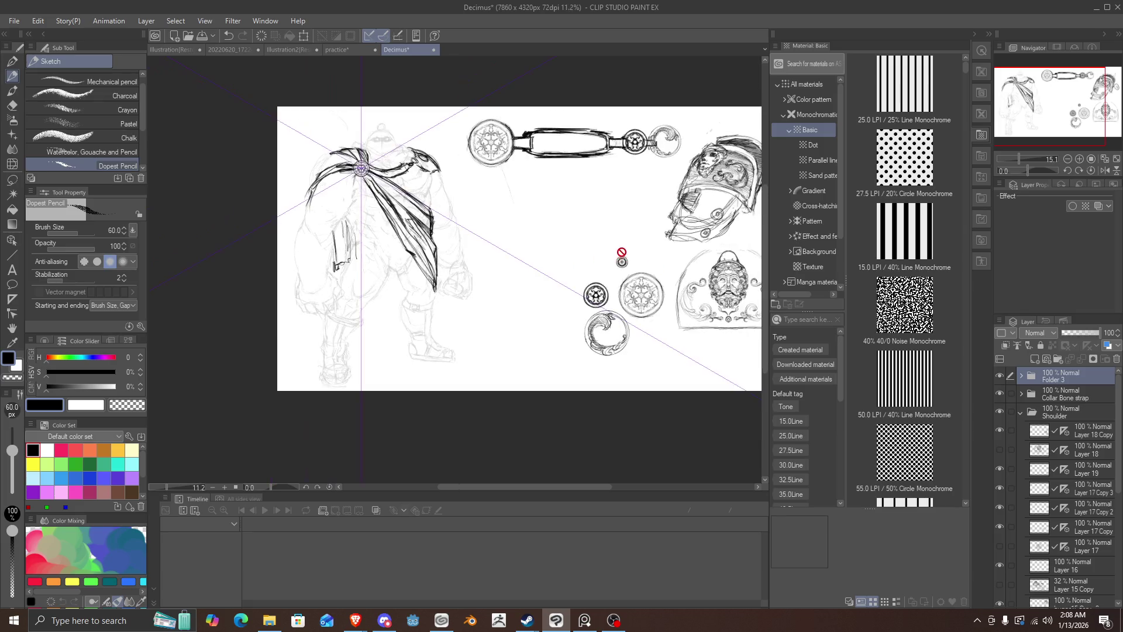
scroll(622, 252, "up", 4)
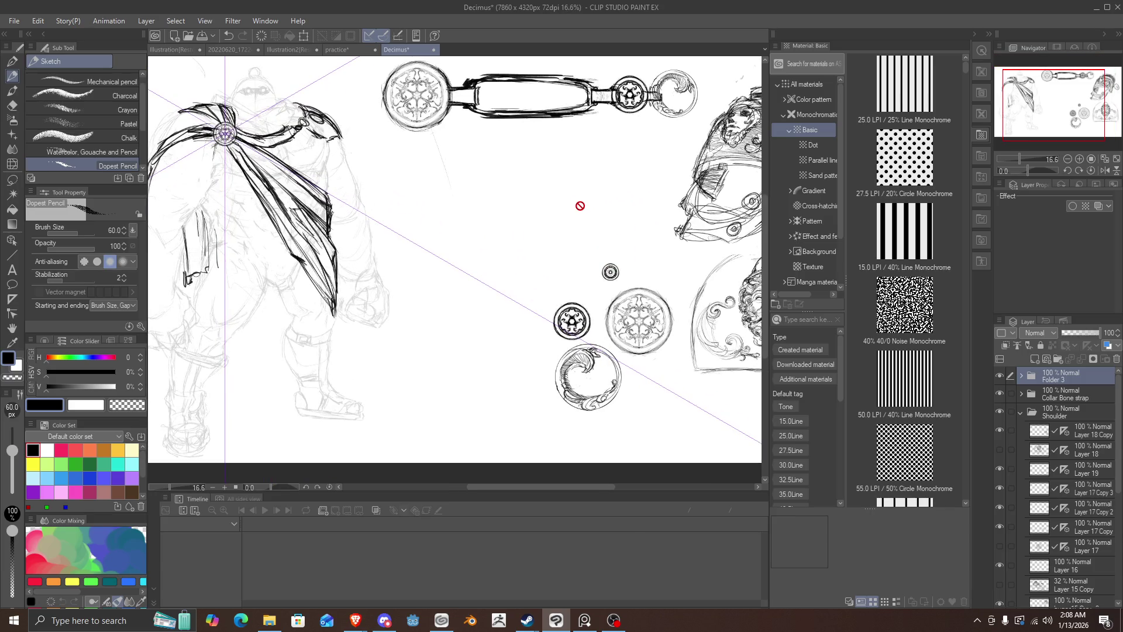
scroll(570, 202, "down", 2)
scroll(526, 188, "up", 1)
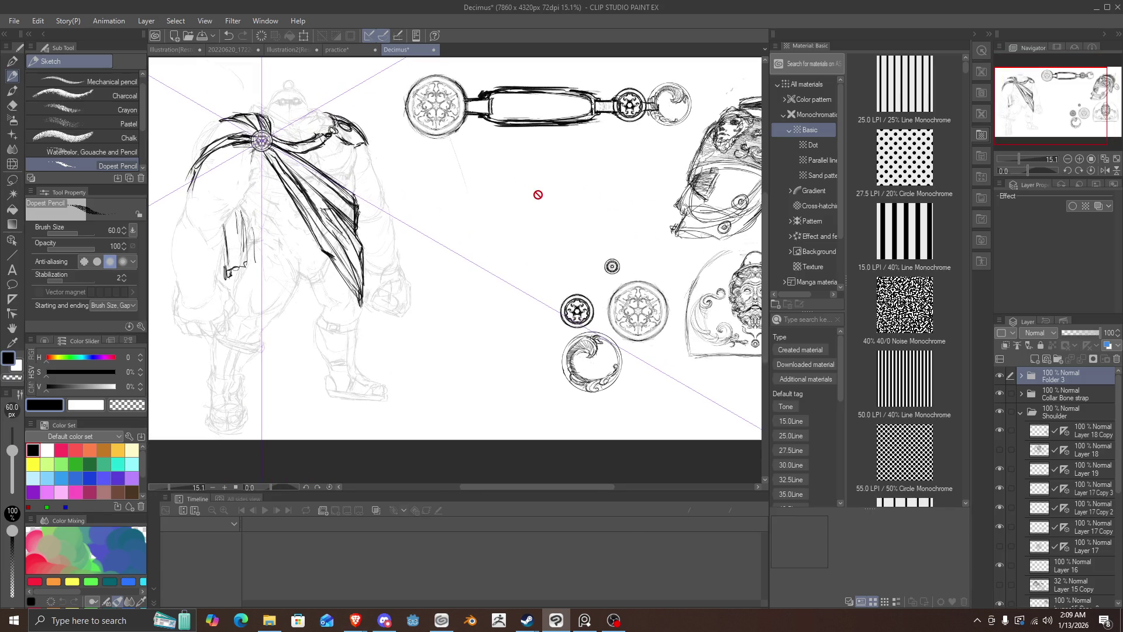
scroll(261, 132, "up", 3)
scroll(319, 170, "up", 2)
scroll(386, 175, "down", 3)
scroll(428, 180, "up", 1)
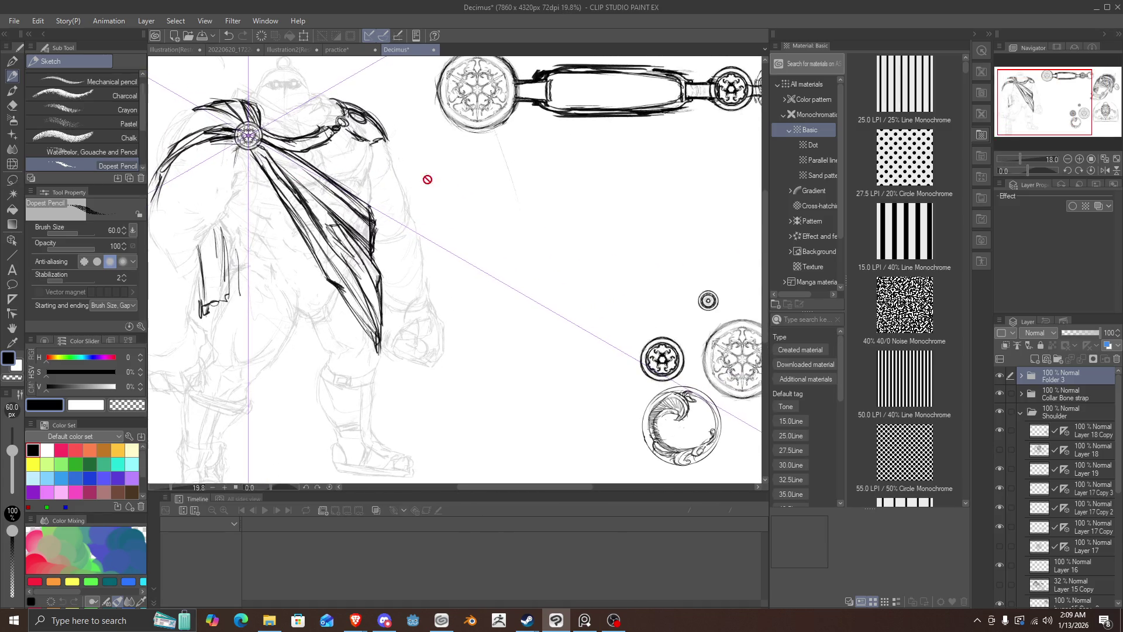
left_click(1021, 413)
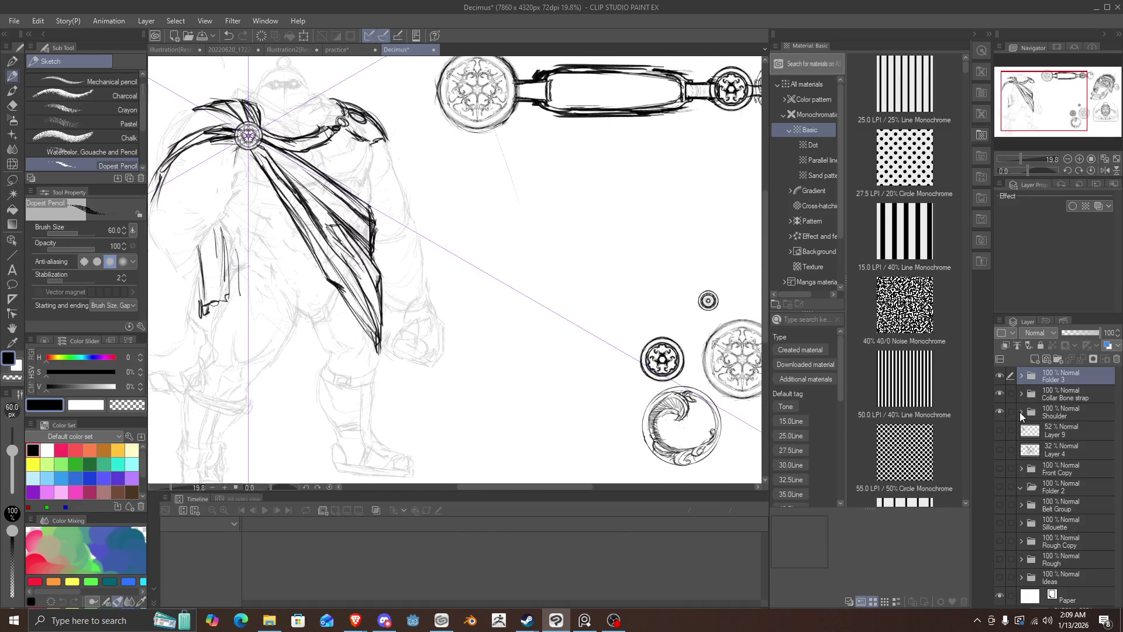
left_click(1000, 411)
left_click(1000, 411)
left_click(998, 395)
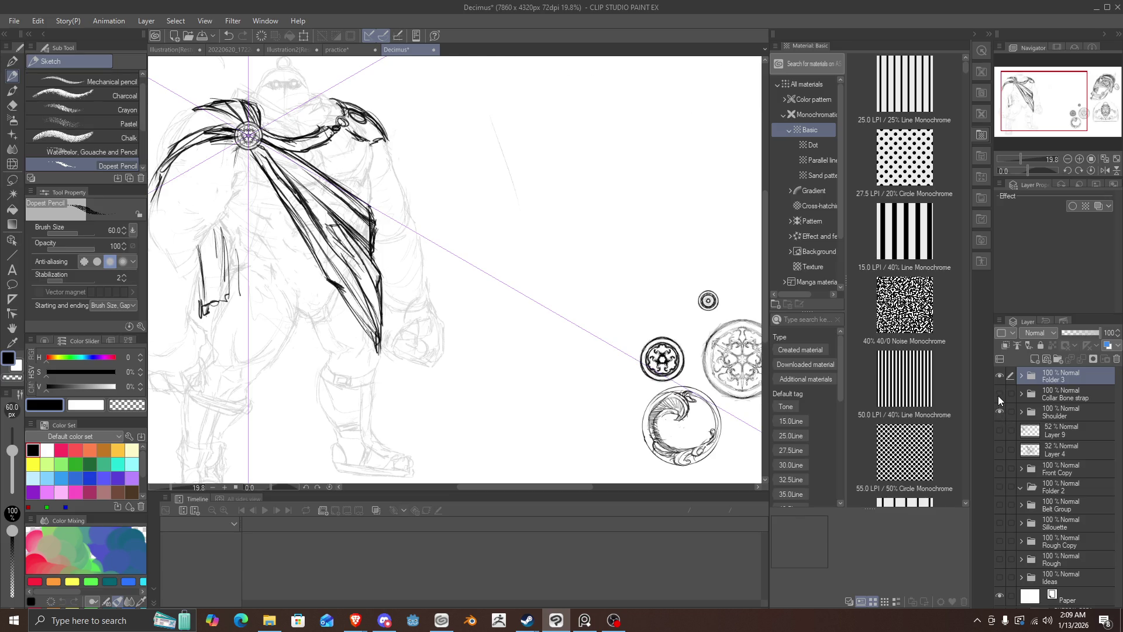
left_click(998, 396)
left_click(996, 370)
left_click(996, 371)
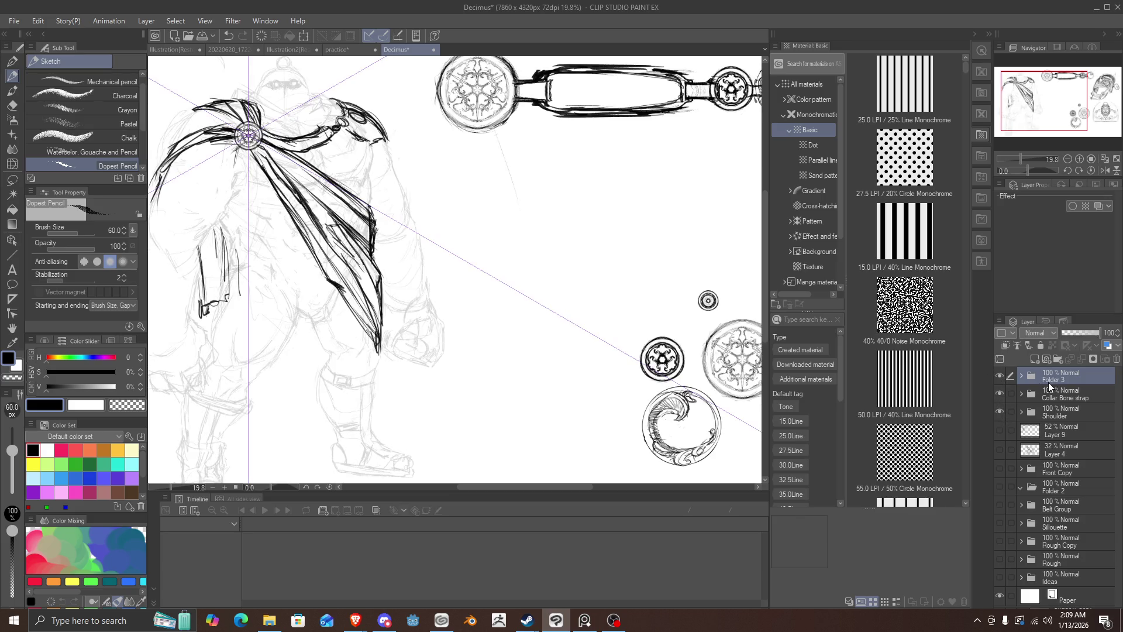
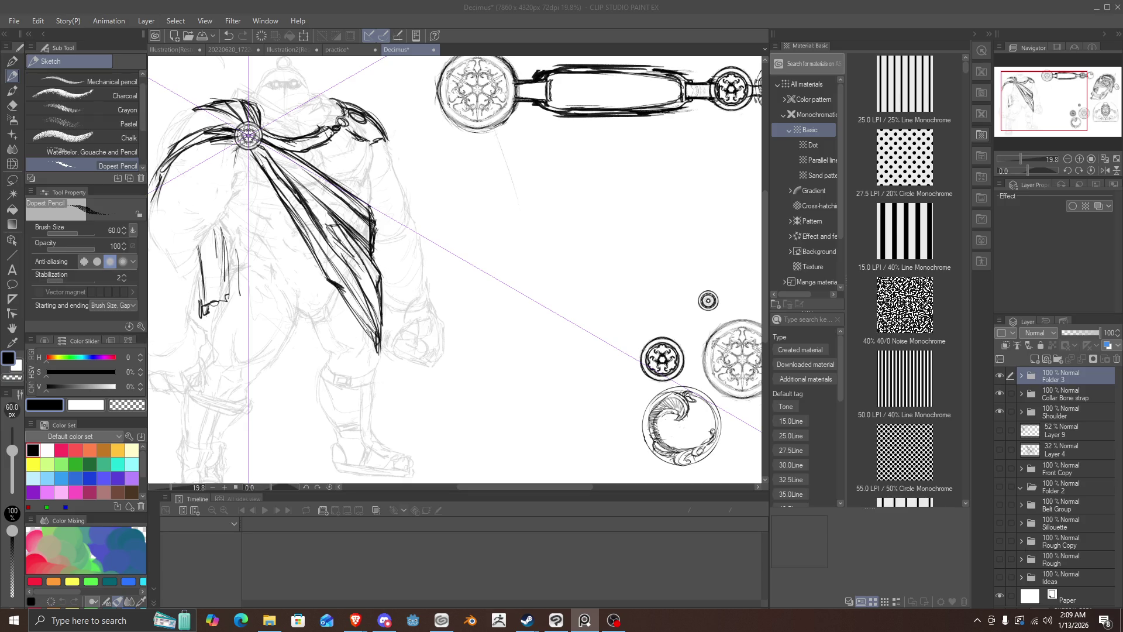
Step: Add a new Layer 21 on top and start a tall trial shape with the Dopest Pencil
left_click(557, 619)
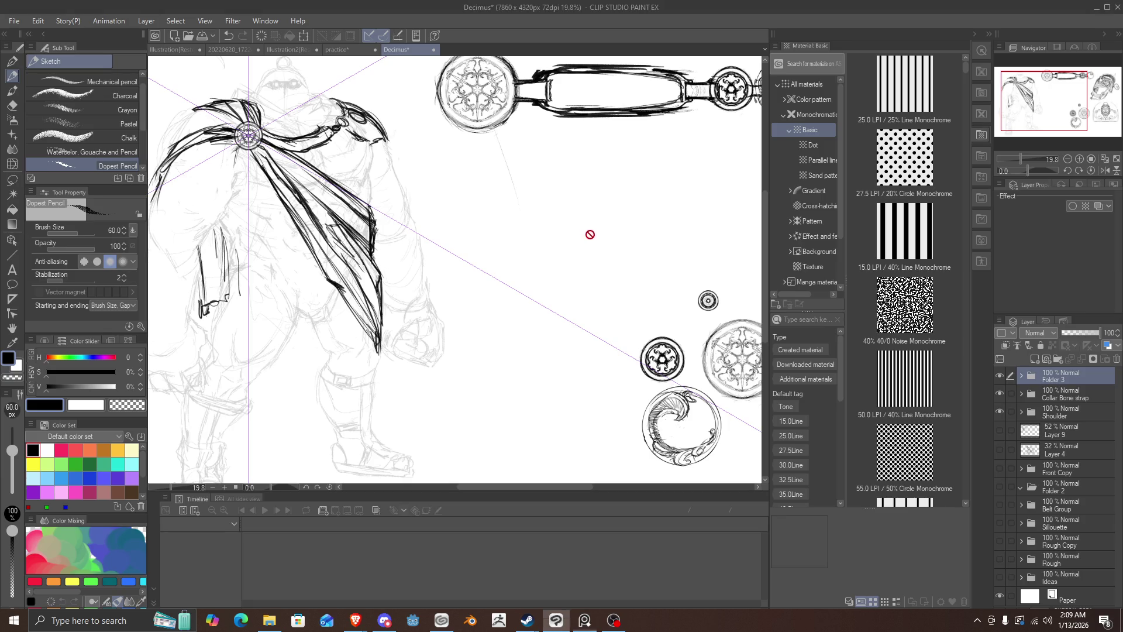
left_click(1034, 360)
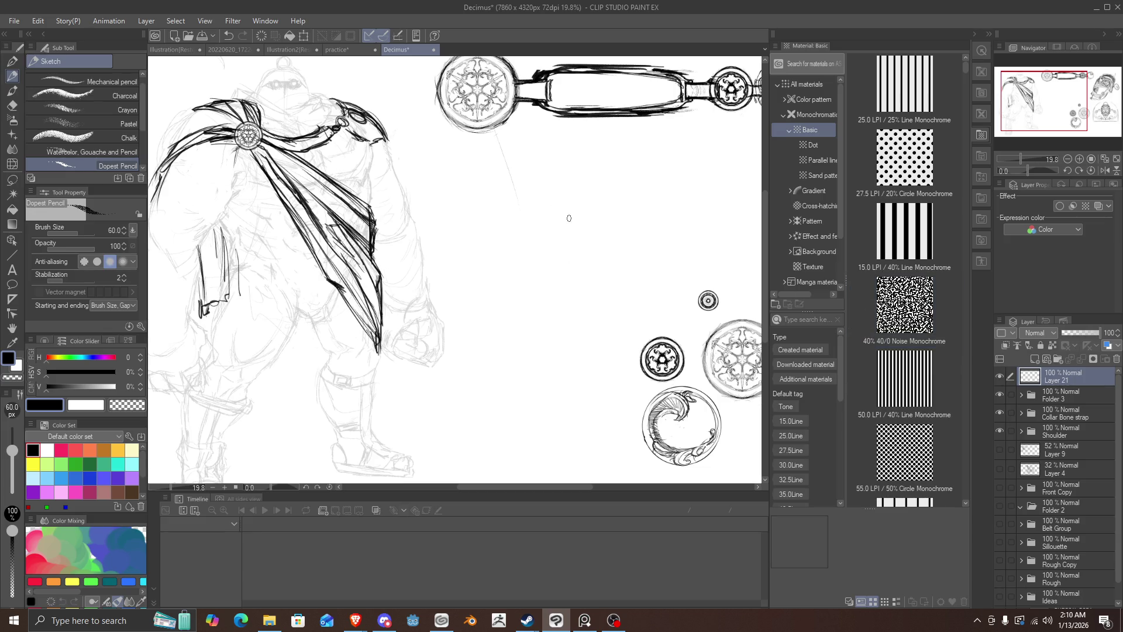
mouse_move(592, 207)
left_mouse_down()
mouse_move(545, 223)
mouse_move(561, 208)
mouse_move(560, 319)
left_mouse_up()
left_click_drag(594, 204, 597, 337)
left_click_drag(592, 205, 588, 349)
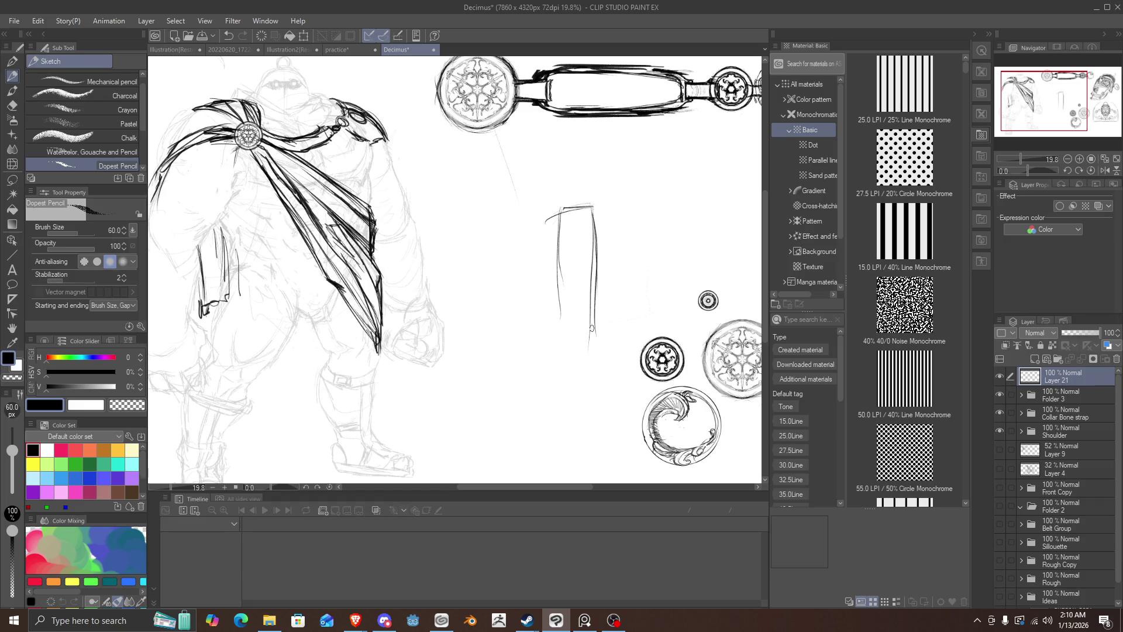
left_click_drag(594, 207, 583, 405)
Step: Extend and reinforce the tall shape's left edge and close its bottom
mouse_move(607, 319)
left_mouse_down()
mouse_move(601, 184)
mouse_move(598, 228)
mouse_move(559, 203)
mouse_move(564, 363)
left_mouse_up()
left_click_drag(559, 237, 560, 422)
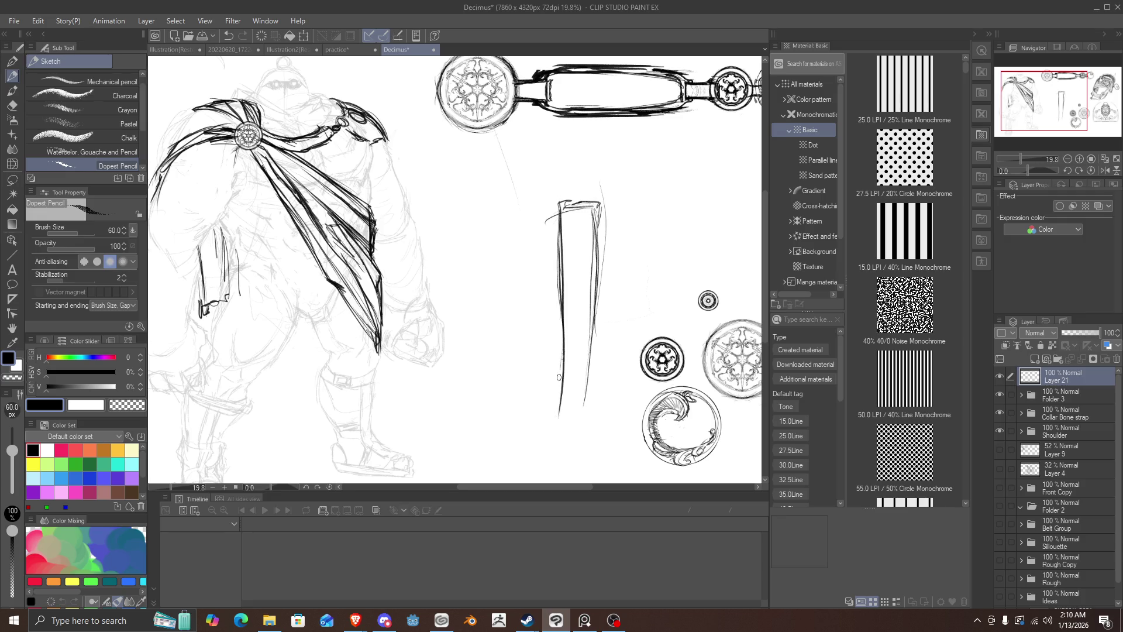
left_click_drag(560, 370, 559, 437)
mouse_move(561, 332)
left_mouse_down()
mouse_move(570, 462)
mouse_move(582, 427)
left_mouse_up()
Step: Undo the tall shape's pencil strokes with four Ctrl+Z presses
scroll(582, 393, "up", 1)
key("ctrl+z")
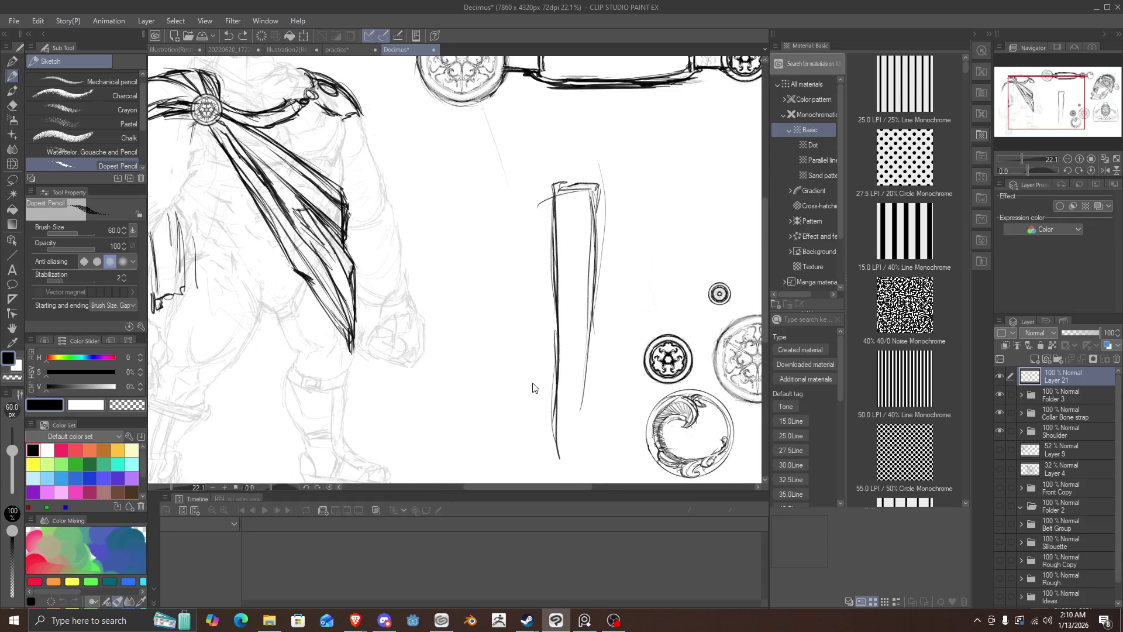
key("ctrl+z")
key("ctrl+z")
key("ctrl+z")
key("ctrl+z")
key("ctrl+z")
key("ctrl+z")
key("ctrl+z")
key("ctrl+z")
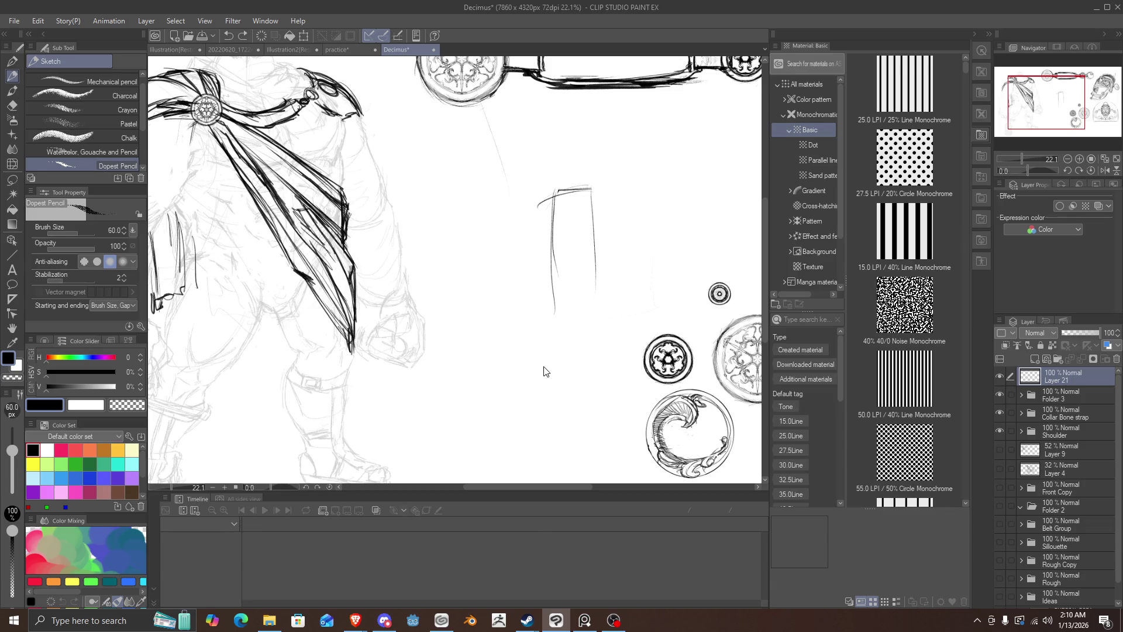
key("ctrl+z")
key("ctrl+z")
key("ctrl+z")
key("ctrl+z")
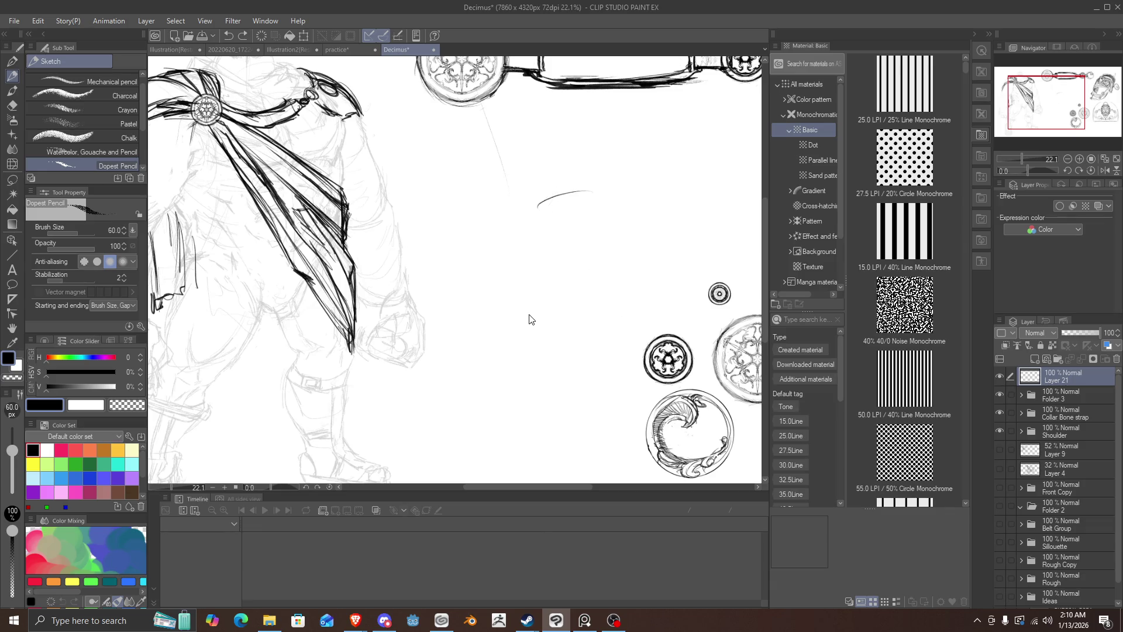
key("ctrl+z")
scroll(529, 314, "down", 3)
Step: Sketch the sail shape's top arc and left side right of the caped figure
scroll(529, 314, "up", 2)
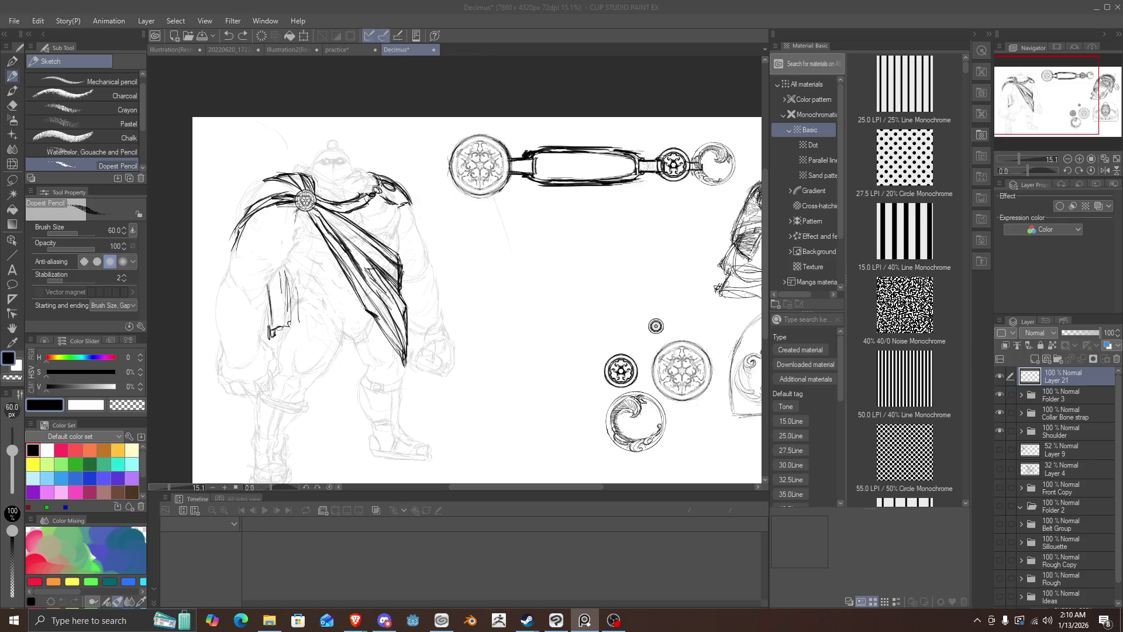
left_click_drag(539, 226, 616, 261)
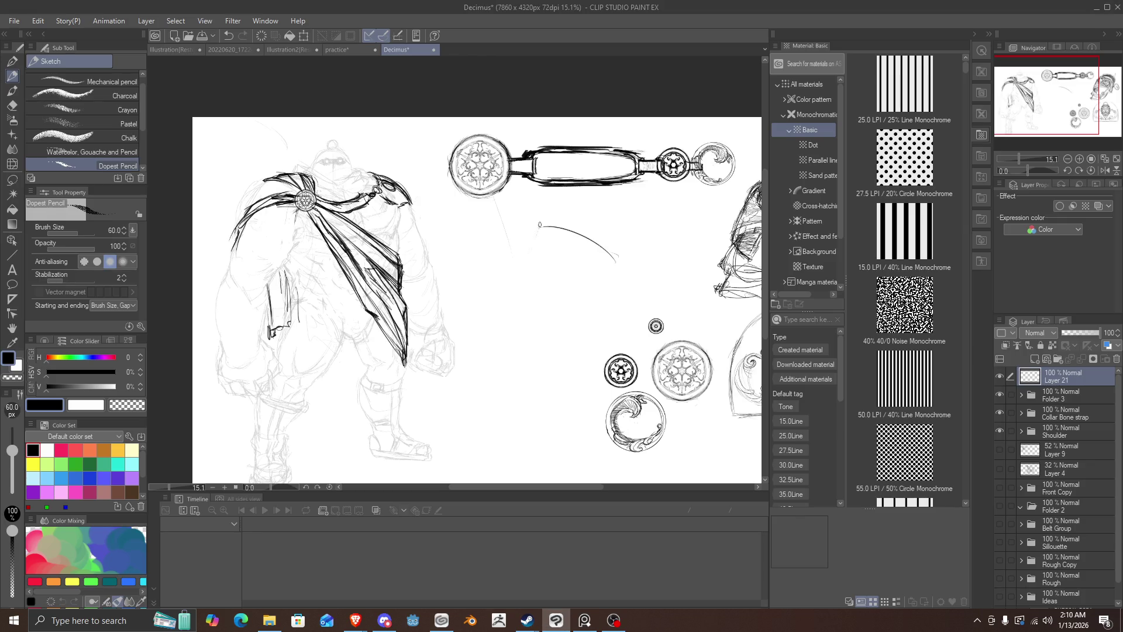
left_click_drag(541, 226, 519, 292)
mouse_move(534, 252)
left_mouse_down()
mouse_move(514, 305)
mouse_move(584, 316)
mouse_move(630, 301)
mouse_move(609, 258)
left_mouse_up()
Step: Darken the sail's right curve, top arc and left edge, undoing the duplicate stroke
mouse_move(633, 300)
left_mouse_down()
mouse_move(585, 236)
mouse_move(628, 289)
left_mouse_up()
left_click_drag(604, 253, 519, 232)
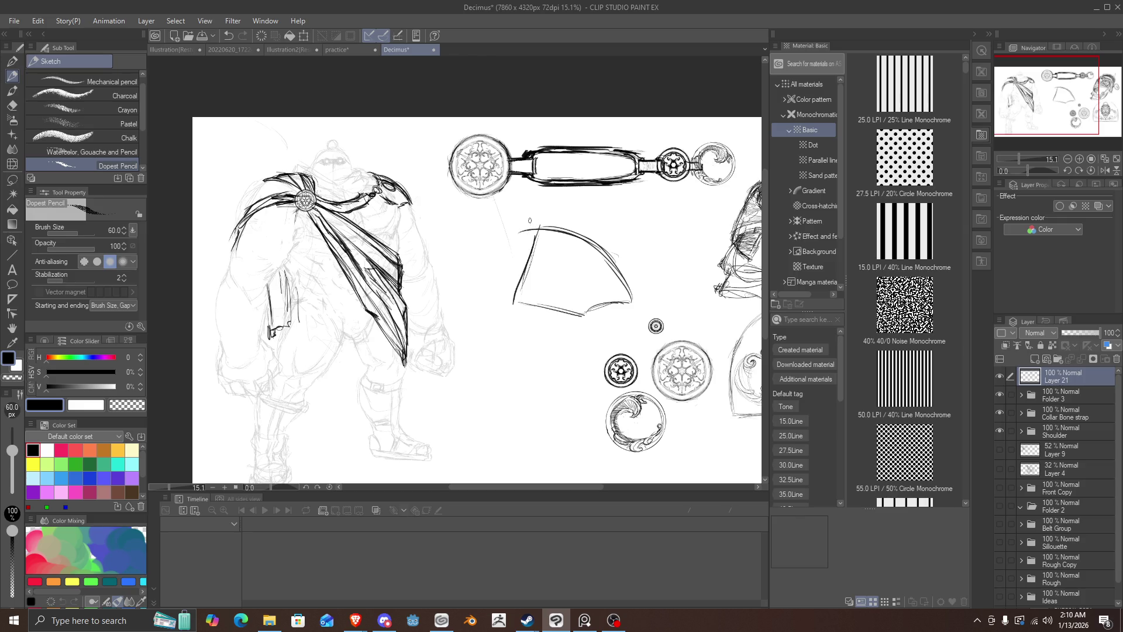
left_click_drag(530, 236, 517, 300)
mouse_move(530, 215)
left_mouse_down()
mouse_move(510, 307)
mouse_move(533, 219)
mouse_move(596, 245)
mouse_move(631, 295)
left_mouse_up()
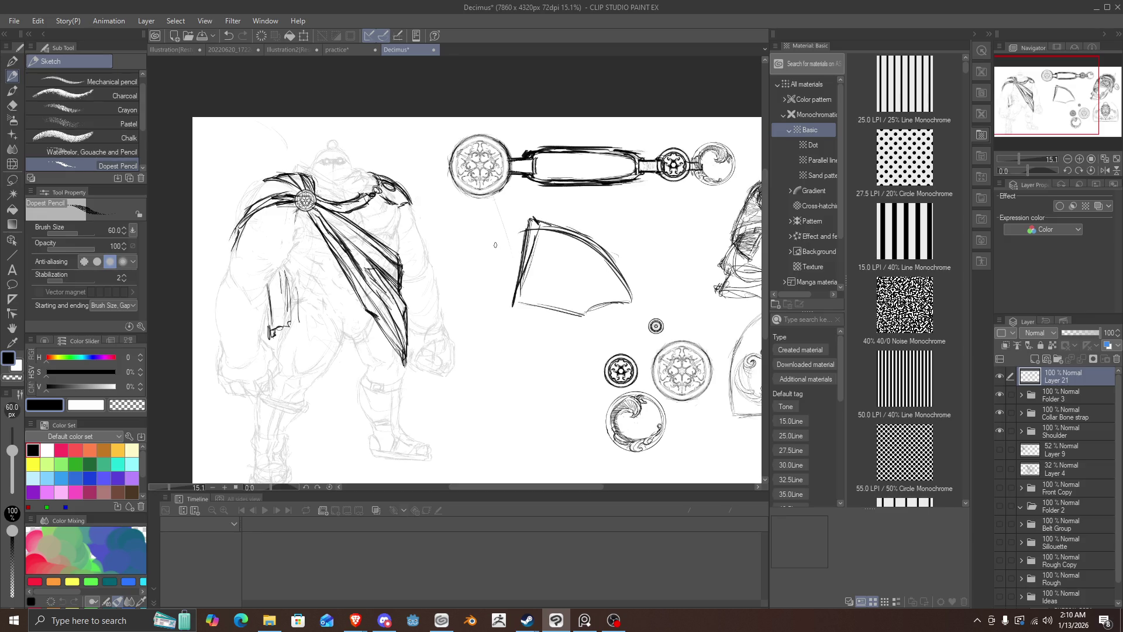
mouse_move(535, 216)
left_mouse_down()
mouse_move(620, 279)
mouse_move(617, 257)
mouse_move(565, 227)
left_mouse_up()
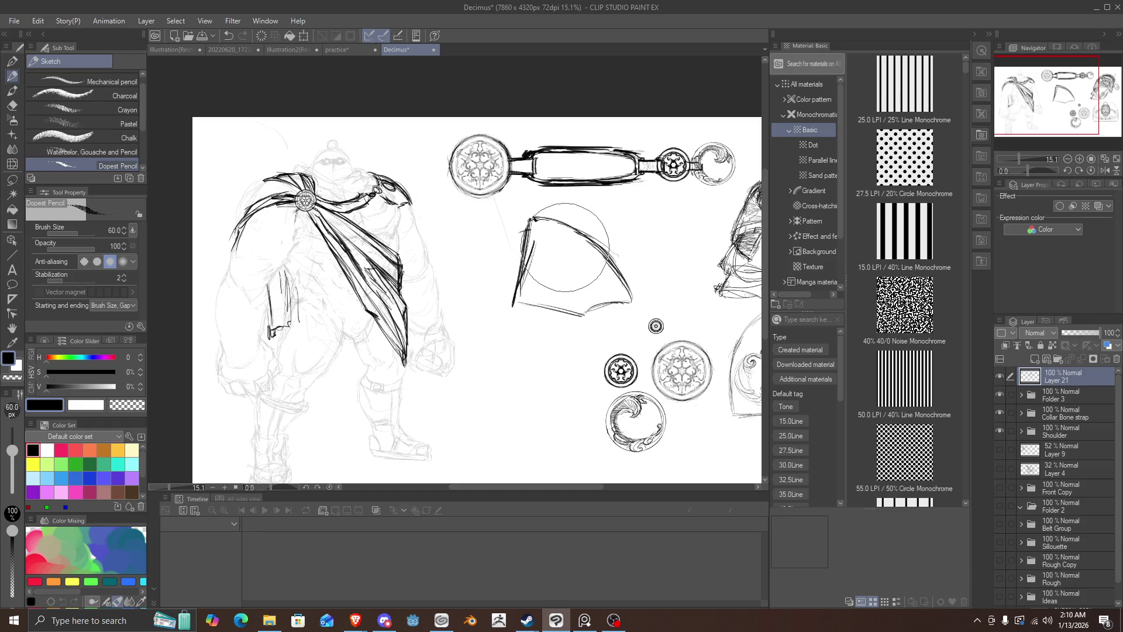
key("ctrl+z")
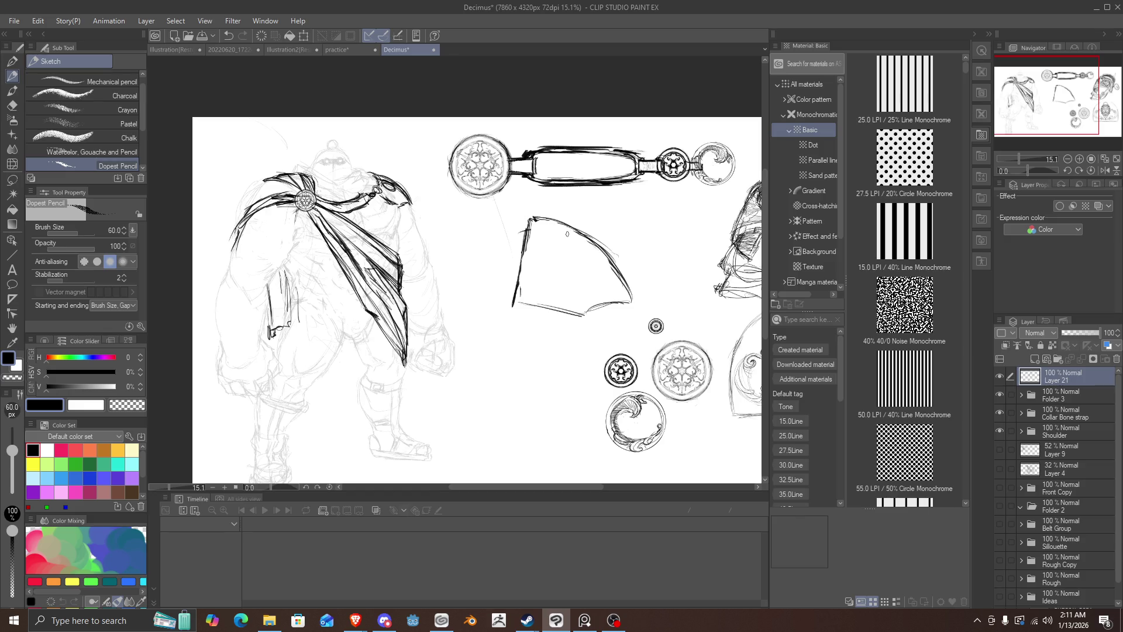
Step: Thicken the sail's right, left and bottom edges, undoing the jagged right-tip strokes
mouse_move(585, 315)
left_mouse_down()
mouse_move(634, 302)
mouse_move(588, 239)
left_mouse_up()
mouse_move(638, 293)
left_mouse_down()
mouse_move(533, 216)
mouse_move(512, 303)
left_mouse_up()
mouse_move(524, 216)
left_mouse_down()
mouse_move(511, 304)
mouse_move(520, 244)
left_mouse_up()
mouse_move(506, 317)
left_mouse_down()
mouse_move(520, 305)
mouse_move(586, 319)
left_mouse_up()
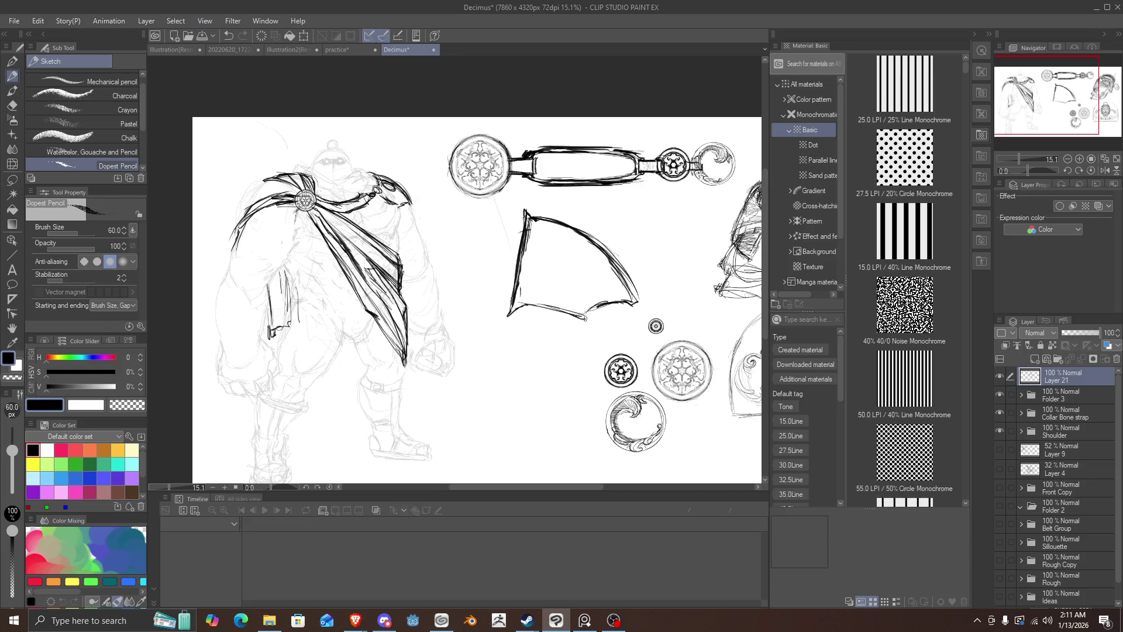
left_click_drag(597, 309, 646, 305)
mouse_move(605, 243)
left_mouse_down()
mouse_move(642, 292)
mouse_move(579, 231)
left_mouse_up()
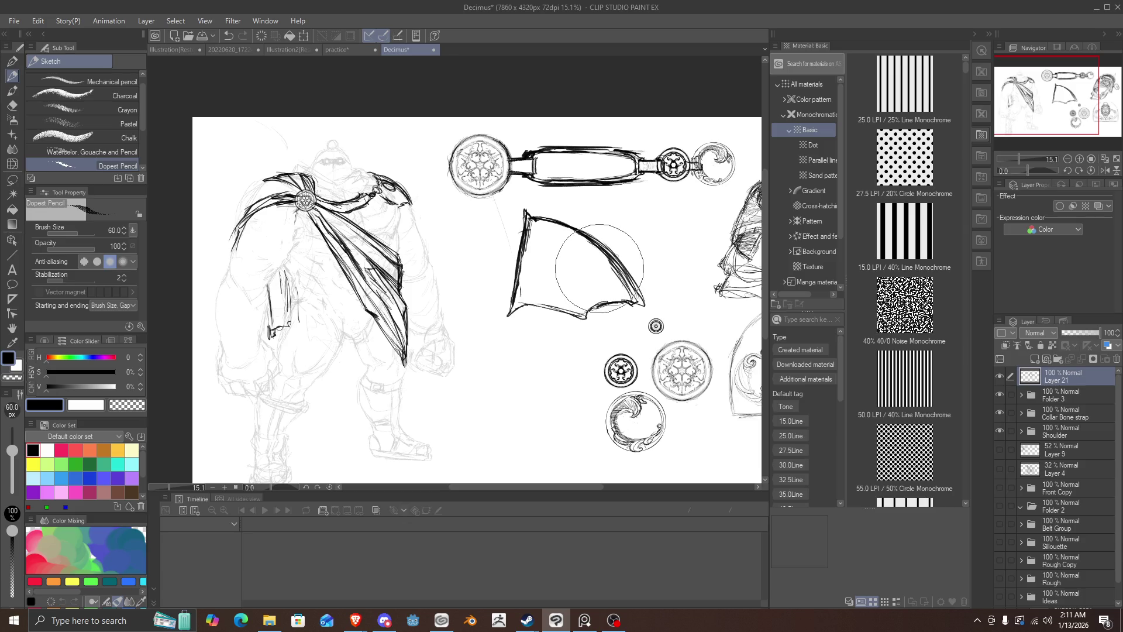
left_click_drag(617, 303, 644, 304)
key("ctrl+z")
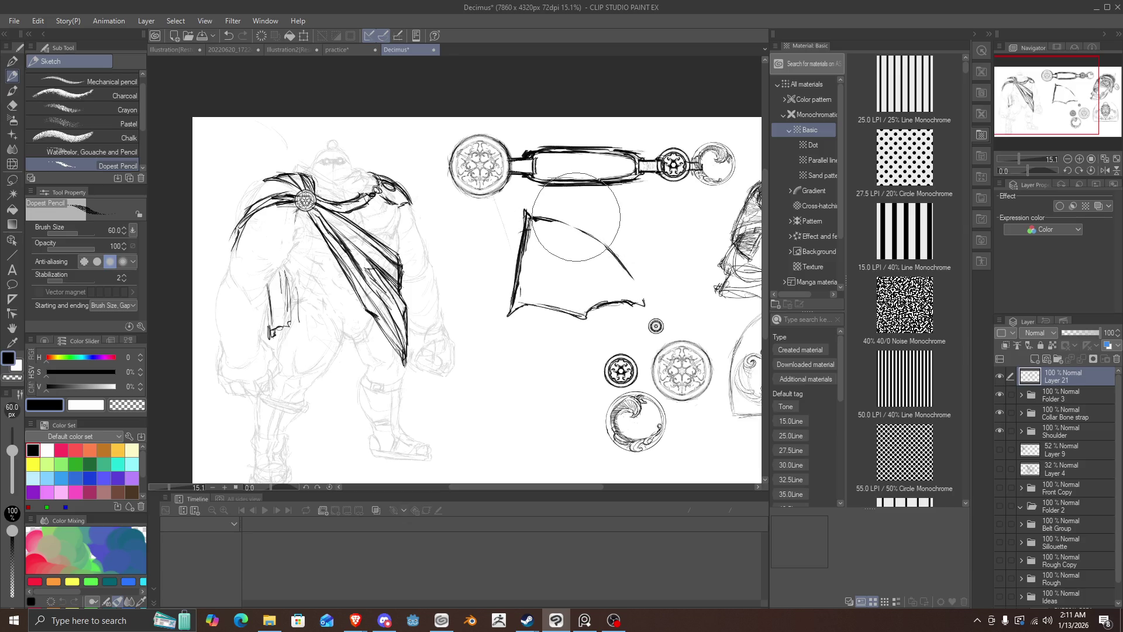
Step: Redraw the sail's right edge and tip, then erase its left edge and top corner
mouse_move(640, 310)
left_mouse_down()
mouse_move(563, 224)
mouse_move(603, 250)
mouse_move(537, 219)
mouse_move(546, 223)
mouse_move(529, 194)
mouse_move(519, 262)
left_mouse_up()
mouse_move(525, 216)
left_mouse_down()
mouse_move(506, 321)
mouse_move(551, 303)
mouse_move(591, 321)
mouse_move(635, 300)
mouse_move(652, 311)
left_mouse_up()
left_click_drag(592, 256, 650, 311)
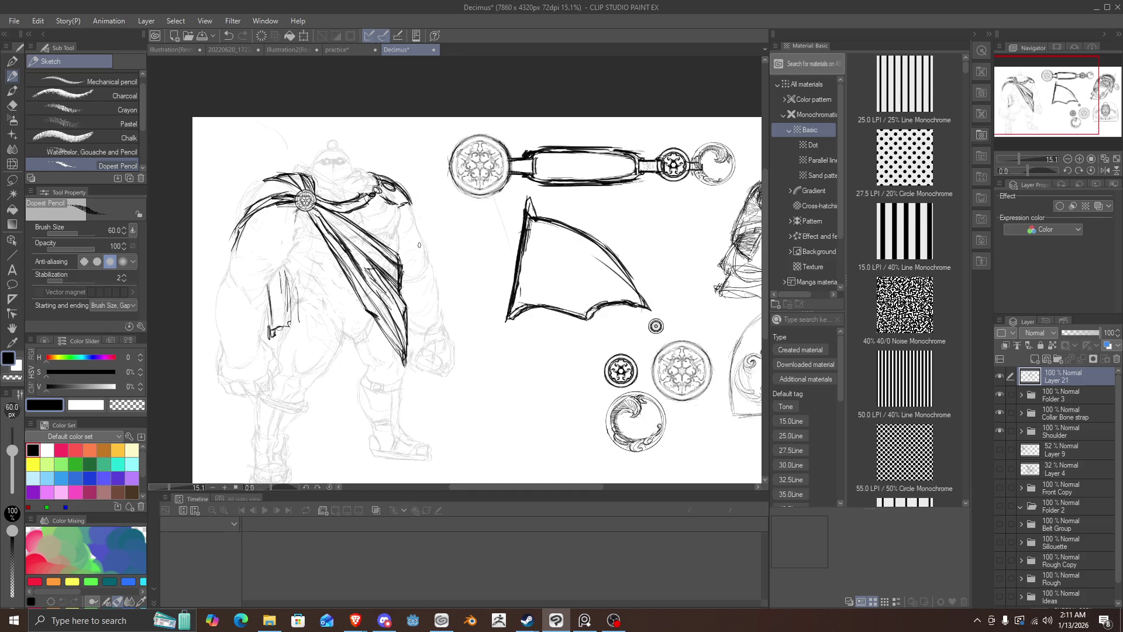
mouse_move(512, 313)
left_mouse_down()
mouse_move(520, 234)
mouse_move(550, 211)
mouse_move(520, 311)
mouse_move(596, 326)
mouse_move(619, 280)
mouse_move(571, 253)
left_mouse_up()
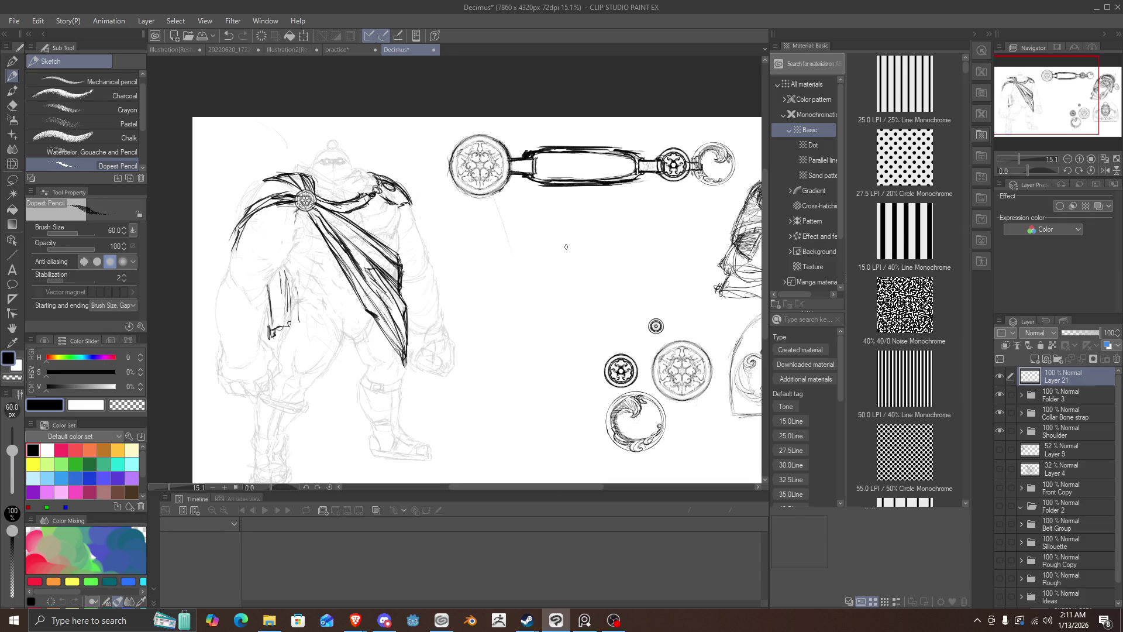
Step: Sketch a circle left of the medallions with arcs across its top and centre
left_click_drag(589, 244, 581, 311)
mouse_move(580, 312)
left_mouse_down()
mouse_move(521, 233)
mouse_move(611, 252)
mouse_move(504, 256)
mouse_move(521, 231)
left_mouse_up()
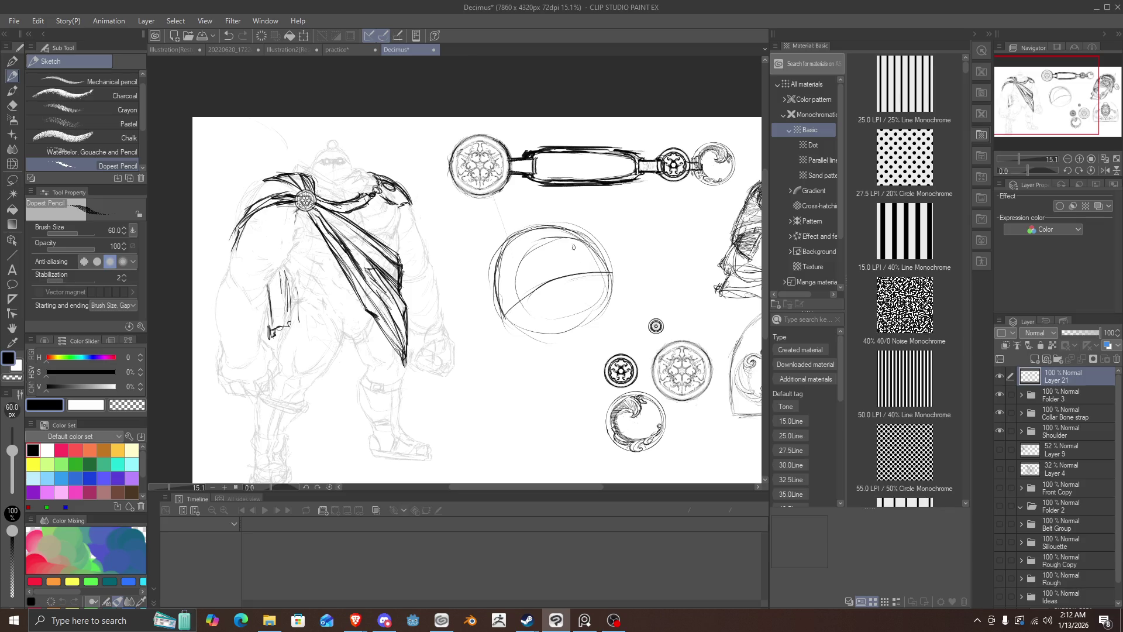
mouse_move(600, 269)
left_mouse_down()
mouse_move(504, 259)
mouse_move(497, 275)
left_mouse_up()
left_click_drag(507, 231, 495, 313)
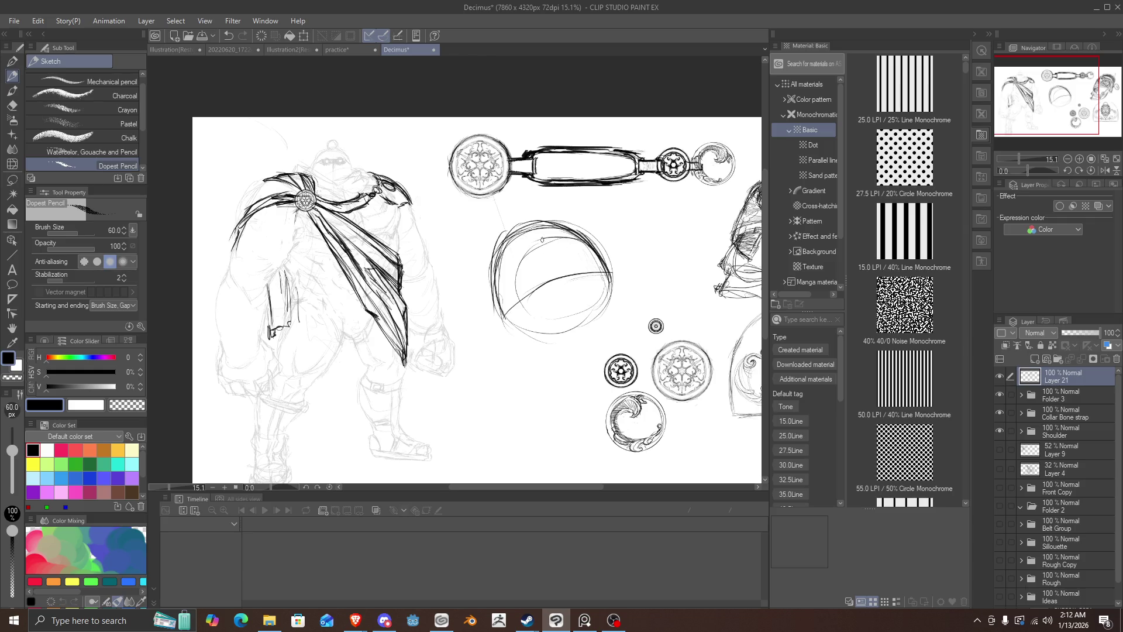
left_click_drag(563, 269, 527, 222)
mouse_move(539, 235)
left_mouse_down()
mouse_move(513, 220)
mouse_move(496, 280)
left_mouse_up()
Step: Darken the helmet circle's left, right and top edges and the diagonal crossing line
left_click_drag(504, 233, 494, 314)
mouse_move(496, 272)
left_mouse_down()
mouse_move(496, 310)
mouse_move(512, 316)
mouse_move(560, 271)
mouse_move(605, 272)
mouse_move(618, 291)
left_mouse_up()
left_click_drag(553, 275, 605, 288)
mouse_move(520, 316)
left_mouse_down()
mouse_move(558, 278)
mouse_move(548, 283)
mouse_move(609, 286)
mouse_move(619, 308)
left_mouse_up()
mouse_move(601, 256)
left_mouse_down()
mouse_move(617, 300)
mouse_move(597, 264)
left_mouse_up()
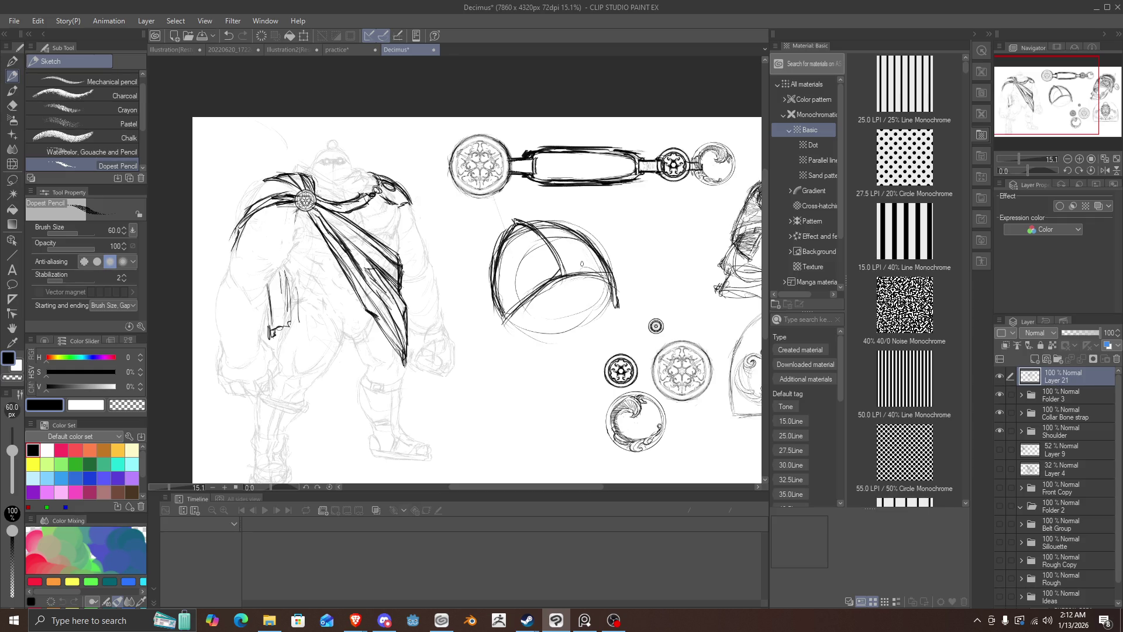
left_click_drag(591, 234, 614, 277)
mouse_move(551, 220)
left_mouse_down()
mouse_move(591, 243)
mouse_move(506, 237)
mouse_move(494, 253)
left_mouse_up()
Step: Darken the upper-right arc, then undo the dark helmet strokes three times
mouse_move(598, 280)
left_mouse_down()
mouse_move(560, 219)
mouse_move(513, 220)
left_mouse_up()
key("ctrl+z")
key("ctrl+z")
key("ctrl+z")
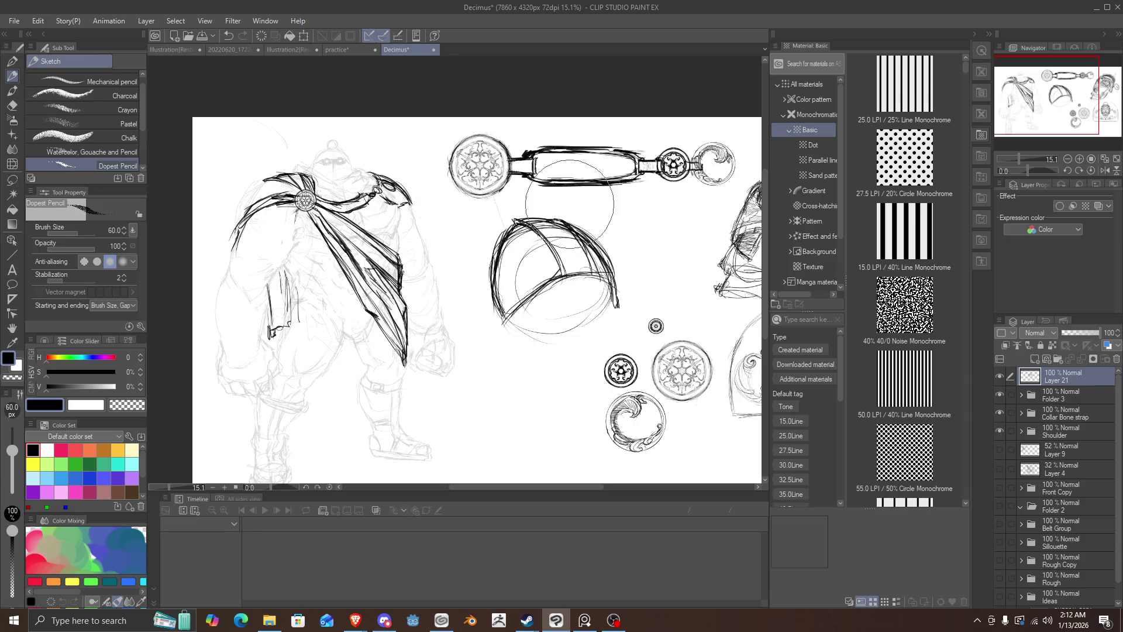
key("ctrl+z")
key("ctrl+z")
key("ctrl+z")
key("ctrl+z")
key("ctrl+z")
key("ctrl+z")
key("ctrl+z")
key("ctrl+z")
key("ctrl+z")
key("ctrl+z")
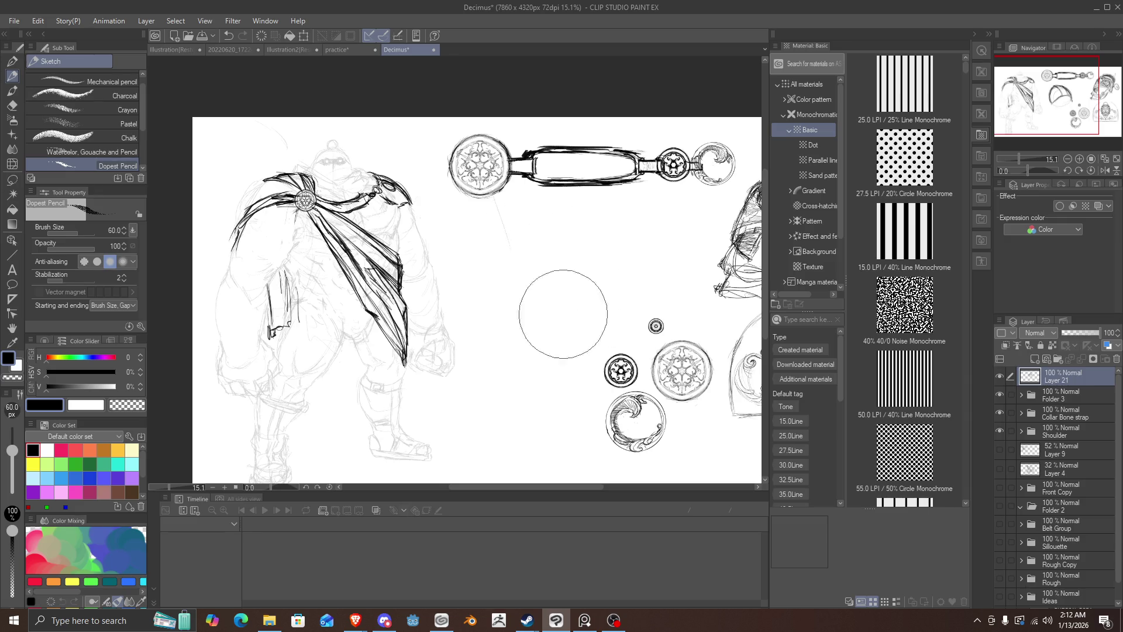
key("ctrl+z")
key("ctrl+z")
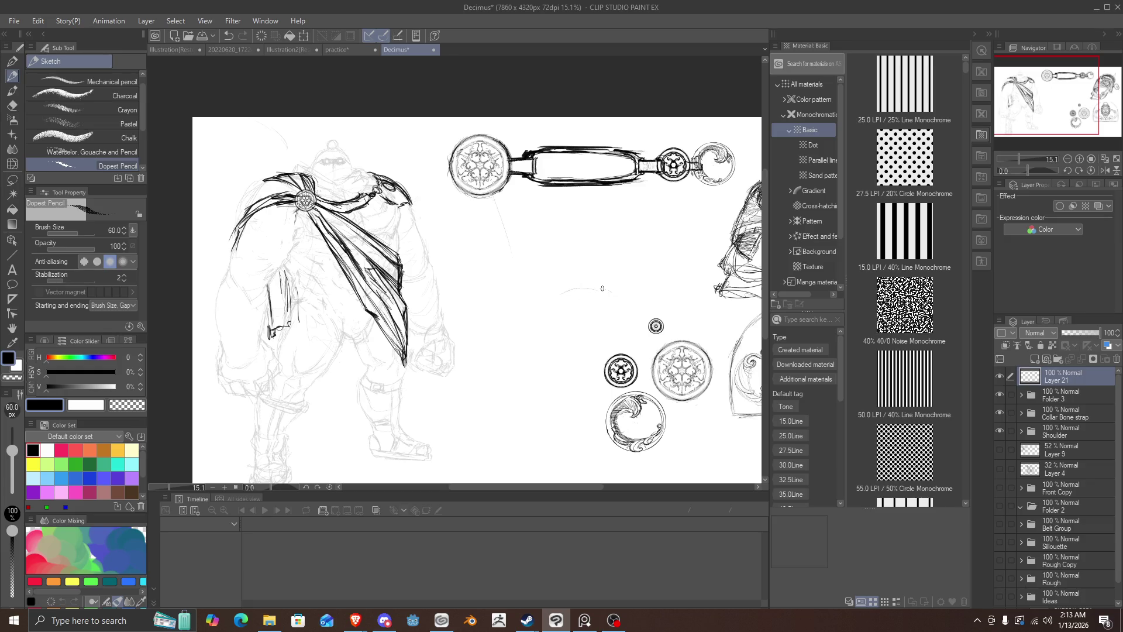
mouse_move(602, 288)
left_mouse_down()
mouse_move(556, 293)
mouse_move(530, 330)
mouse_move(629, 310)
mouse_move(541, 315)
mouse_move(533, 327)
left_mouse_up()
mouse_move(628, 308)
left_mouse_down()
mouse_move(606, 266)
mouse_move(567, 235)
mouse_move(544, 235)
mouse_move(526, 313)
left_mouse_up()
left_click_drag(524, 268, 533, 341)
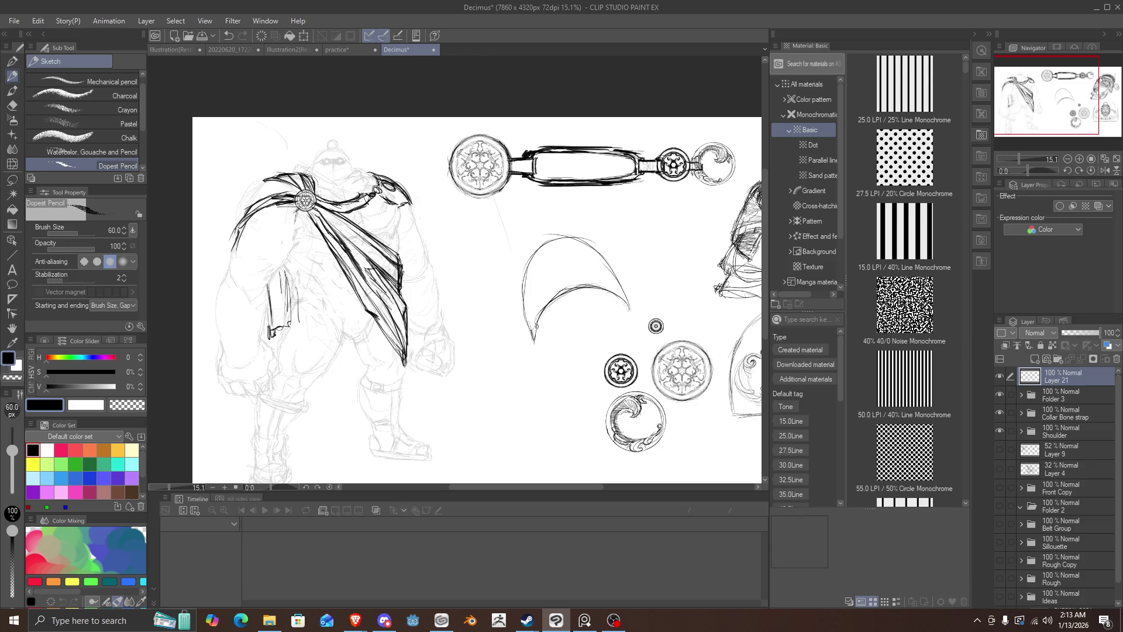
mouse_move(603, 289)
left_mouse_down()
mouse_move(551, 308)
mouse_move(533, 346)
mouse_move(624, 304)
mouse_move(631, 322)
mouse_move(585, 284)
left_mouse_up()
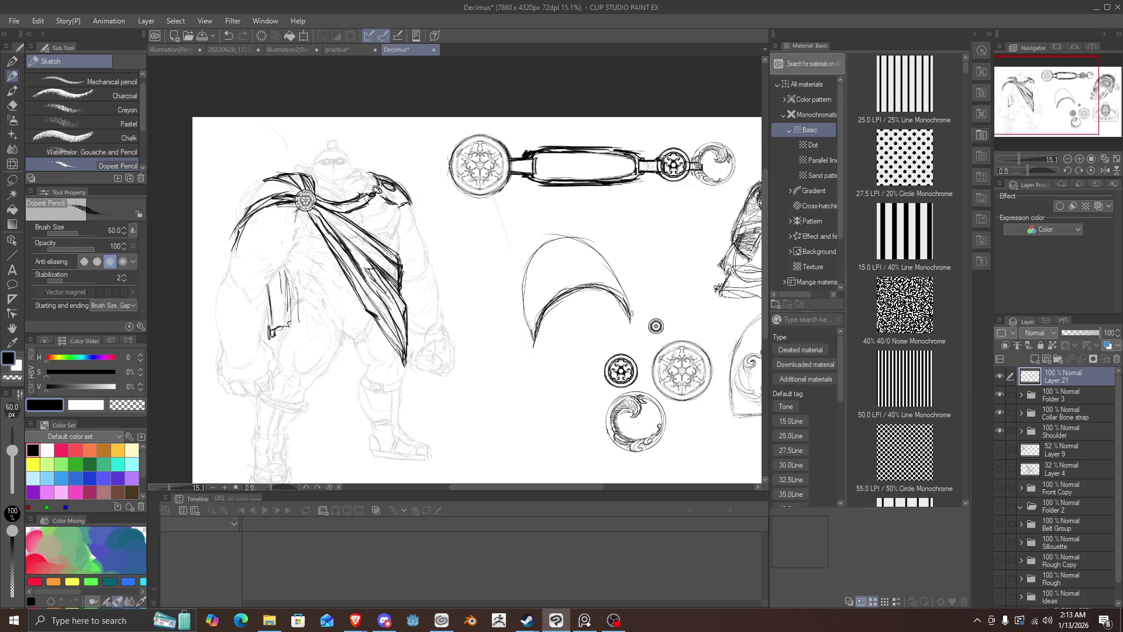
left_click_drag(631, 321, 598, 246)
mouse_move(625, 288)
left_mouse_down()
mouse_move(580, 235)
mouse_move(553, 240)
mouse_move(527, 303)
left_mouse_up()
left_click_drag(532, 255, 524, 340)
left_click_drag(552, 235, 525, 329)
mouse_move(568, 255)
left_mouse_down()
mouse_move(579, 287)
mouse_move(563, 239)
left_mouse_up()
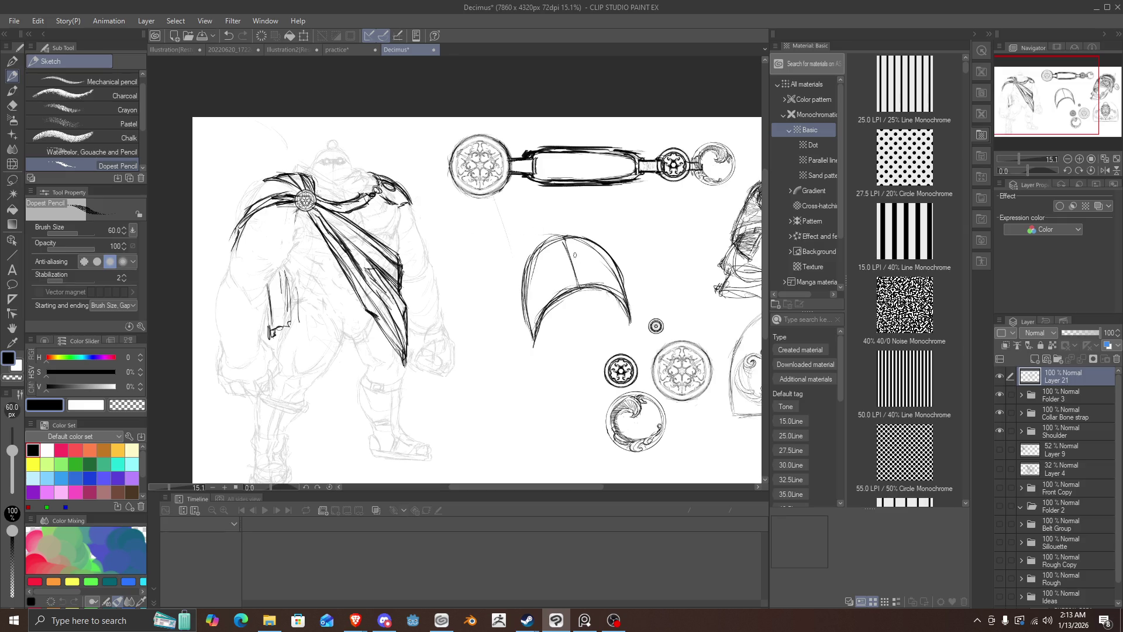
mouse_move(563, 246)
left_mouse_down()
mouse_move(566, 232)
mouse_move(555, 237)
left_mouse_up()
key("ctrl+z")
key("ctrl+z")
key("ctrl+z")
key("ctrl+z")
key("ctrl+z")
key("ctrl+z")
key("ctrl+z")
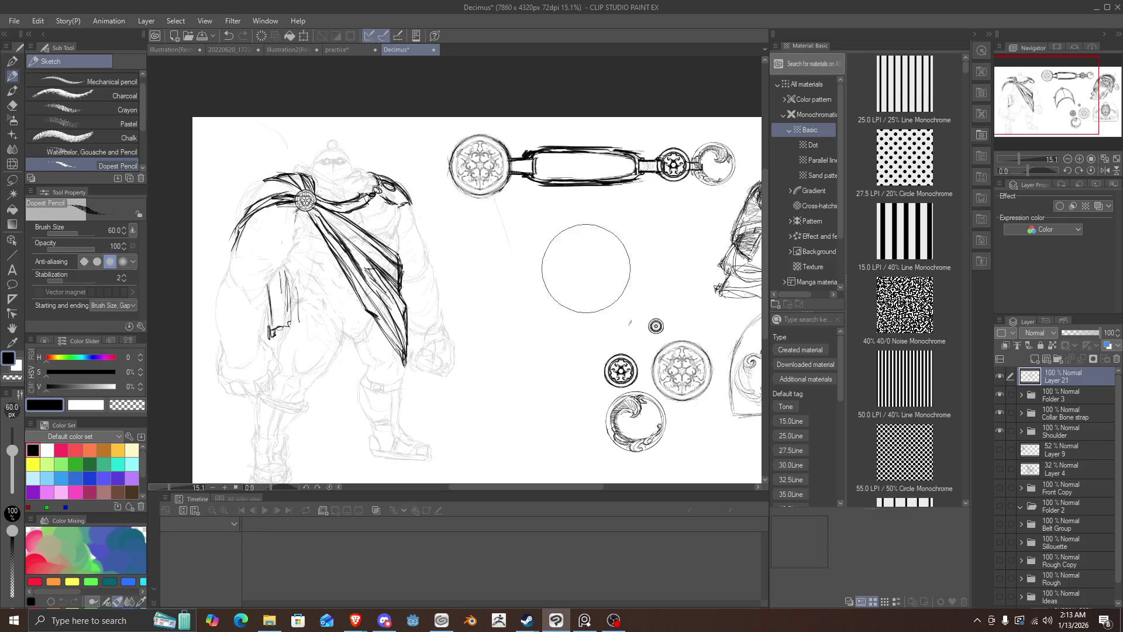
key("ctrl+z")
key("ctrl+z")
Step: Sketch a crescent wing shape with hatch lines and curves up to its top edge
left_click_drag(555, 240, 523, 293)
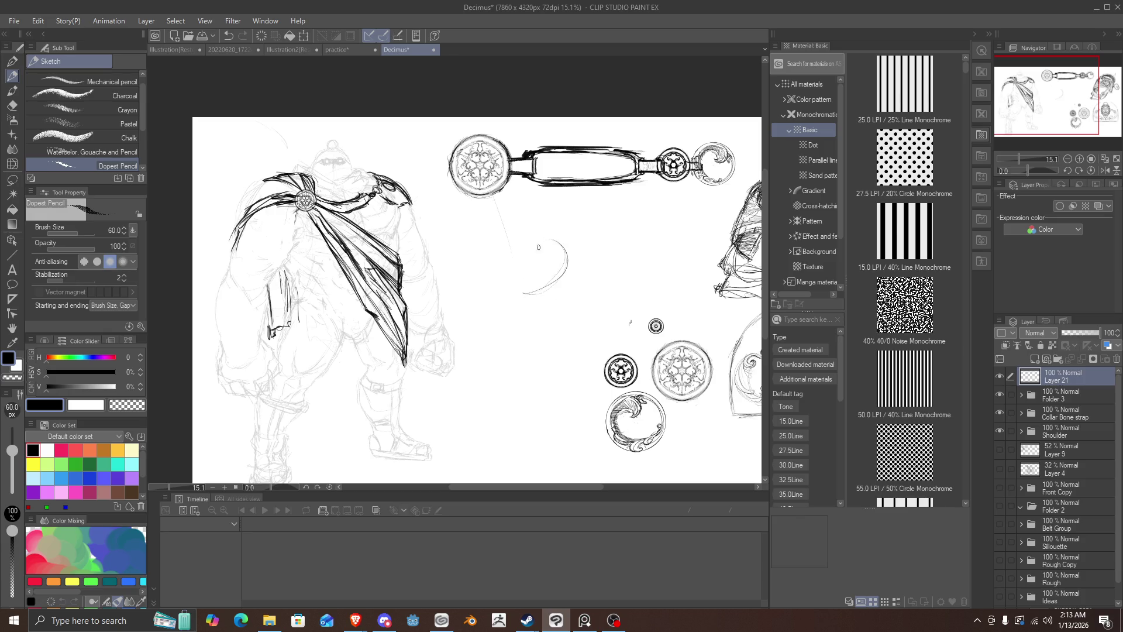
mouse_move(543, 237)
left_mouse_down()
mouse_move(572, 251)
mouse_move(596, 309)
left_mouse_up()
left_click_drag(526, 296, 579, 342)
mouse_move(523, 291)
left_mouse_down()
mouse_move(578, 342)
mouse_move(620, 343)
mouse_move(586, 265)
left_mouse_up()
left_click_drag(620, 337, 565, 250)
mouse_move(602, 283)
left_mouse_down()
mouse_move(539, 238)
mouse_move(522, 240)
mouse_move(522, 297)
mouse_move(520, 239)
mouse_move(575, 252)
mouse_move(609, 300)
mouse_move(570, 250)
left_mouse_up()
Step: Darken the wing's right curved edge, add eye-like inner rings, and erase part of the top edge
left_click_drag(616, 319, 605, 293)
left_click_drag(563, 244, 622, 336)
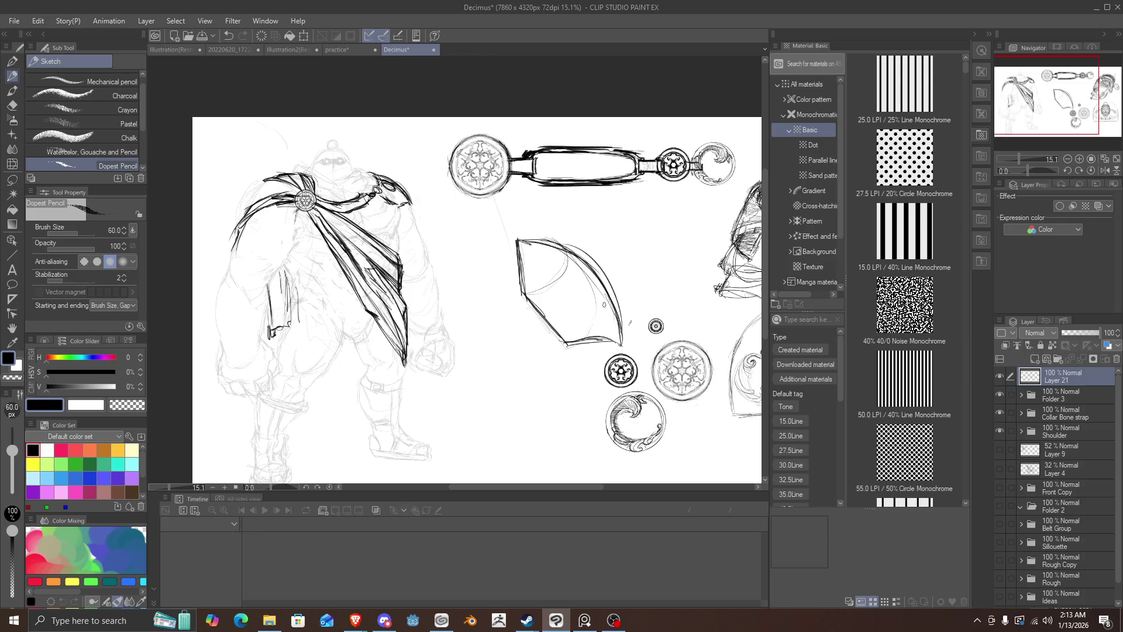
mouse_move(613, 295)
left_mouse_down()
mouse_move(536, 242)
mouse_move(512, 244)
left_mouse_up()
mouse_move(563, 288)
left_mouse_down()
mouse_move(550, 291)
mouse_move(559, 273)
left_mouse_up()
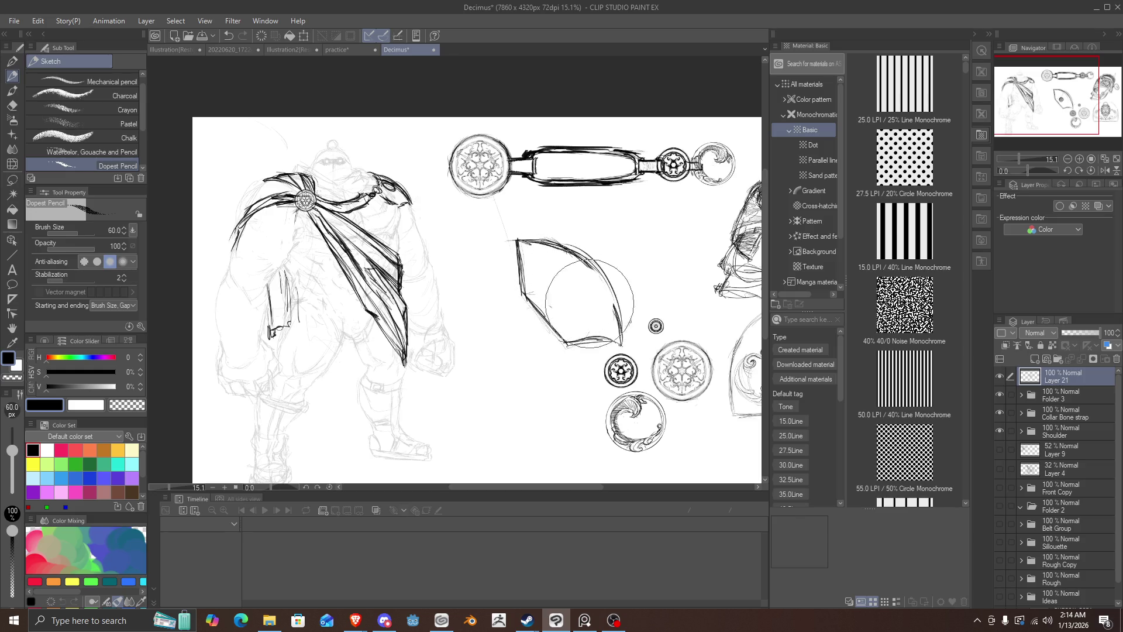
left_click_drag(592, 299, 558, 272)
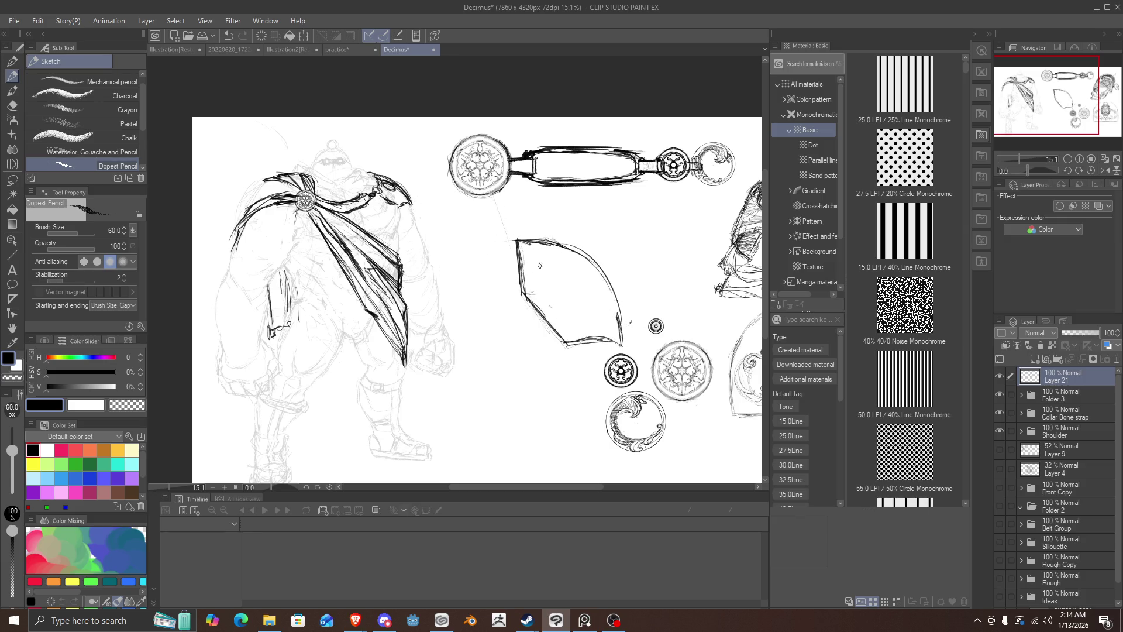
Step: Double the wing's right, top, left and lower-left edges, undoing the last dark stroke
mouse_move(619, 329)
left_mouse_down()
mouse_move(576, 253)
mouse_move(551, 244)
left_mouse_up()
left_click_drag(621, 326, 531, 233)
left_click_drag(605, 294, 537, 242)
mouse_move(587, 270)
left_mouse_down()
mouse_move(516, 230)
mouse_move(524, 293)
left_mouse_up()
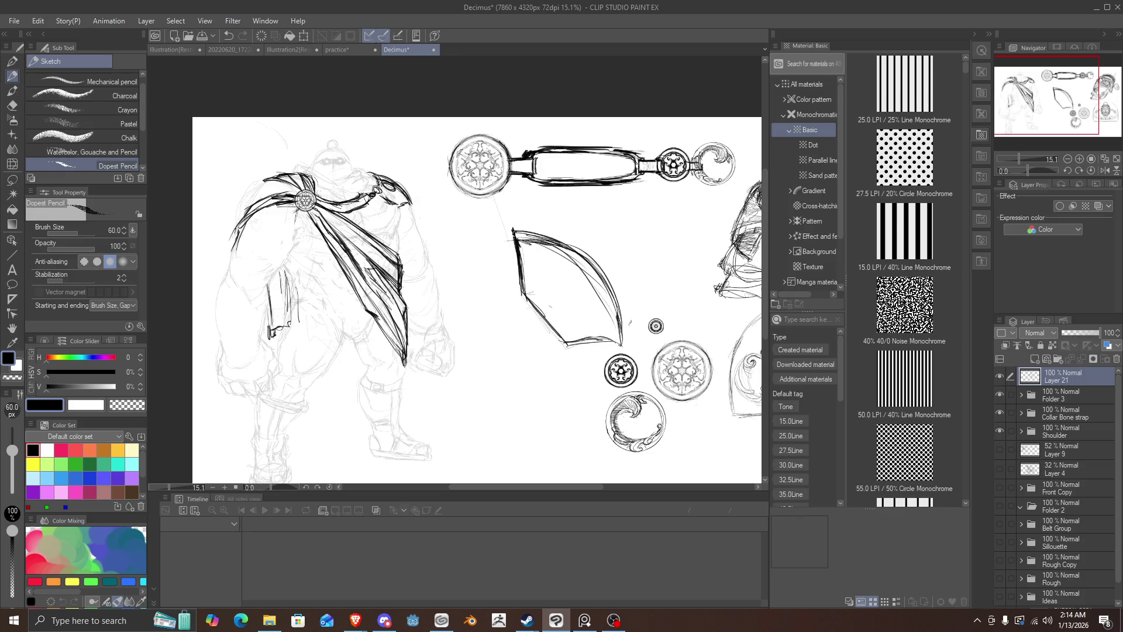
mouse_move(512, 233)
left_mouse_down()
mouse_move(527, 295)
mouse_move(568, 333)
left_mouse_up()
left_click_drag(529, 288, 567, 330)
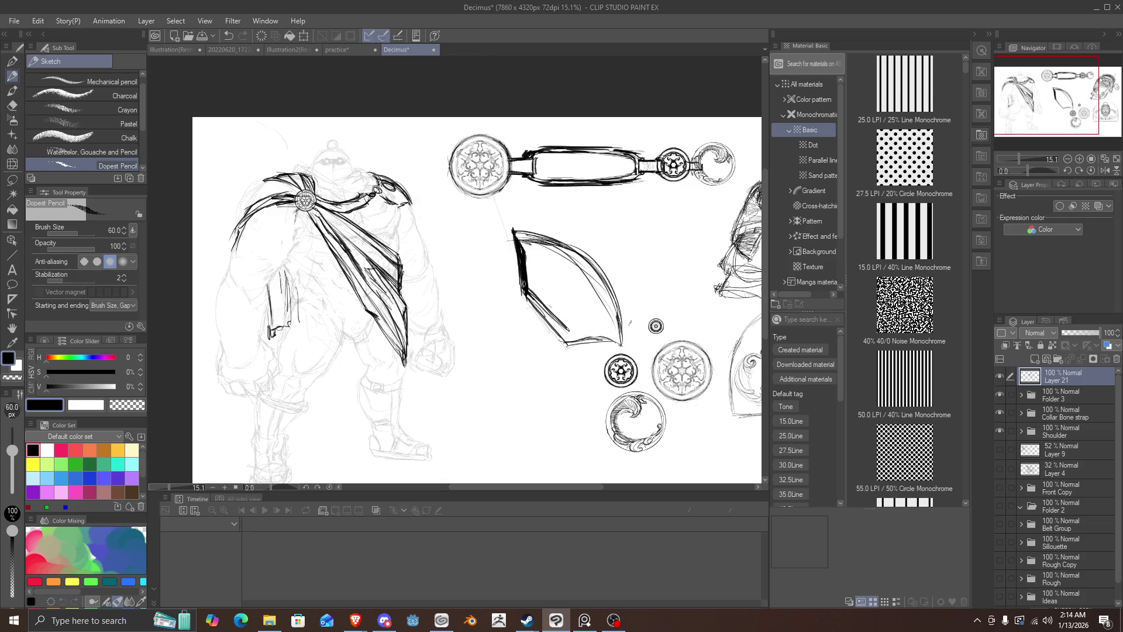
key("ctrl+z")
key("ctrl+z")
key("ctrl+z")
key("ctrl+z")
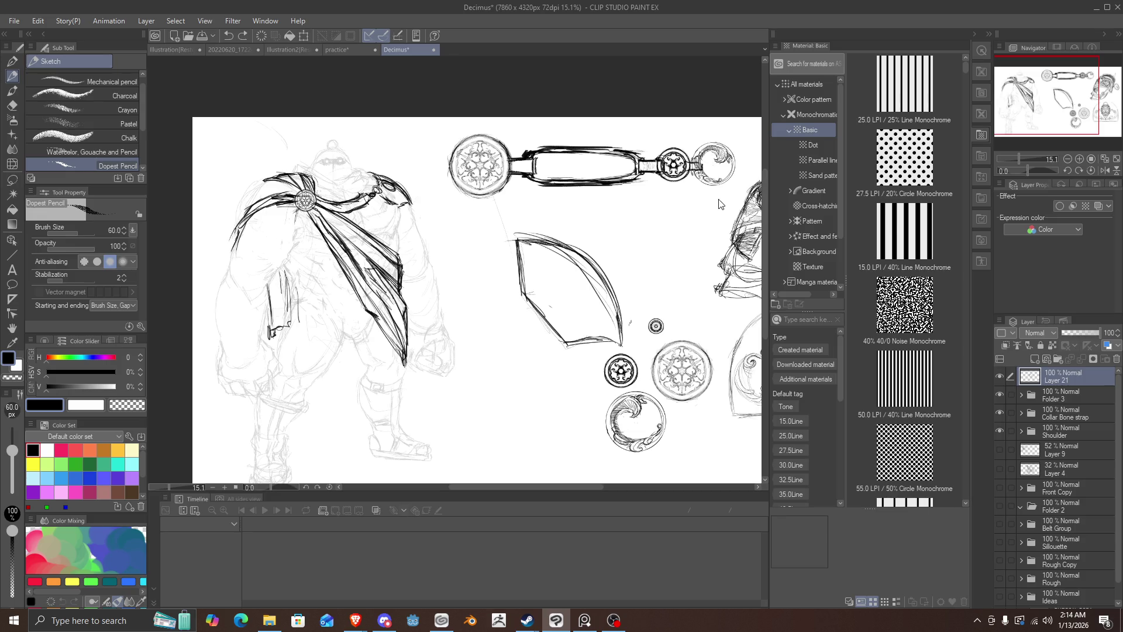
Step: Restore the wing edge strokes and double the leaf shape's upper and lower-left edges
key("ctrl+y")
key("ctrl+y")
mouse_move(544, 239)
left_mouse_down()
mouse_move(514, 225)
mouse_move(517, 251)
mouse_move(515, 241)
mouse_move(590, 266)
mouse_move(518, 224)
left_mouse_up()
left_click_drag(587, 267, 513, 225)
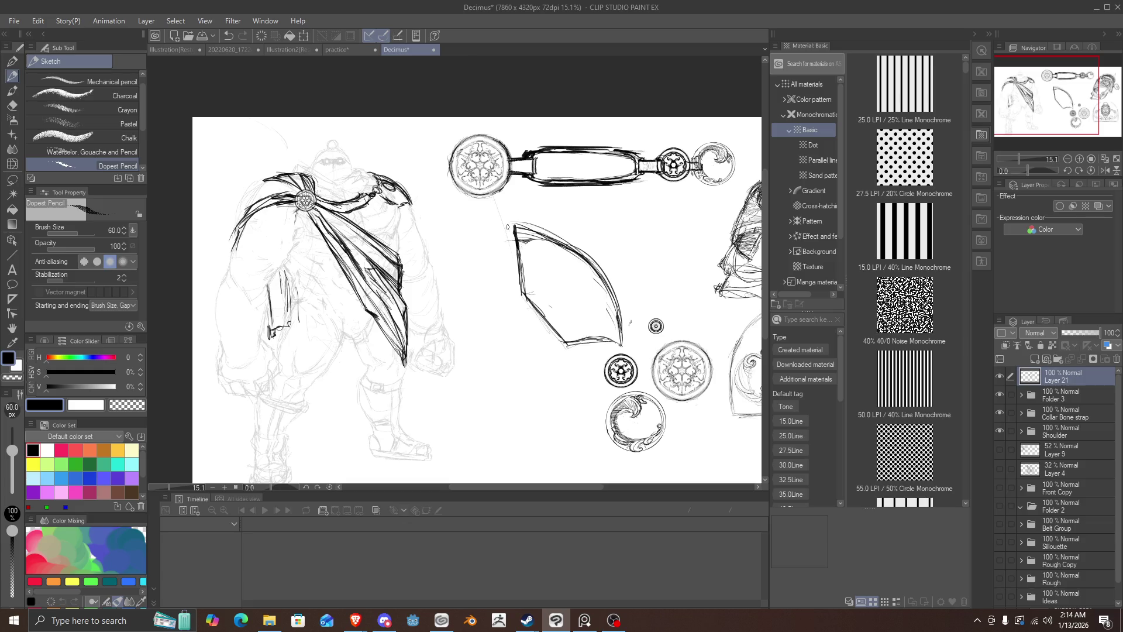
left_click_drag(541, 316, 548, 327)
Step: Draw curved arcs inside the leaf, line its lower-right edge, then erase the sketch
mouse_move(563, 325)
left_mouse_down()
mouse_move(548, 311)
mouse_move(563, 309)
mouse_move(560, 333)
mouse_move(562, 320)
mouse_move(580, 326)
mouse_move(611, 295)
left_mouse_up()
mouse_move(593, 336)
left_mouse_down()
mouse_move(614, 299)
mouse_move(625, 302)
mouse_move(586, 259)
mouse_move(539, 231)
mouse_move(506, 229)
mouse_move(515, 255)
left_mouse_up()
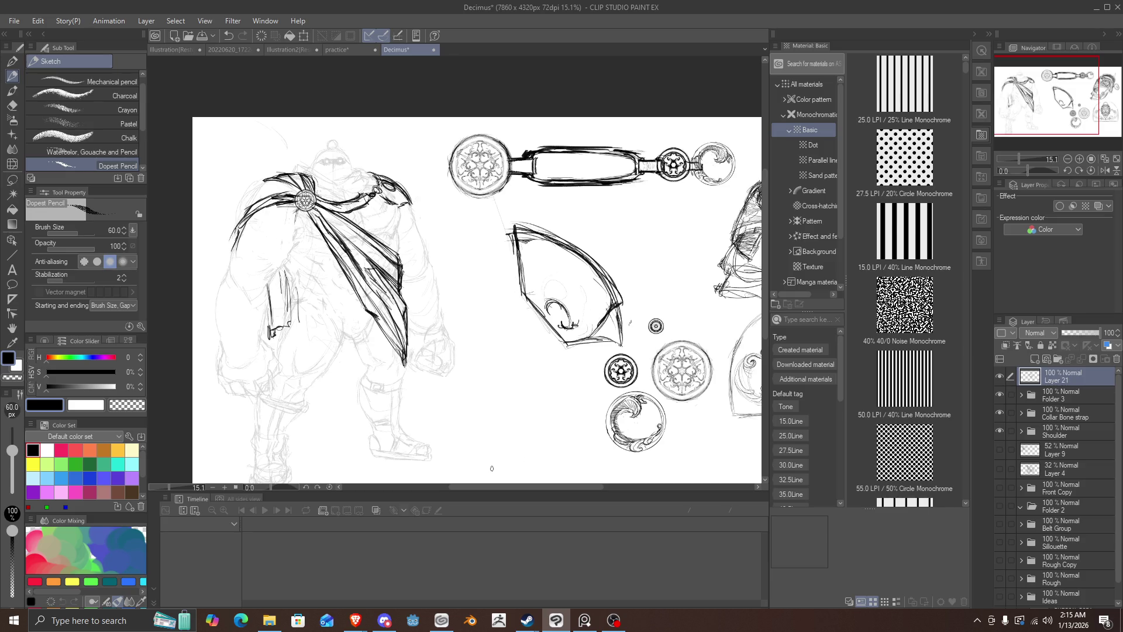
mouse_move(585, 251)
left_mouse_down()
mouse_move(564, 238)
mouse_move(582, 280)
mouse_move(552, 288)
mouse_move(523, 230)
left_mouse_up()
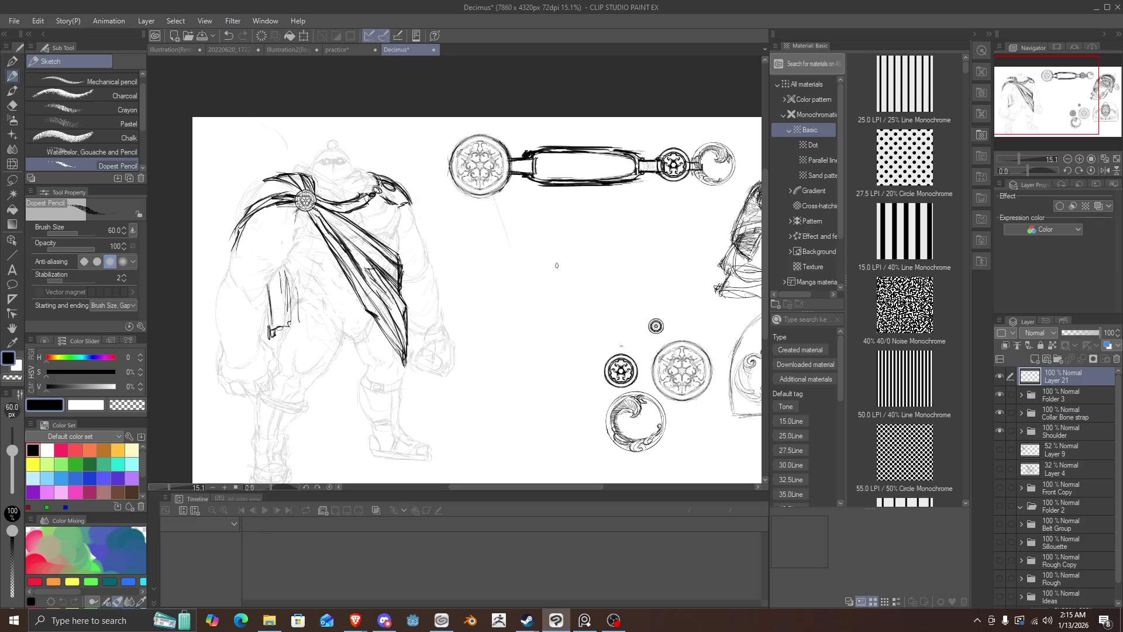
Step: Sketch a large arched wing with an extended left tip and eye ovals inside
mouse_move(496, 249)
left_mouse_down()
mouse_move(549, 266)
mouse_move(555, 299)
mouse_move(632, 323)
mouse_move(566, 234)
mouse_move(608, 272)
mouse_move(552, 233)
mouse_move(632, 303)
left_mouse_up()
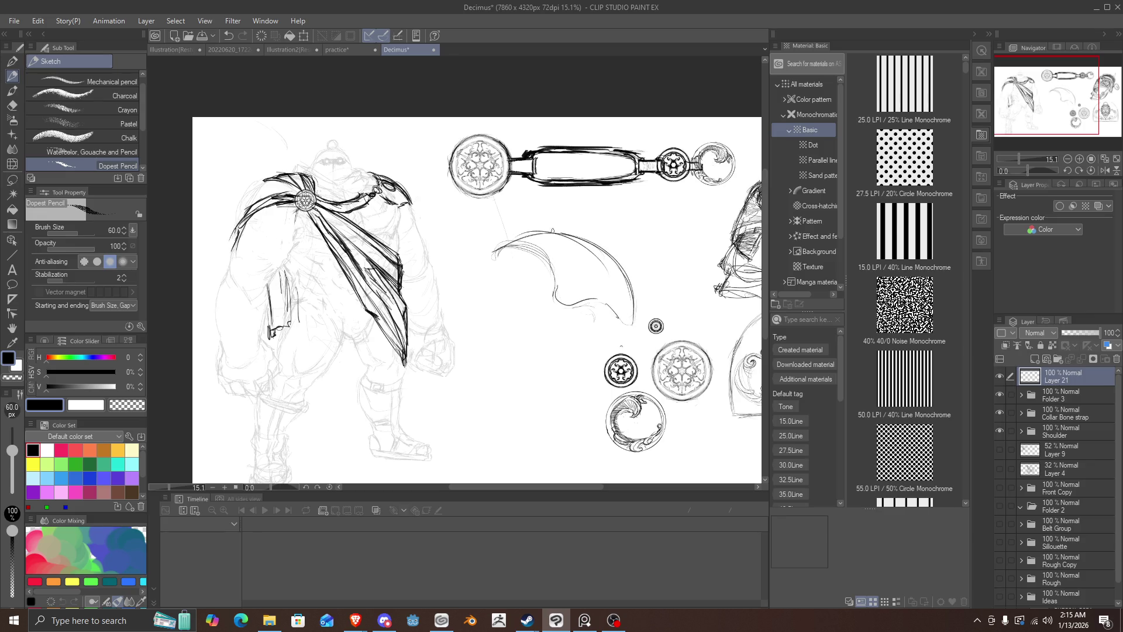
mouse_move(562, 229)
left_mouse_down()
mouse_move(495, 259)
mouse_move(552, 264)
mouse_move(499, 239)
mouse_move(516, 252)
left_mouse_up()
left_click_drag(507, 247, 588, 288)
mouse_move(605, 242)
left_mouse_down()
mouse_move(585, 275)
mouse_move(621, 279)
left_mouse_up()
left_click_drag(582, 248, 617, 258)
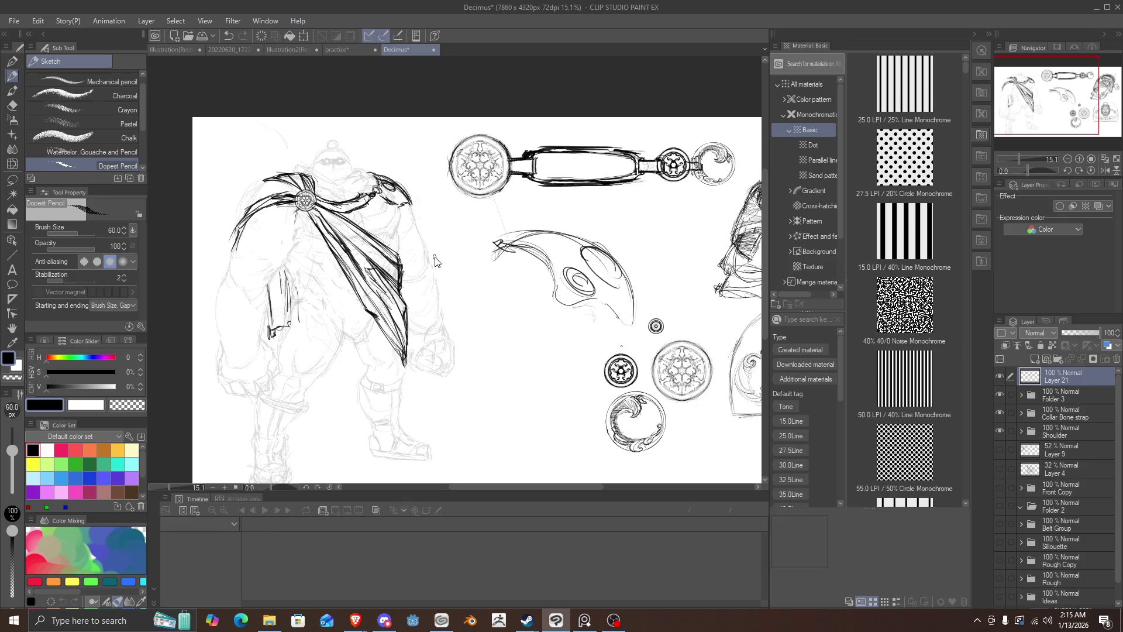
Step: Undo the eye ovals twice and erase the remaining arched wing sketch
key("ctrl+z")
key("ctrl+z")
key("ctrl+z")
key("ctrl+z")
key("ctrl+z")
key("ctrl+z")
key("ctrl+z")
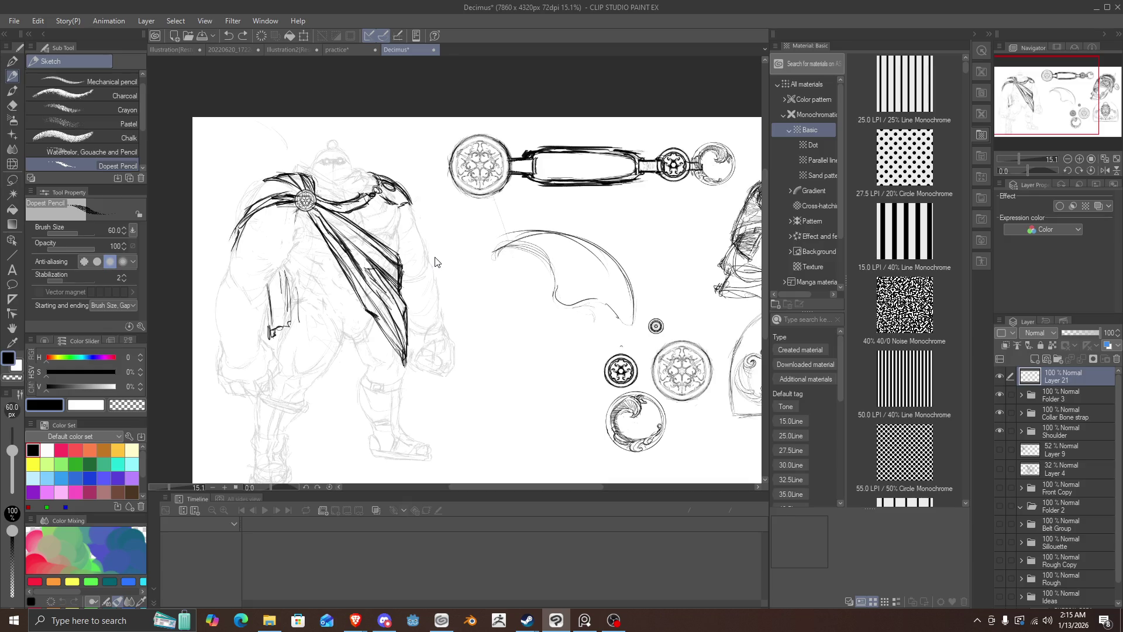
key("ctrl+z")
key("ctrl+z")
key("ctrl+z")
key("ctrl+z")
key("ctrl+z")
key("ctrl+z")
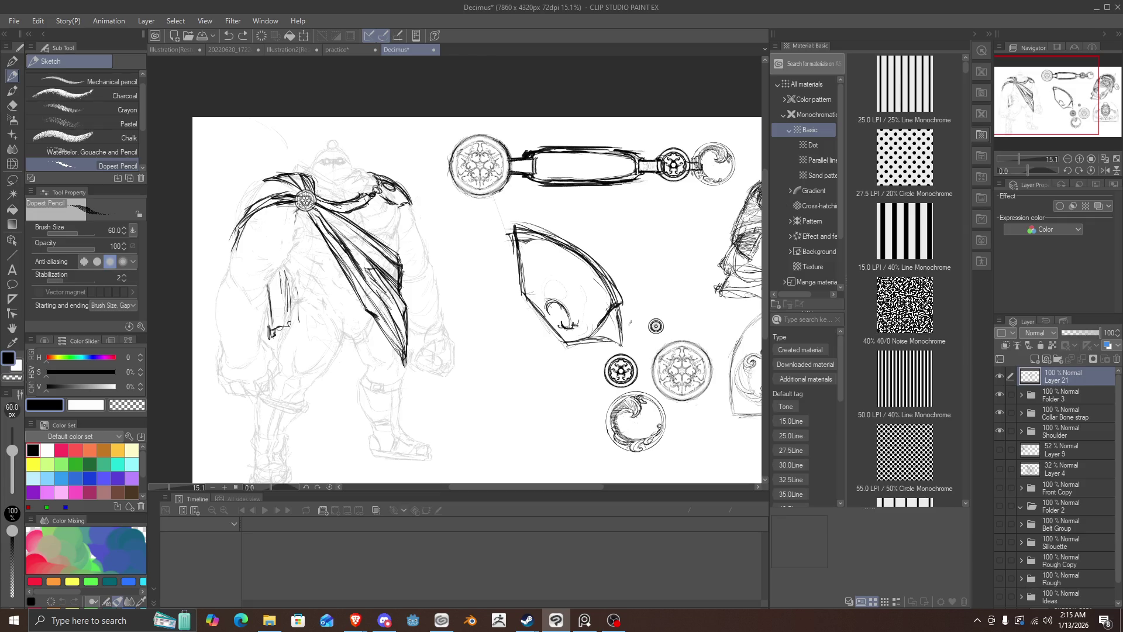
mouse_move(603, 264)
left_mouse_down()
mouse_move(581, 283)
mouse_move(560, 273)
left_mouse_up()
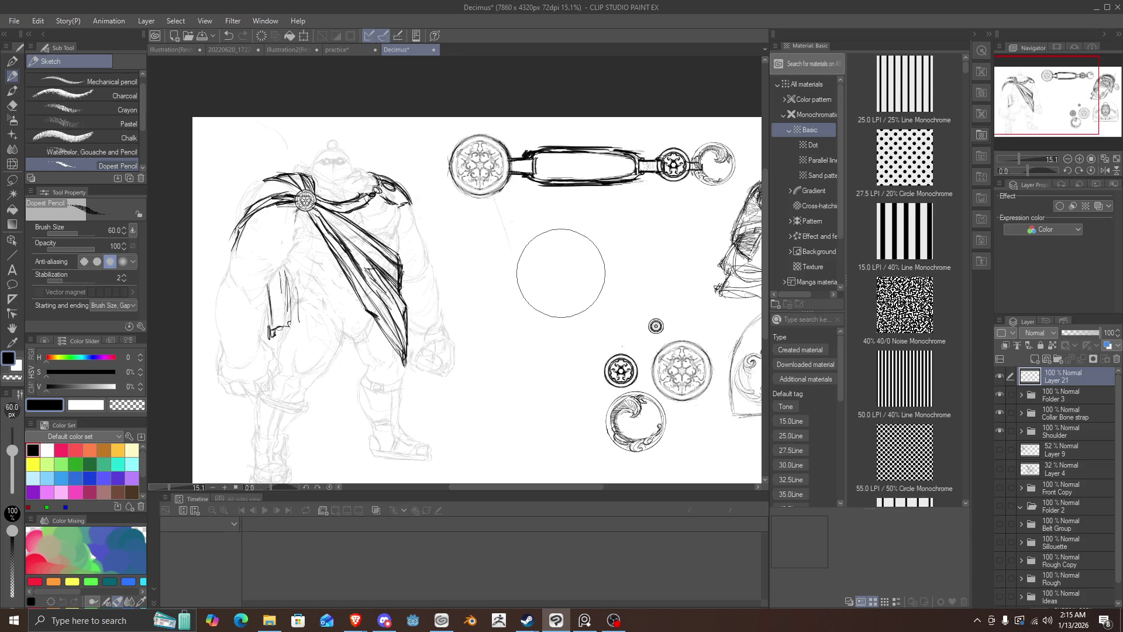
Step: Sketch a rough circle, redraw its left and bottom edges, then erase it
mouse_move(564, 247)
left_mouse_down()
mouse_move(596, 255)
mouse_move(500, 343)
mouse_move(596, 351)
left_mouse_up()
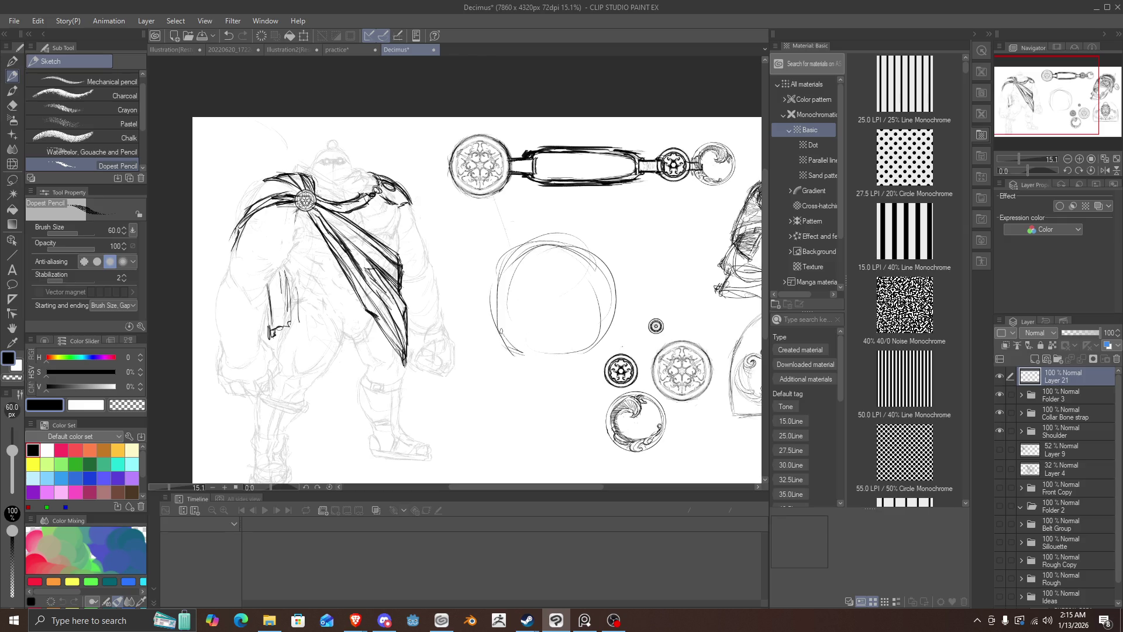
key("ctrl+z")
left_click_drag(502, 321, 498, 342)
mouse_move(592, 342)
left_mouse_down()
mouse_move(480, 339)
mouse_move(484, 273)
mouse_move(498, 286)
left_mouse_up()
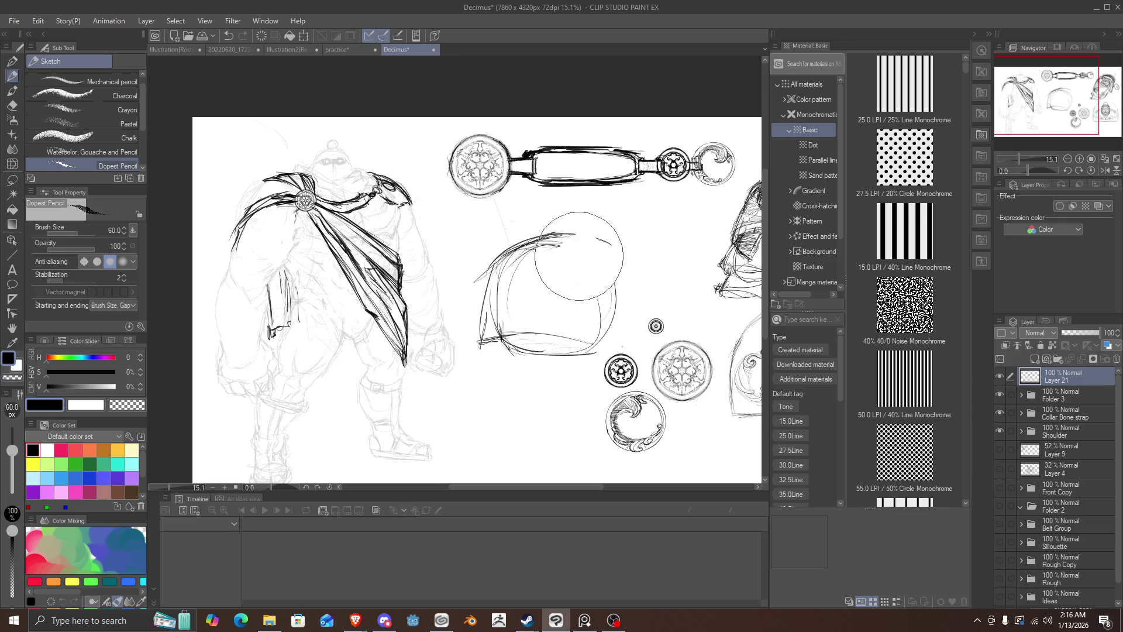
left_click_drag(584, 312, 491, 333)
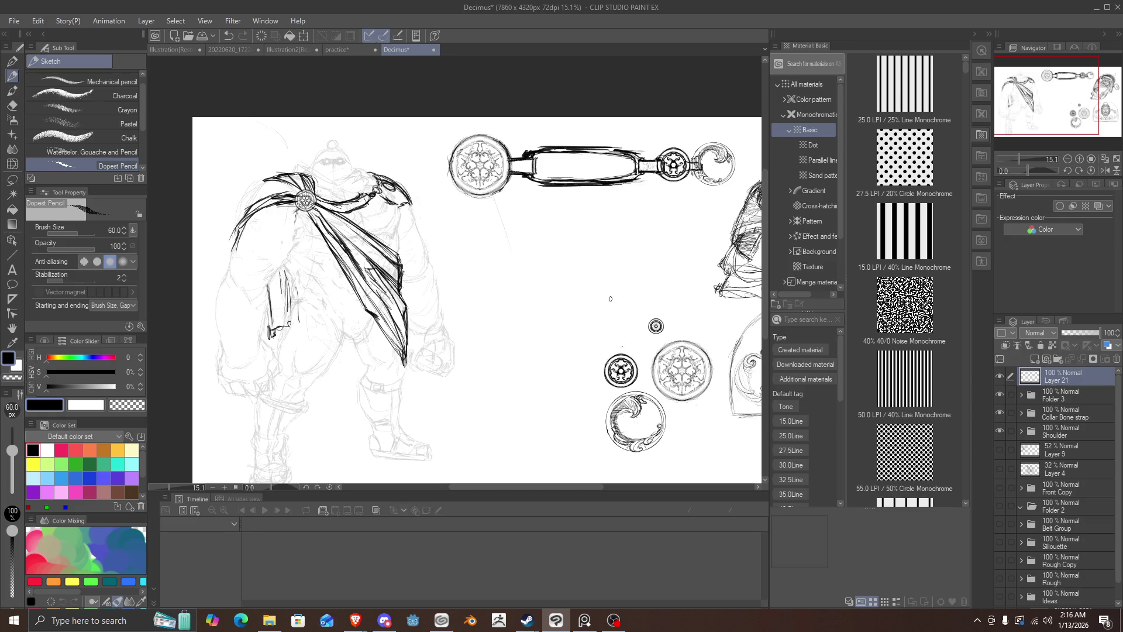
Step: Sketch a large helmet dome arc with a left side and flat base
mouse_move(596, 316)
left_mouse_down()
mouse_move(512, 324)
mouse_move(540, 304)
mouse_move(602, 329)
mouse_move(519, 299)
mouse_move(570, 232)
mouse_move(672, 277)
left_mouse_up()
mouse_move(661, 234)
left_mouse_down()
mouse_move(526, 270)
mouse_move(585, 221)
left_mouse_up()
mouse_move(582, 302)
left_mouse_down()
mouse_move(670, 268)
mouse_move(643, 285)
mouse_move(672, 280)
mouse_move(671, 254)
mouse_move(674, 283)
mouse_move(646, 224)
mouse_move(579, 241)
left_mouse_up()
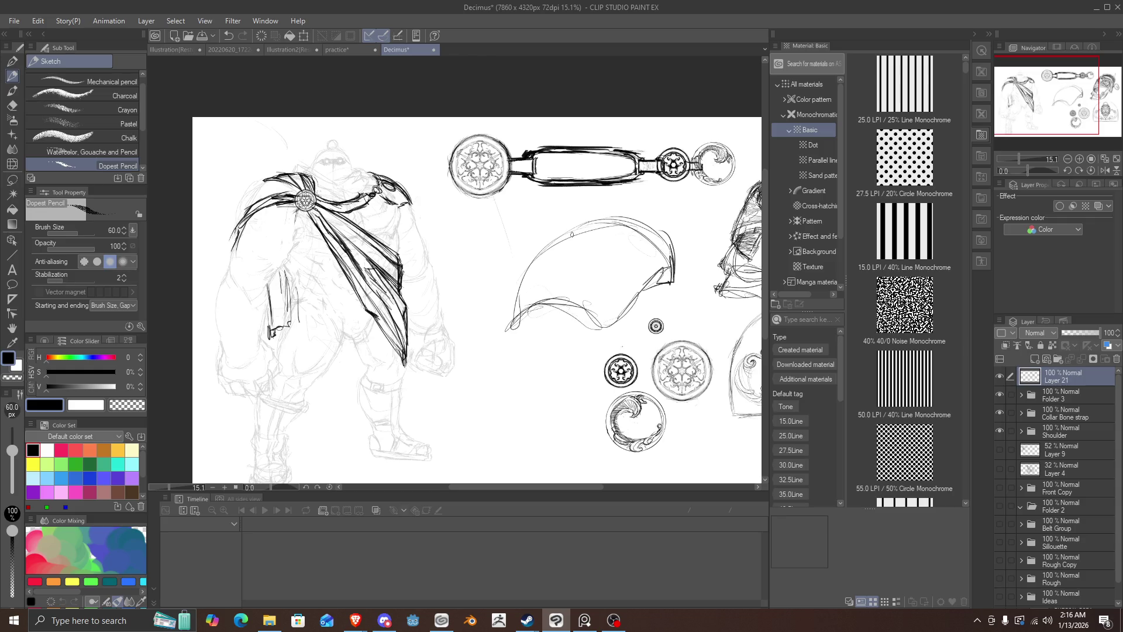
mouse_move(650, 215)
left_mouse_down()
mouse_move(561, 230)
mouse_move(518, 349)
left_mouse_up()
mouse_move(519, 291)
left_mouse_down()
mouse_move(515, 349)
mouse_move(602, 345)
mouse_move(659, 280)
mouse_move(608, 338)
mouse_move(502, 347)
mouse_move(608, 334)
mouse_move(606, 308)
mouse_move(666, 270)
mouse_move(665, 223)
mouse_move(587, 220)
mouse_move(635, 206)
mouse_move(571, 228)
mouse_move(508, 309)
mouse_move(506, 346)
mouse_move(534, 338)
left_mouse_up()
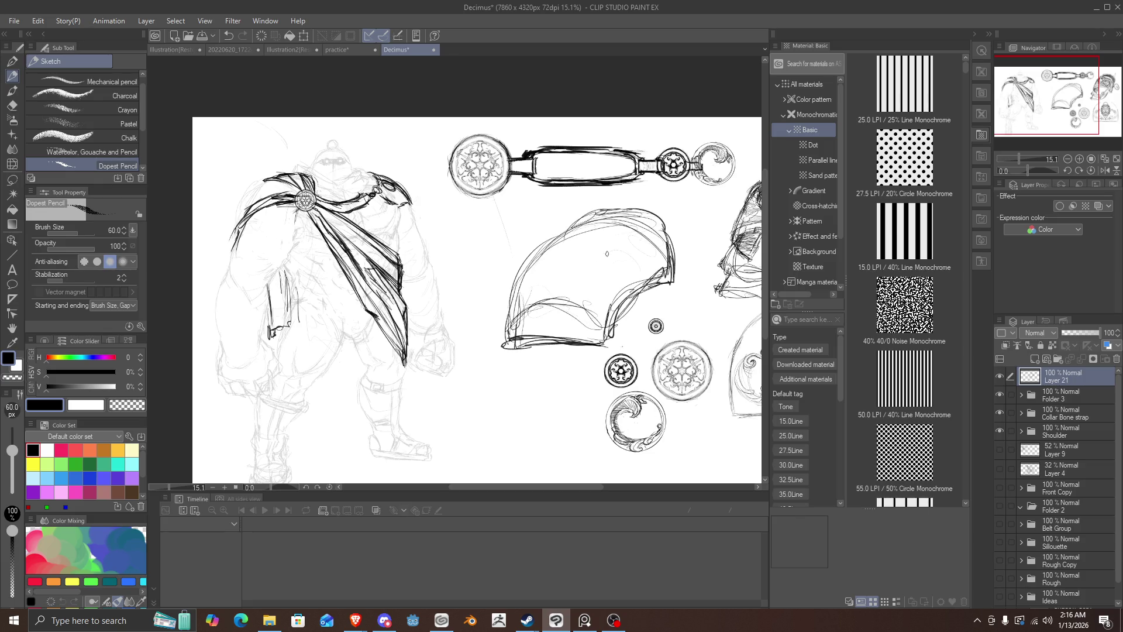
Step: Add a hooked swirl inside the dome, darken its upper-left outline, and briefly check Brave
mouse_move(604, 279)
left_mouse_down()
mouse_move(628, 258)
mouse_move(635, 284)
mouse_move(621, 287)
mouse_move(603, 269)
mouse_move(641, 275)
mouse_move(605, 258)
mouse_move(630, 272)
mouse_move(621, 245)
mouse_move(590, 279)
mouse_move(615, 292)
mouse_move(637, 265)
left_mouse_up()
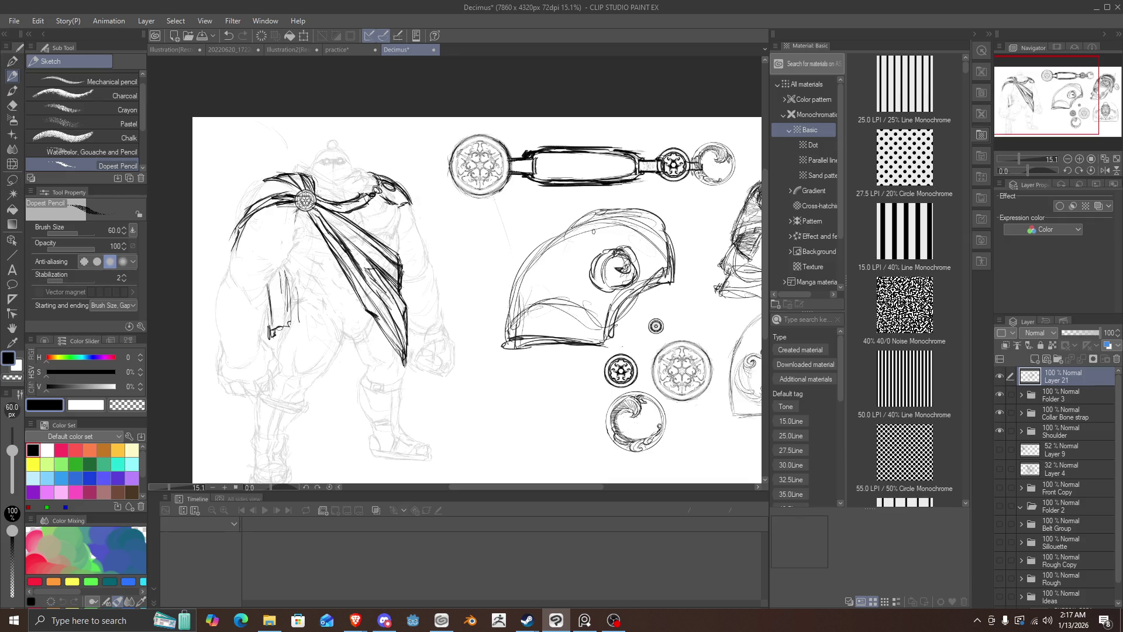
mouse_move(593, 232)
left_mouse_down()
mouse_move(528, 261)
mouse_move(505, 327)
left_mouse_up()
left_click_drag(561, 234, 505, 292)
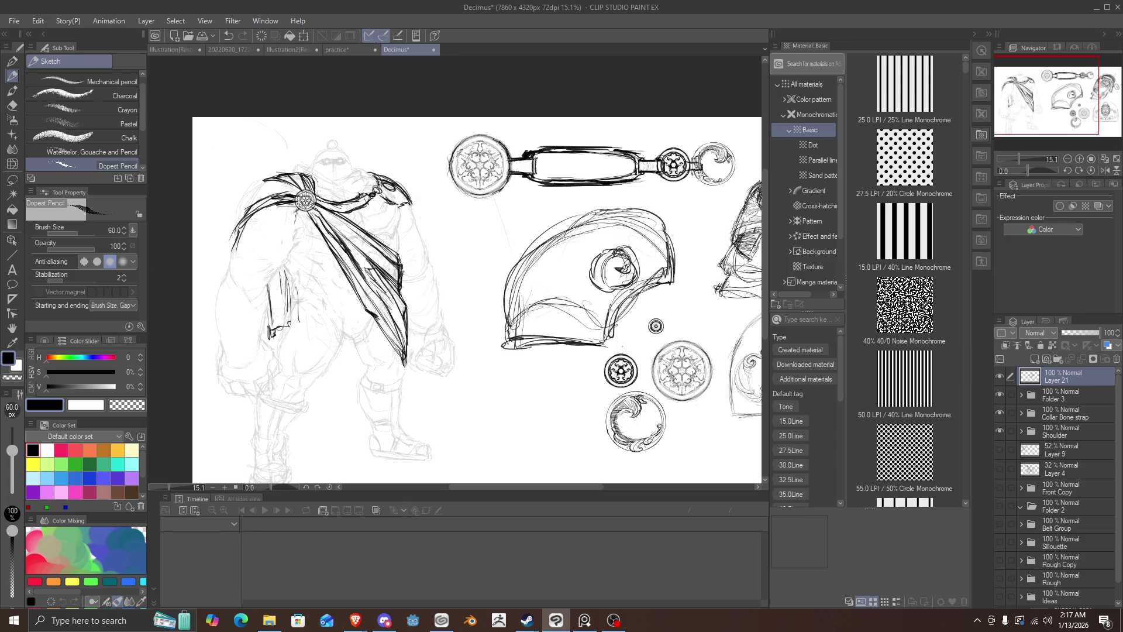
key("alt+Tab")
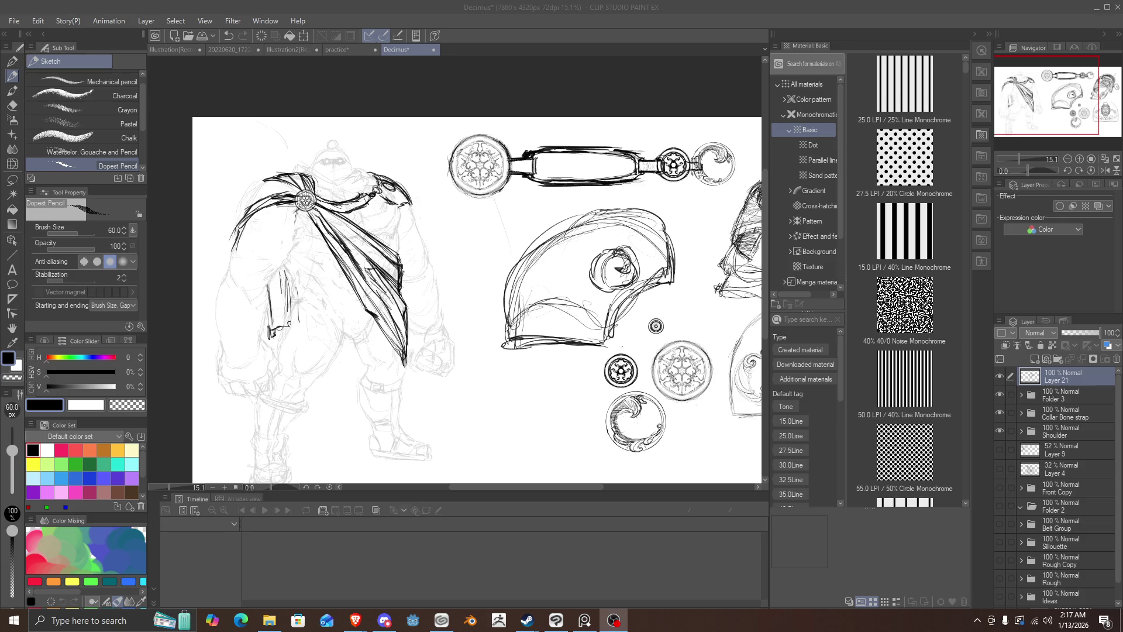
left_click(547, 351)
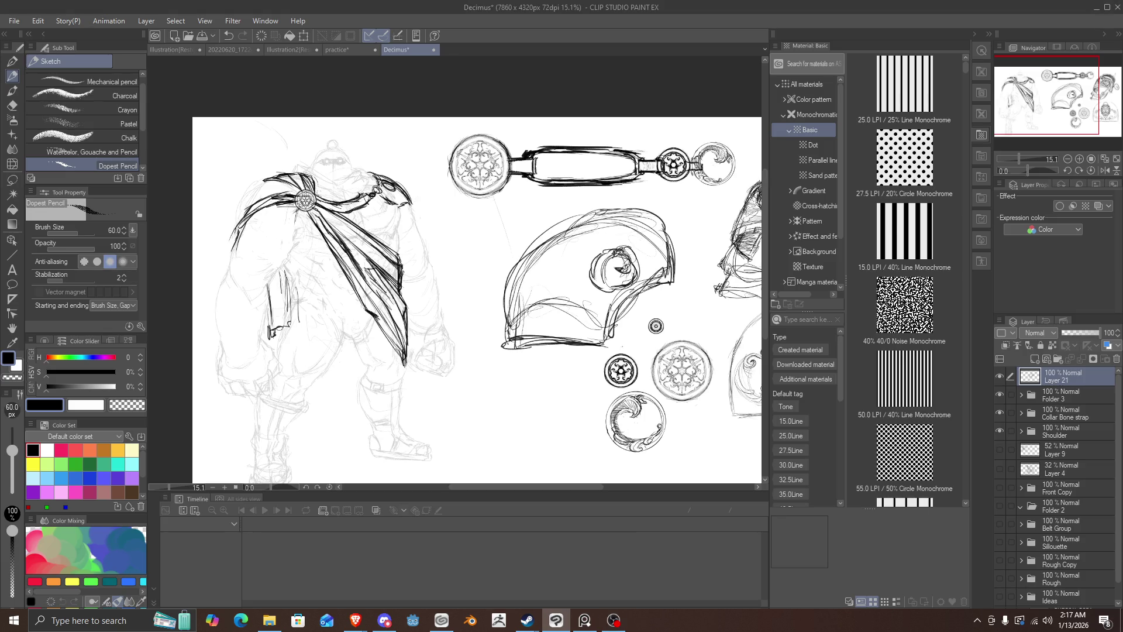
Step: Darken the swirl circle and the helmet's upper, right and left contours, undoing the last stroke
mouse_move(627, 261)
left_mouse_down()
mouse_move(637, 253)
mouse_move(645, 271)
mouse_move(633, 269)
mouse_move(647, 276)
mouse_move(605, 307)
mouse_move(619, 294)
left_mouse_up()
left_click_drag(652, 248, 638, 269)
mouse_move(637, 216)
left_mouse_down()
mouse_move(668, 275)
mouse_move(665, 263)
left_mouse_up()
left_click_drag(588, 207, 665, 245)
left_click_drag(639, 209, 529, 245)
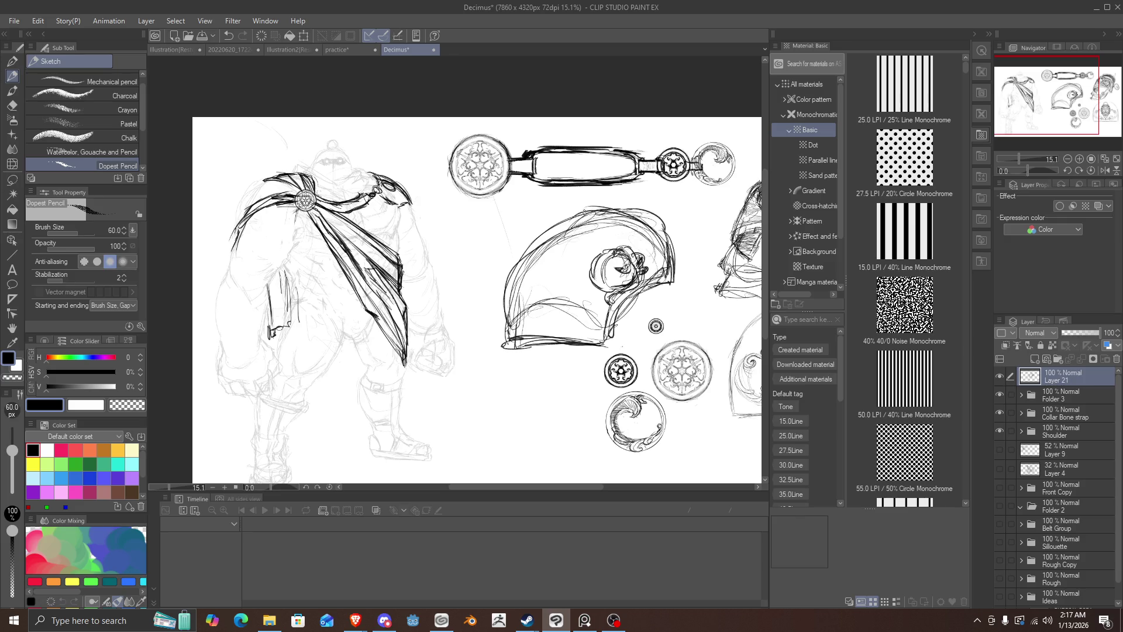
mouse_move(585, 210)
left_mouse_down()
mouse_move(510, 273)
mouse_move(508, 310)
left_mouse_up()
key("ctrl+z")
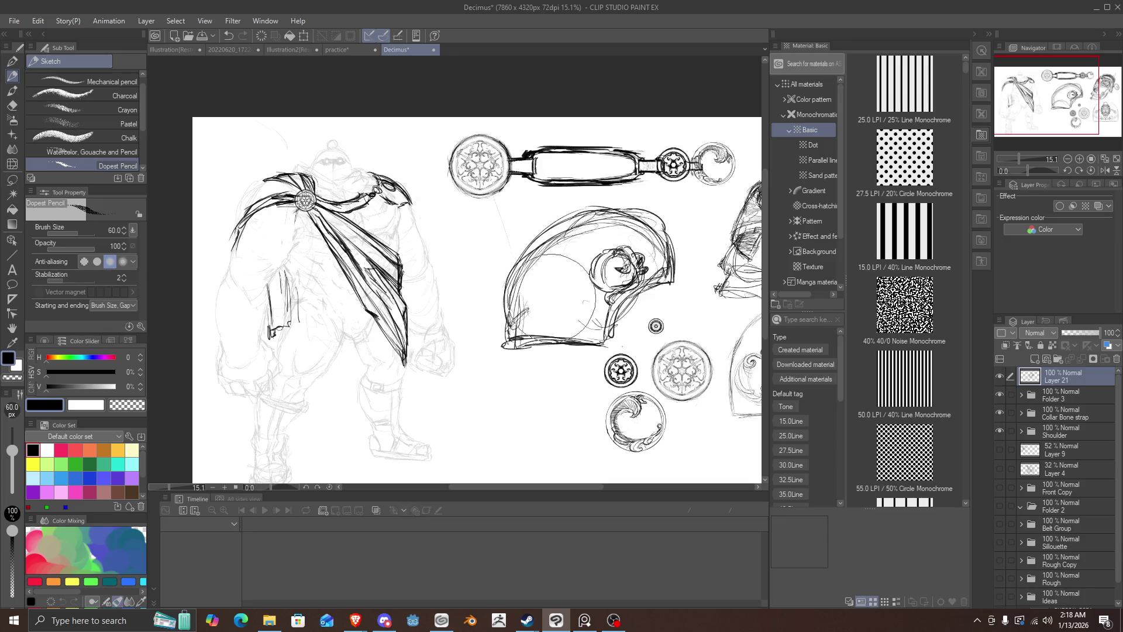
Step: Move the thin inner circle down-right and redraw the dome arching over the emblem
mouse_move(579, 269)
left_mouse_down()
mouse_move(678, 292)
mouse_move(658, 225)
mouse_move(537, 240)
left_mouse_up()
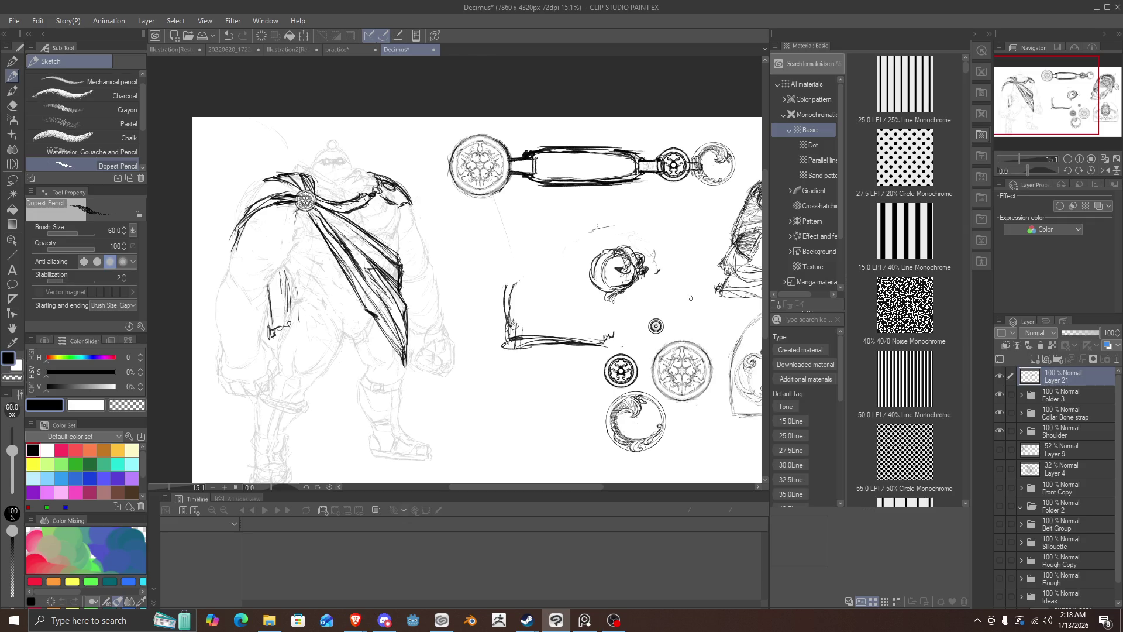
mouse_move(670, 280)
left_mouse_down()
mouse_move(619, 334)
mouse_move(583, 340)
mouse_move(670, 275)
mouse_move(644, 230)
mouse_move(591, 216)
left_mouse_up()
mouse_move(658, 245)
left_mouse_down()
mouse_move(571, 226)
mouse_move(506, 315)
left_mouse_up()
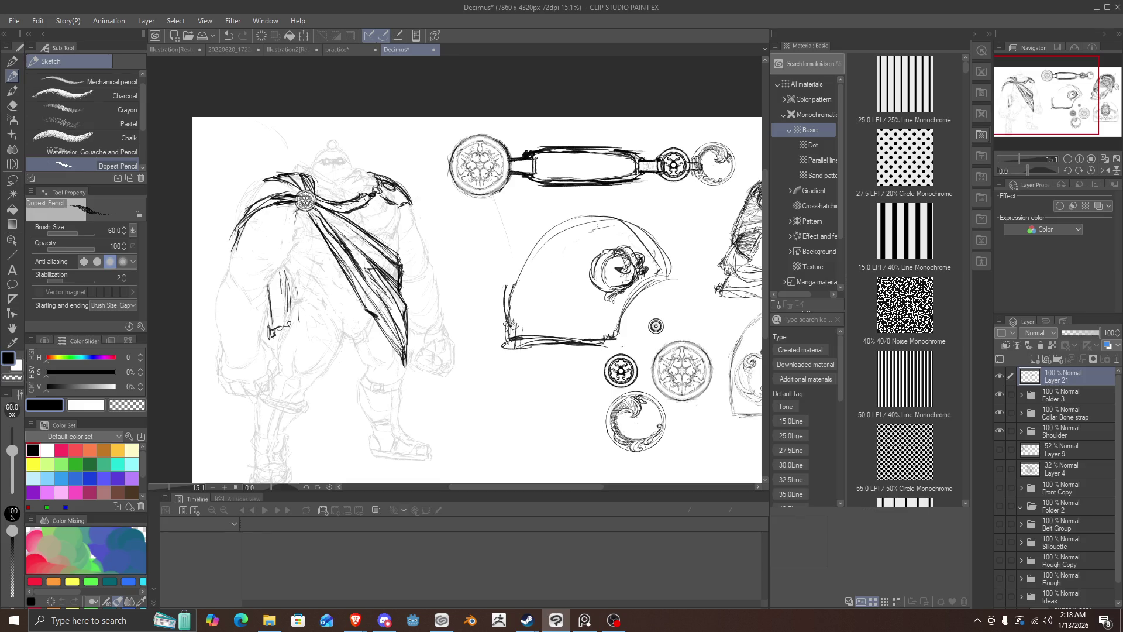
left_click_drag(532, 241, 506, 317)
left_click_drag(564, 224, 506, 316)
mouse_move(524, 252)
left_mouse_down()
mouse_move(508, 330)
mouse_move(510, 316)
left_mouse_up()
left_click_drag(513, 282, 503, 343)
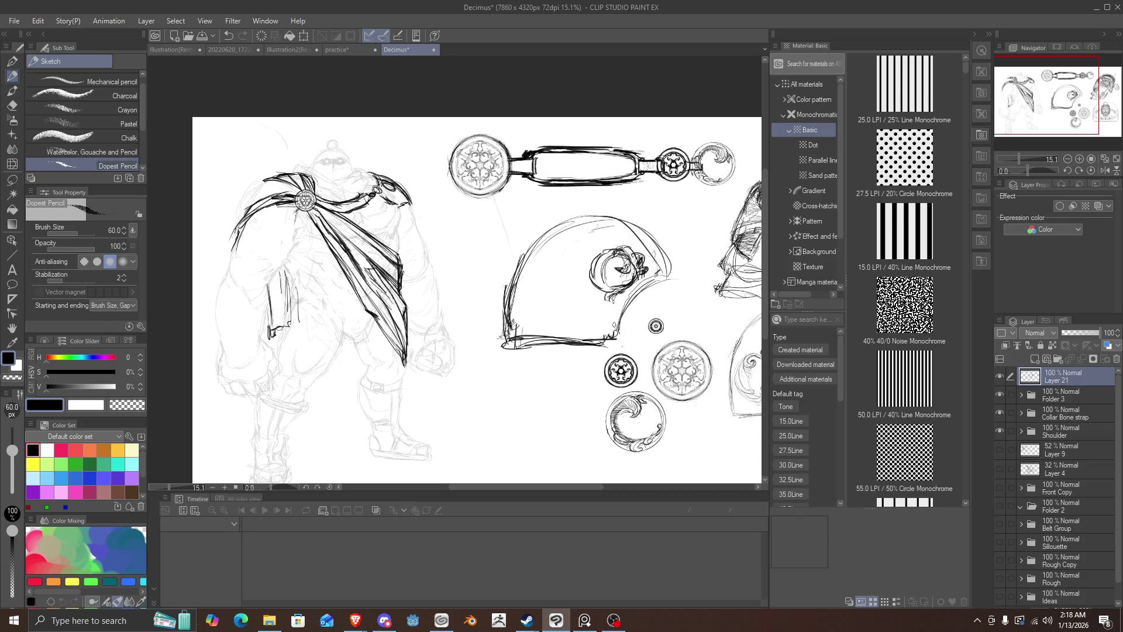
Step: Redraw the dome's lower-right, bottom and upper-left edges and add inner curves
mouse_move(623, 315)
left_mouse_down()
mouse_move(627, 334)
mouse_move(498, 337)
left_mouse_up()
left_click_drag(588, 333, 496, 344)
mouse_move(620, 327)
left_mouse_down()
mouse_move(661, 265)
mouse_move(646, 222)
mouse_move(589, 214)
mouse_move(517, 266)
left_mouse_up()
left_click_drag(547, 231, 506, 322)
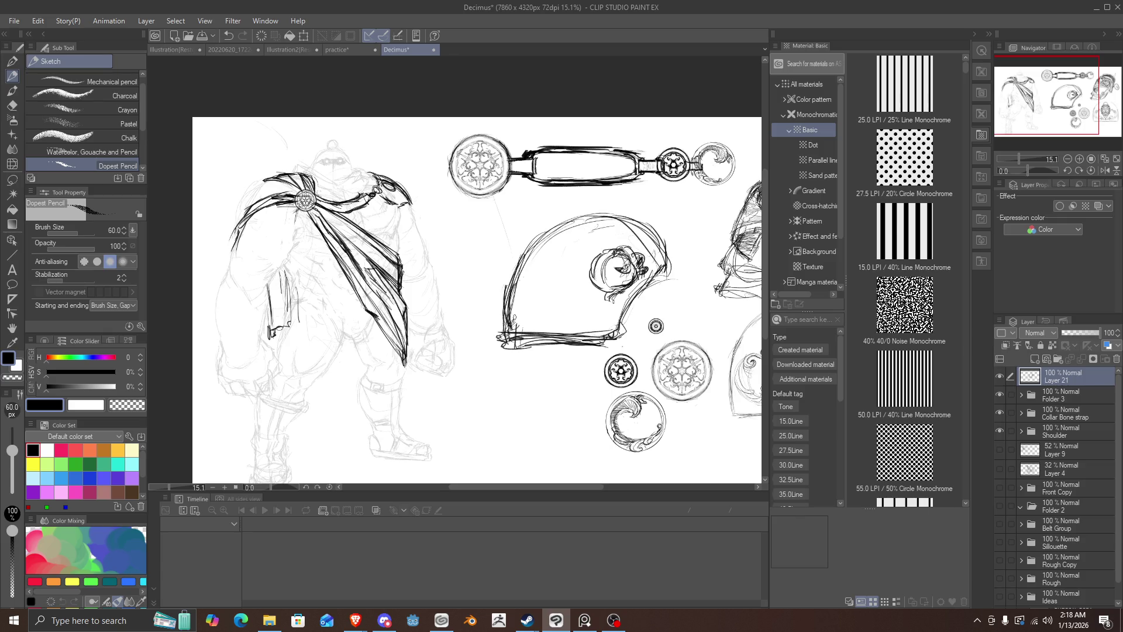
mouse_move(570, 225)
left_mouse_down()
mouse_move(544, 316)
mouse_move(548, 276)
left_mouse_up()
mouse_move(630, 213)
left_mouse_down()
mouse_move(582, 234)
mouse_move(561, 269)
left_mouse_up()
mouse_move(587, 223)
left_mouse_down()
mouse_move(549, 278)
mouse_move(551, 337)
left_mouse_up()
Step: Add a vertical stroke and small loop inside the dome, then erase its lower part
mouse_move(552, 267)
left_mouse_down()
mouse_move(548, 341)
mouse_move(556, 322)
left_mouse_up()
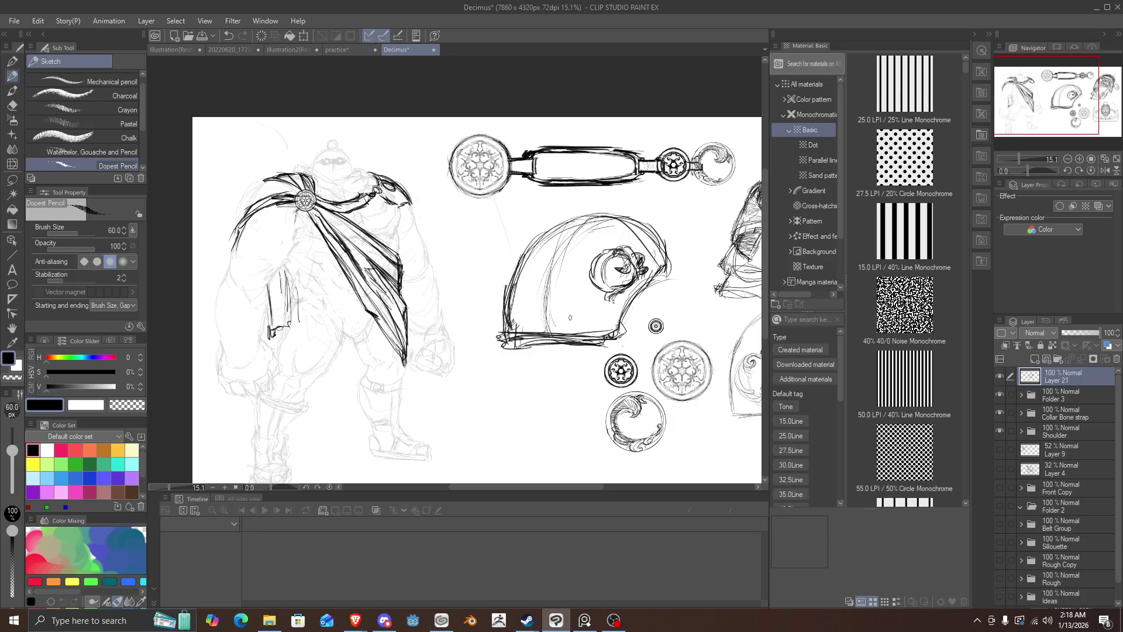
mouse_move(588, 310)
left_mouse_down()
mouse_move(587, 328)
mouse_move(597, 326)
mouse_move(589, 309)
mouse_move(598, 321)
mouse_move(578, 327)
mouse_move(589, 332)
left_mouse_up()
mouse_move(513, 328)
left_mouse_down()
mouse_move(524, 310)
mouse_move(515, 329)
left_mouse_up()
mouse_move(514, 334)
left_mouse_down()
mouse_move(583, 326)
mouse_move(564, 283)
mouse_move(639, 238)
mouse_move(589, 351)
left_mouse_up()
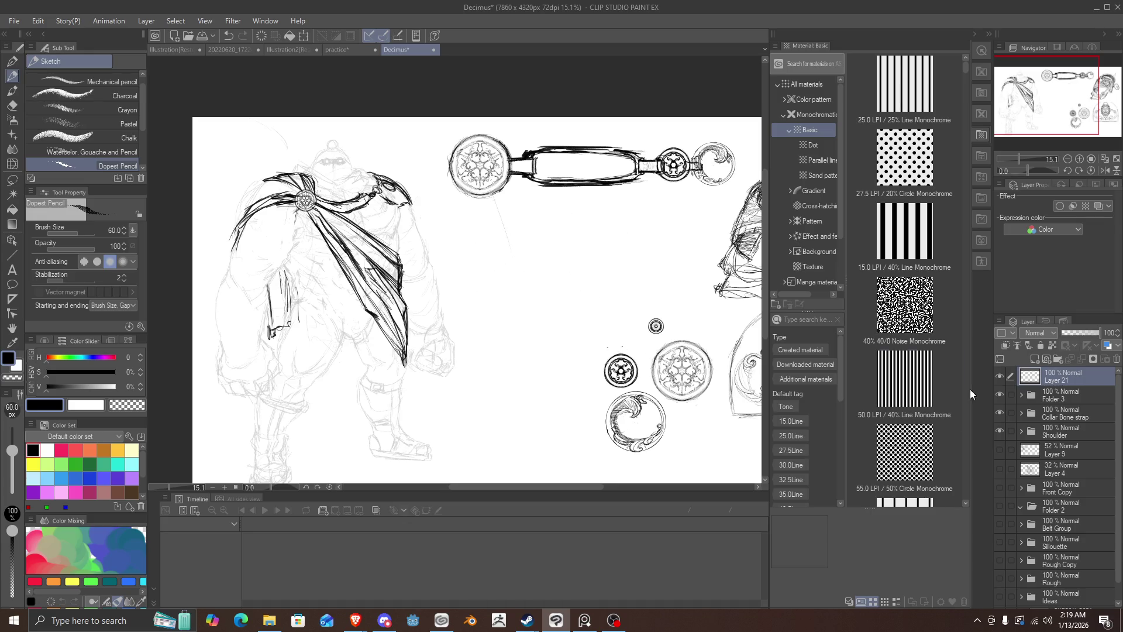
Step: Toggle Layer 4's rough sketch, then expand the Shoulder folder and toggle Layer 18's face sketch
left_click(999, 450)
left_click(999, 451)
left_click(999, 451)
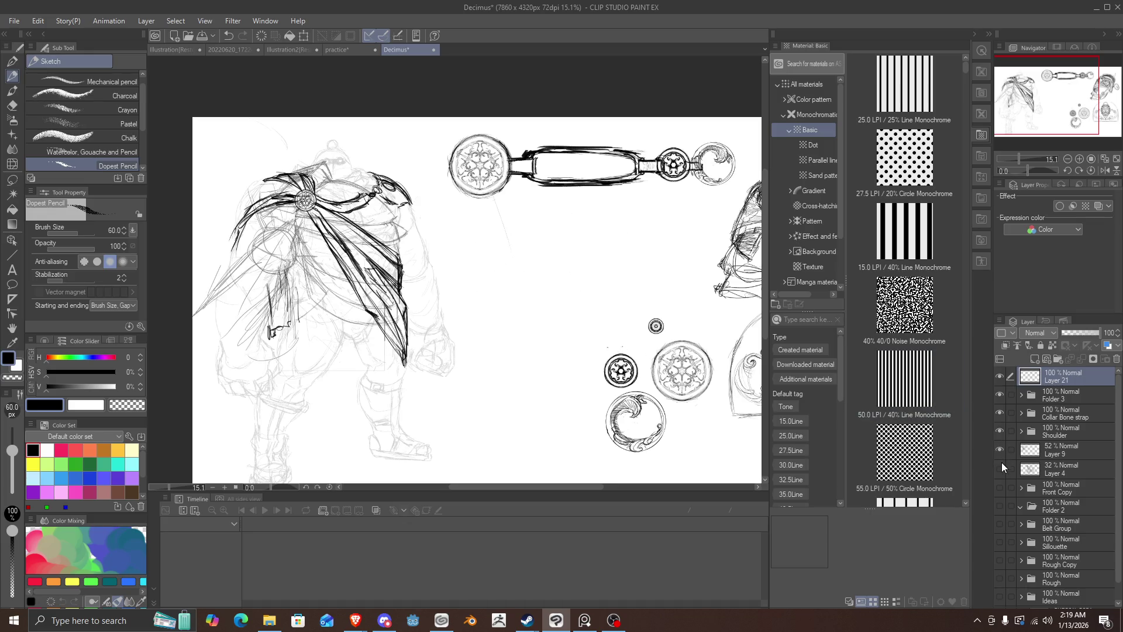
left_click(1001, 468)
left_click(1004, 454)
left_click(999, 469)
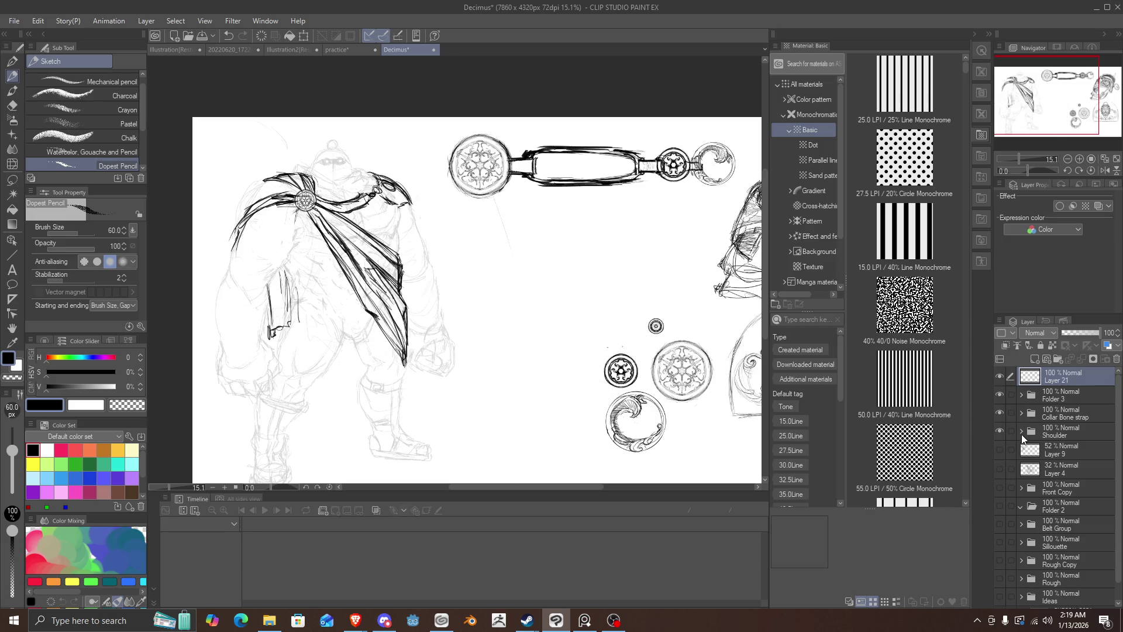
left_click(1022, 433)
left_click(1000, 469)
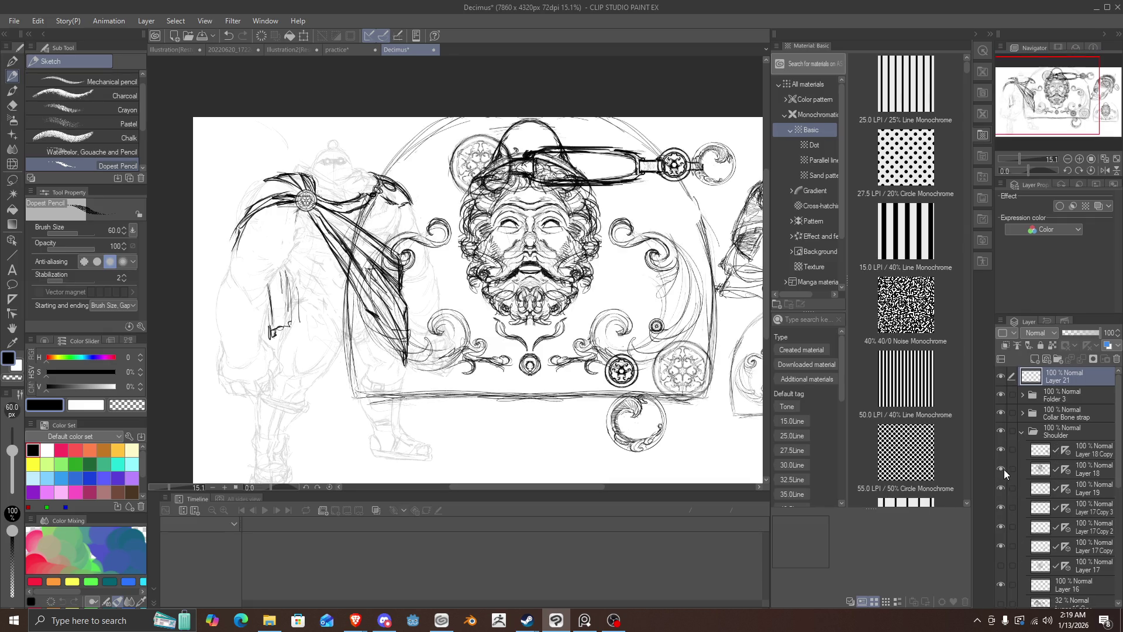
left_click(1001, 469)
left_click(1000, 469)
left_click(1000, 469)
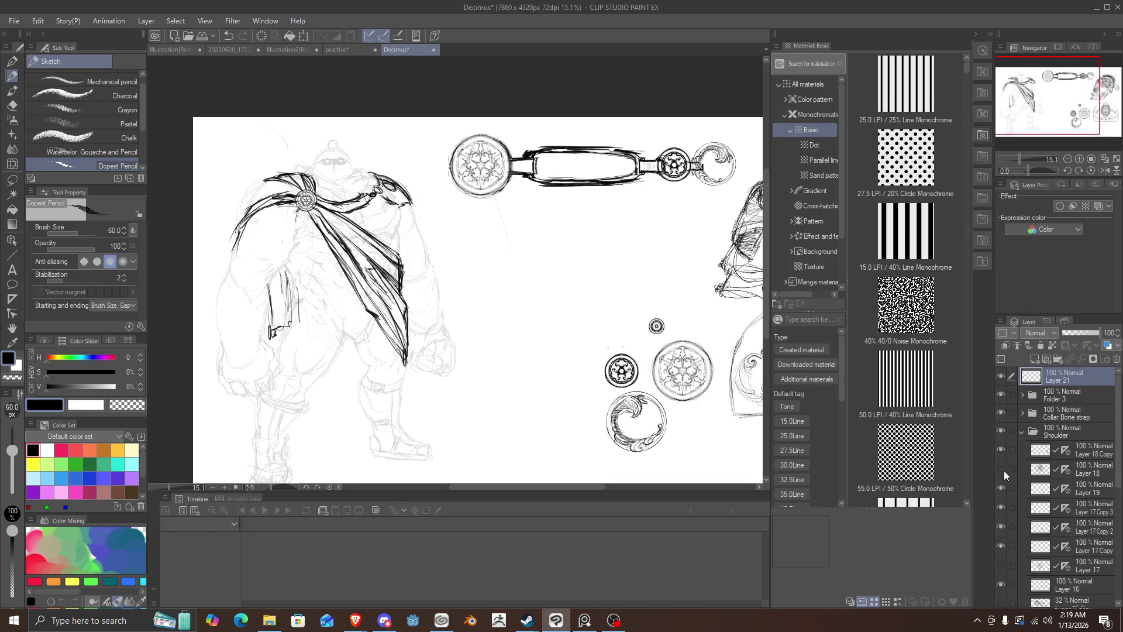
Step: Turn on Layer 15 Copy's grey sketch as a faint reference and return to the top of the list
scroll(1100, 417, "down", 5)
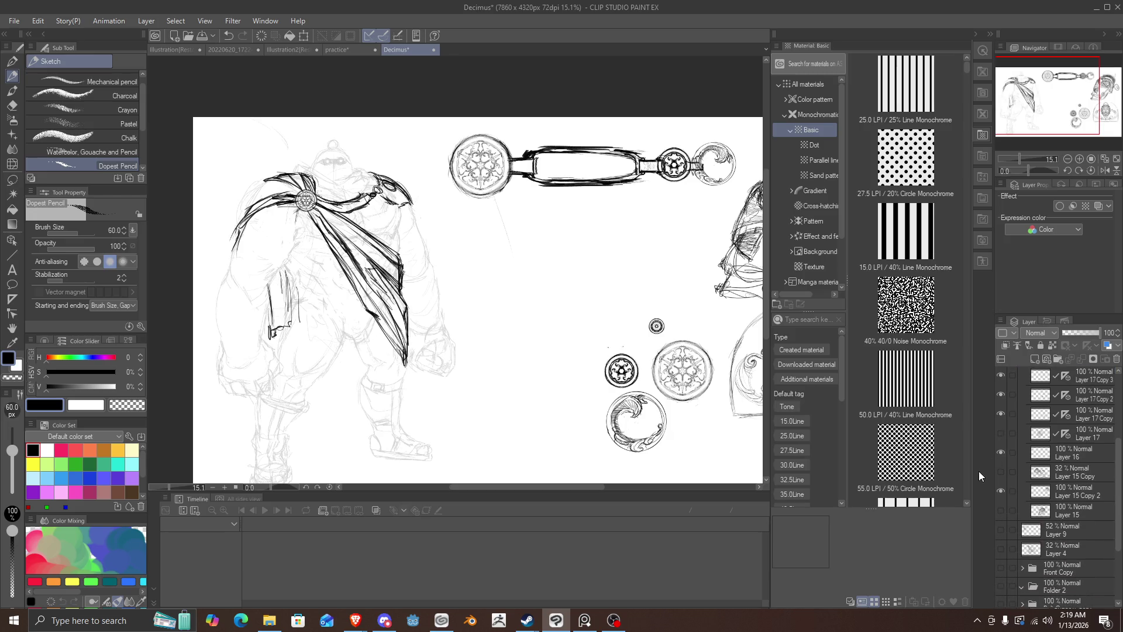
left_click(1001, 472)
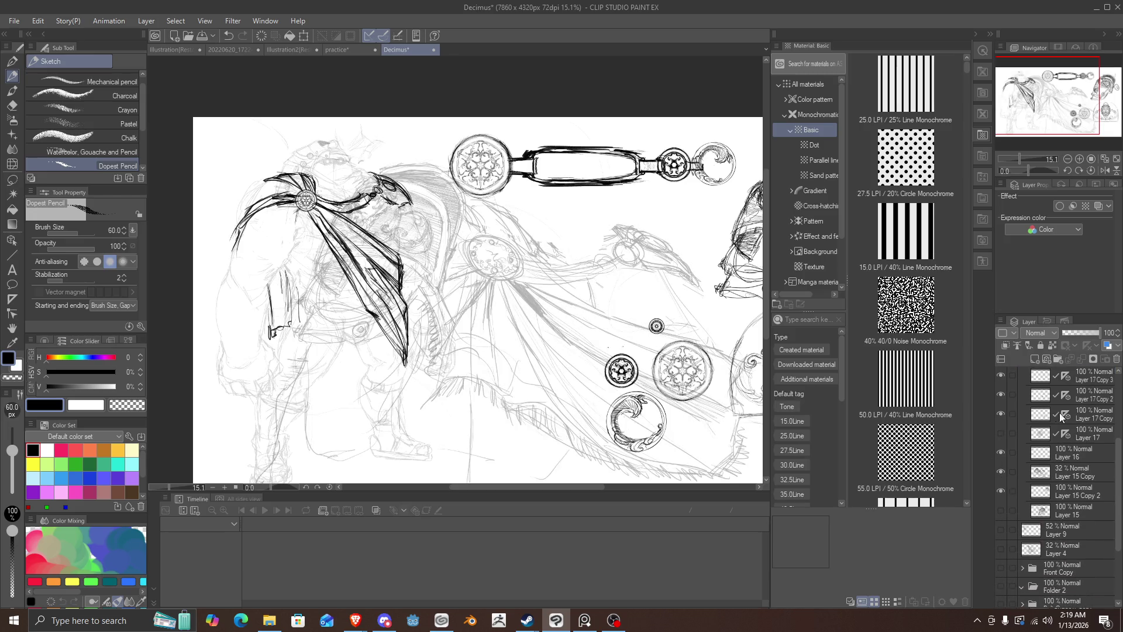
scroll(1114, 472, "up", 3)
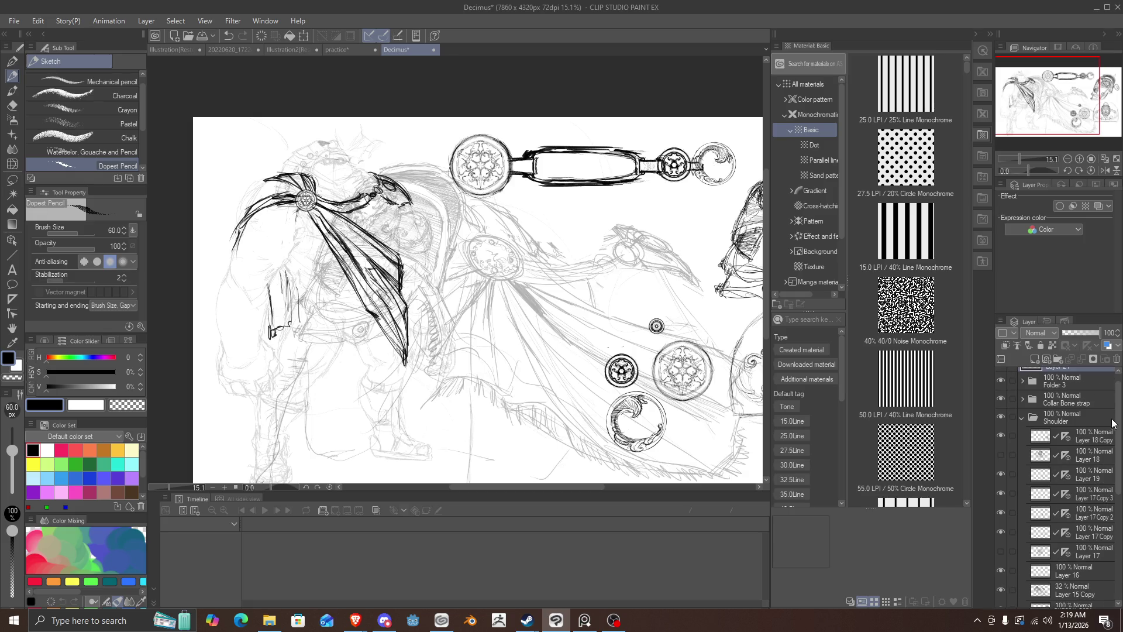
scroll(1117, 420, "up", 2)
scroll(1117, 419, "up", 1)
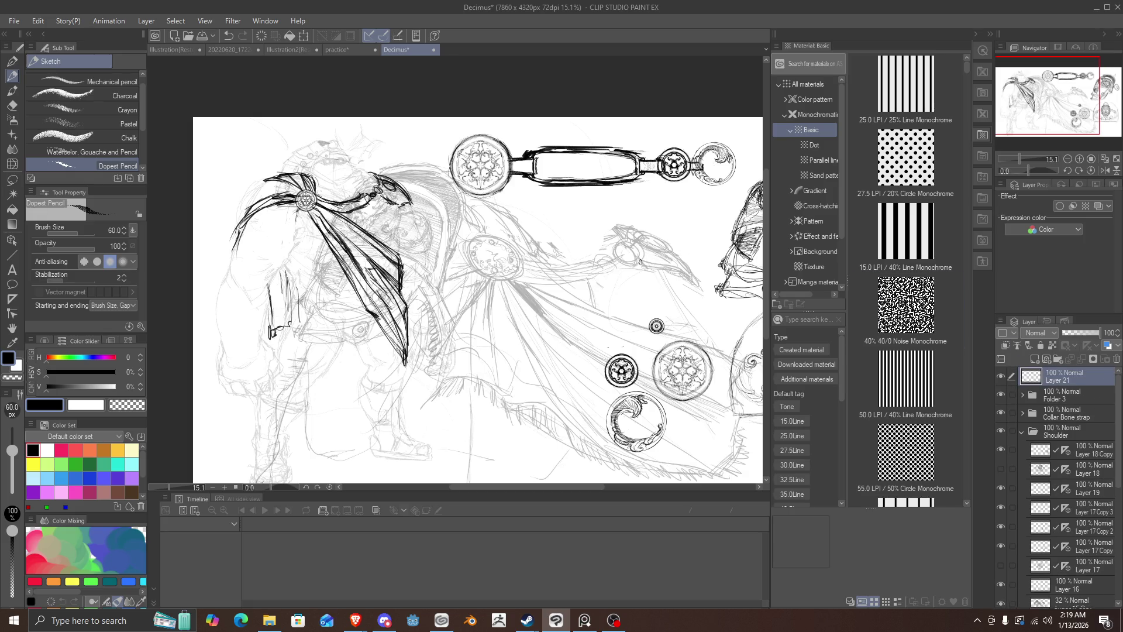
Step: Sketch a dark blade shape with the Dopest Pencil, then undo it
mouse_move(648, 269)
left_mouse_down()
mouse_move(610, 222)
mouse_move(689, 262)
left_mouse_up()
left_click_drag(646, 231, 698, 282)
left_click_drag(608, 221, 693, 273)
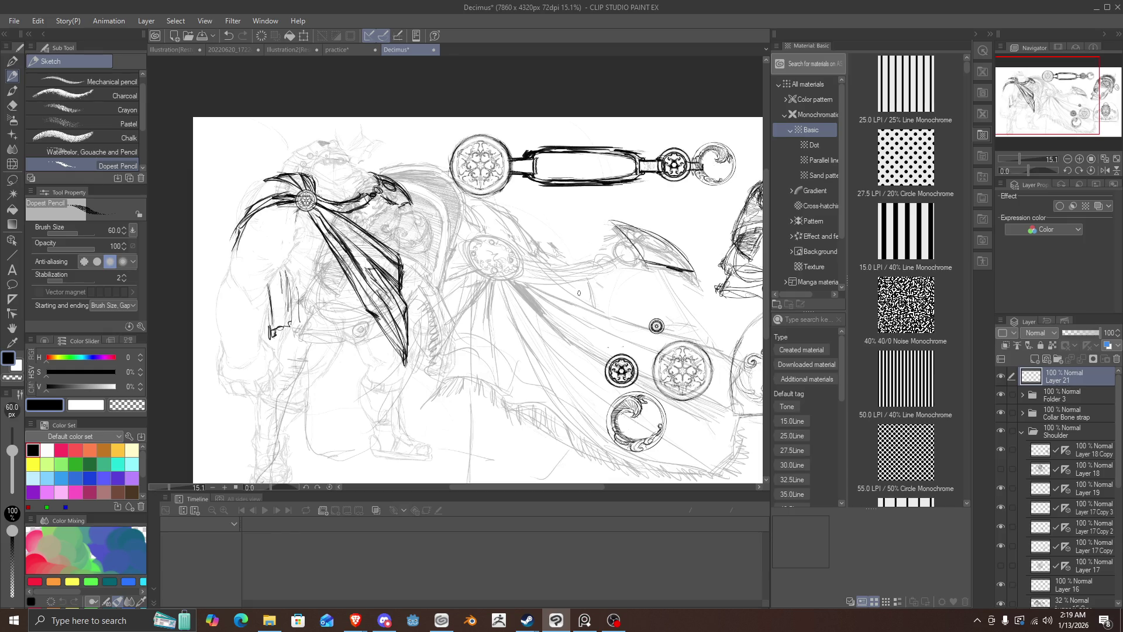
key("ctrl+z")
key("ctrl+z")
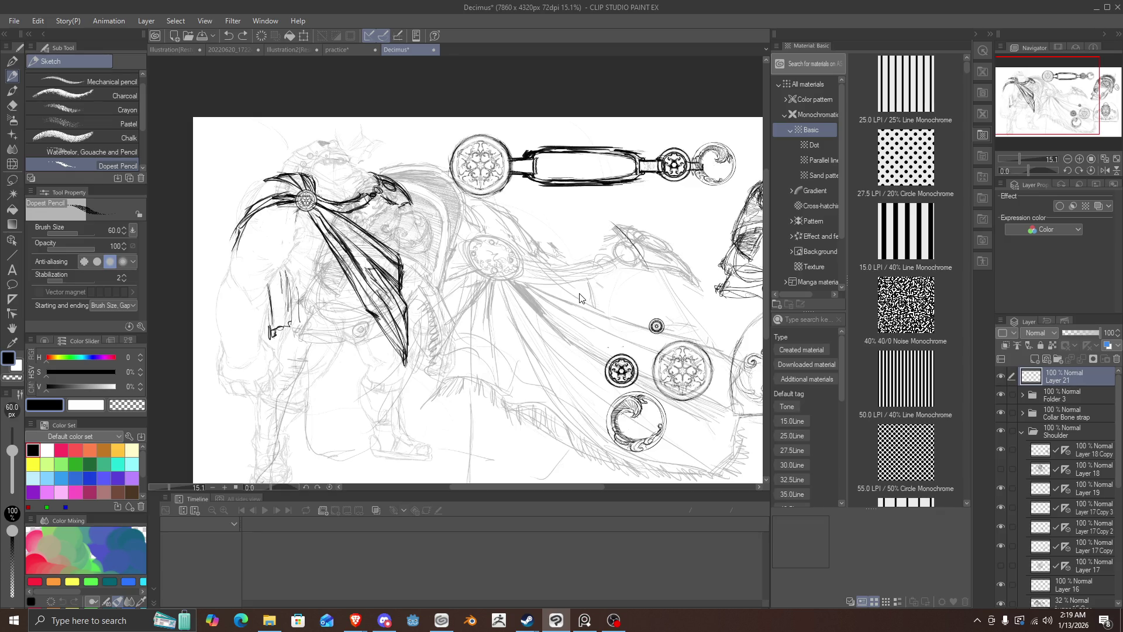
key("ctrl+z")
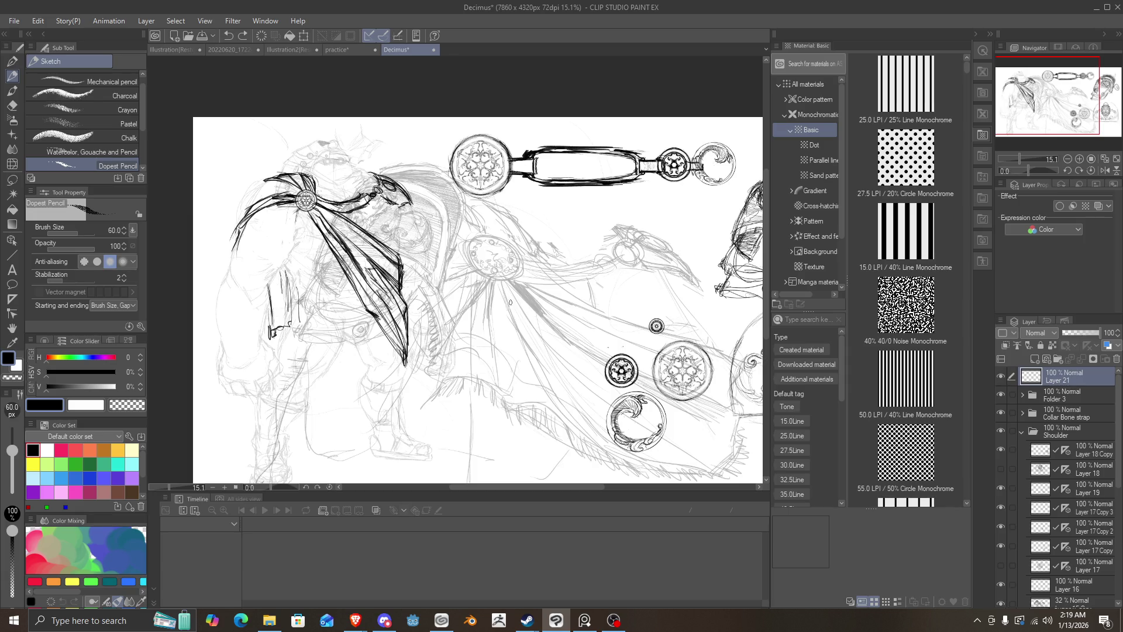
Step: Draw the wedge's straight left and bottom edges and its curved side
mouse_move(538, 225)
left_mouse_down()
mouse_move(542, 293)
mouse_move(594, 295)
mouse_move(577, 241)
mouse_move(538, 230)
left_mouse_up()
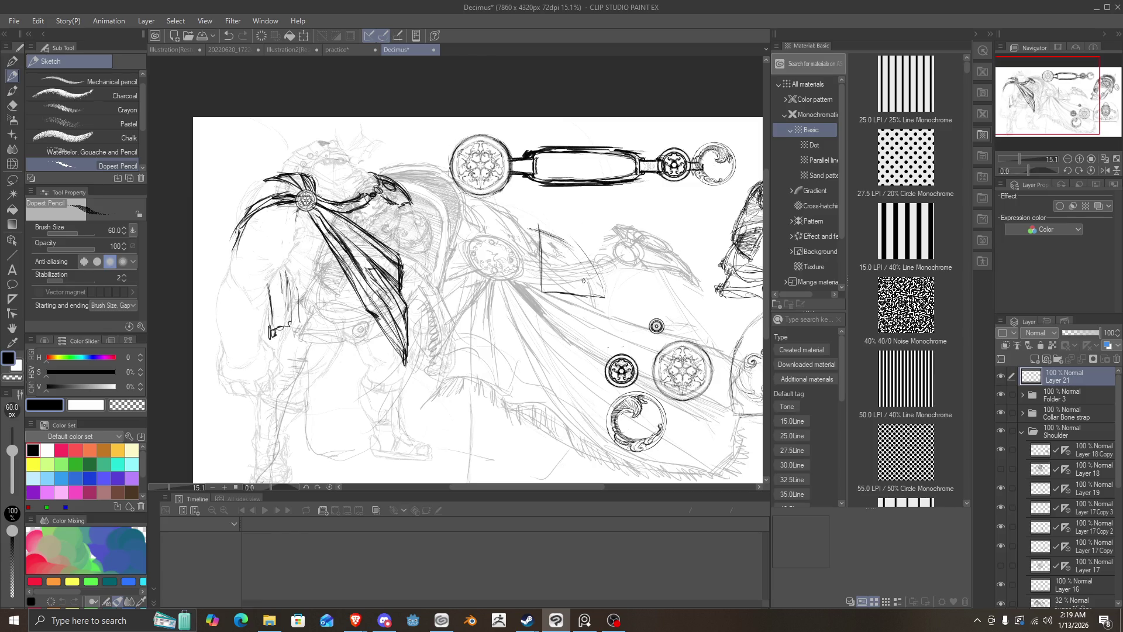
mouse_move(604, 296)
left_mouse_down()
mouse_move(553, 234)
mouse_move(526, 222)
left_mouse_up()
left_click_drag(582, 257, 532, 222)
Step: Add small loops and arcs inside the wedge and extend its right edge downward
left_click_drag(555, 243, 562, 240)
left_click_drag(583, 255, 564, 270)
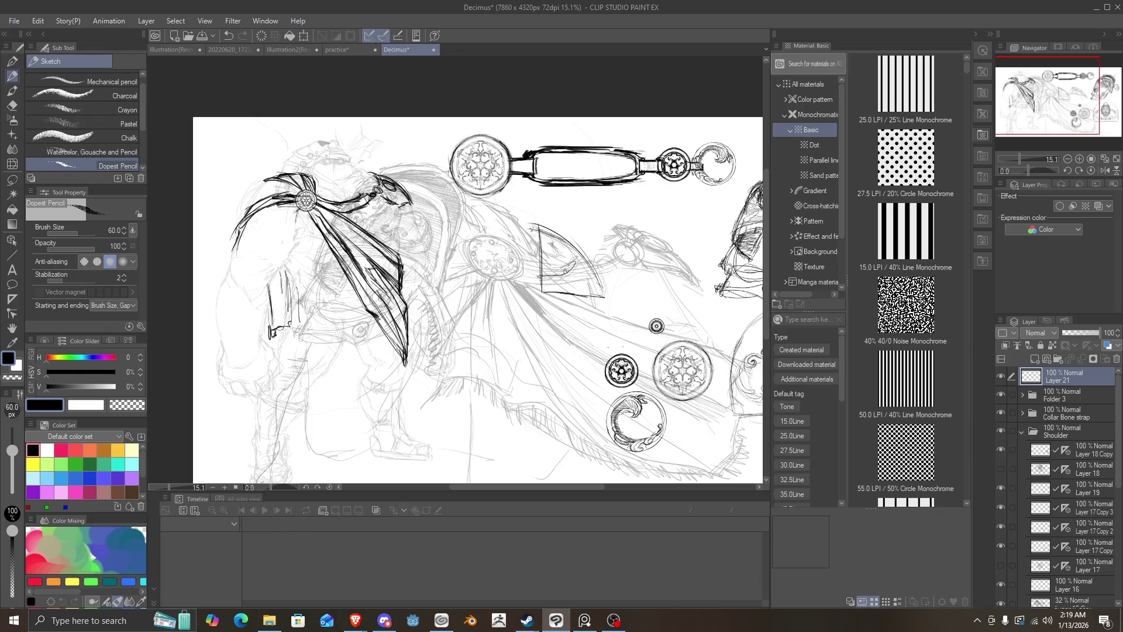
left_click_drag(580, 255, 557, 268)
key("ctrl+z")
key("ctrl+z")
mouse_move(553, 240)
left_mouse_down()
mouse_move(567, 241)
mouse_move(548, 247)
mouse_move(552, 261)
left_mouse_up()
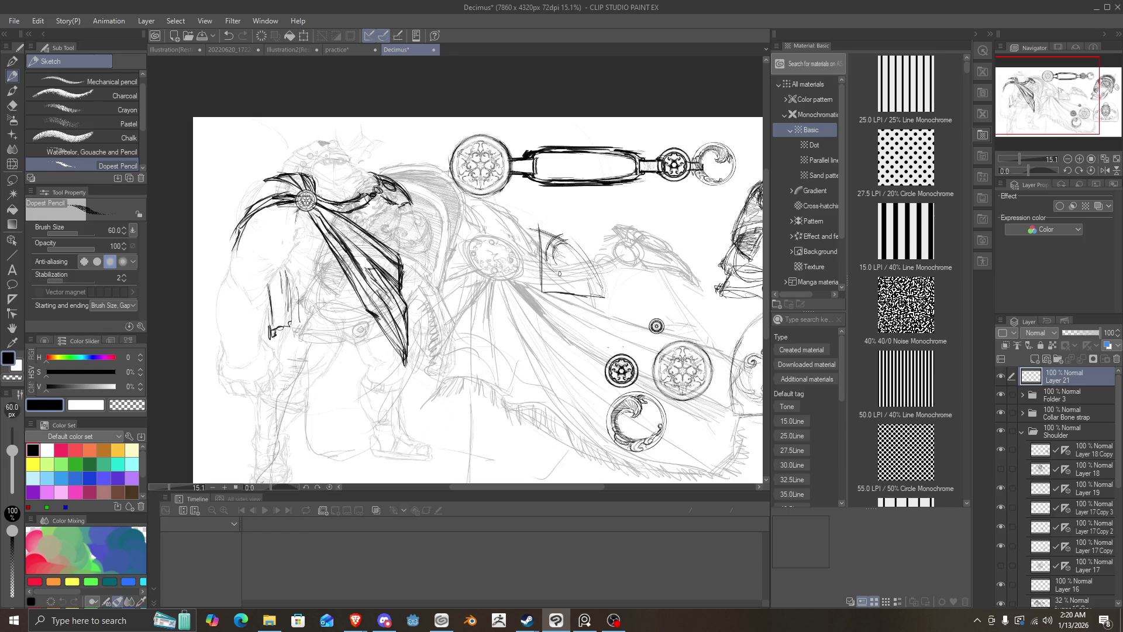
mouse_move(561, 258)
left_mouse_down()
mouse_move(551, 275)
mouse_move(559, 247)
mouse_move(561, 277)
mouse_move(594, 275)
mouse_move(585, 282)
mouse_move(565, 250)
mouse_move(568, 276)
mouse_move(585, 276)
mouse_move(546, 277)
mouse_move(531, 282)
mouse_move(535, 294)
mouse_move(558, 273)
mouse_move(530, 287)
mouse_move(557, 289)
mouse_move(538, 266)
mouse_move(545, 290)
mouse_move(526, 241)
mouse_move(542, 226)
mouse_move(578, 245)
left_mouse_up()
mouse_move(600, 285)
left_mouse_down()
mouse_move(610, 297)
mouse_move(563, 302)
mouse_move(616, 311)
mouse_move(586, 247)
mouse_move(553, 224)
mouse_move(555, 255)
mouse_move(578, 243)
mouse_move(564, 229)
mouse_move(577, 220)
mouse_move(511, 215)
mouse_move(527, 255)
left_mouse_up()
Step: Darken the wedge's left edge and hatch its top, small circle and tip
left_click_drag(514, 217, 534, 266)
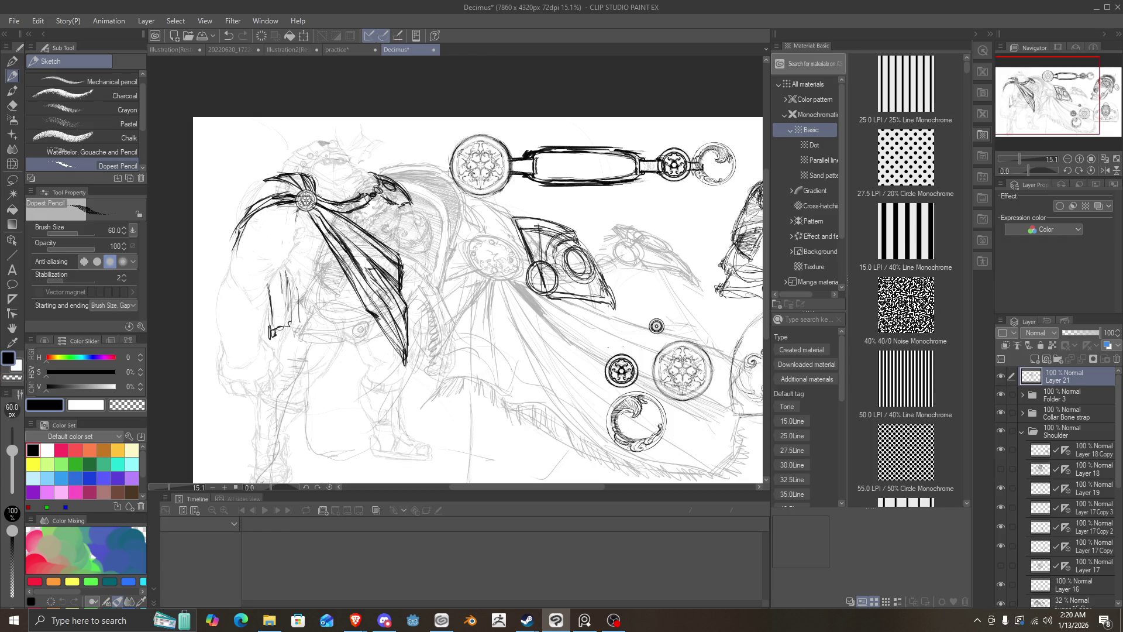
mouse_move(577, 229)
left_mouse_down()
mouse_move(570, 243)
mouse_move(547, 243)
mouse_move(556, 289)
mouse_move(557, 258)
mouse_move(572, 242)
left_mouse_up()
mouse_move(585, 230)
left_mouse_down()
mouse_move(574, 269)
mouse_move(526, 276)
mouse_move(530, 292)
left_mouse_up()
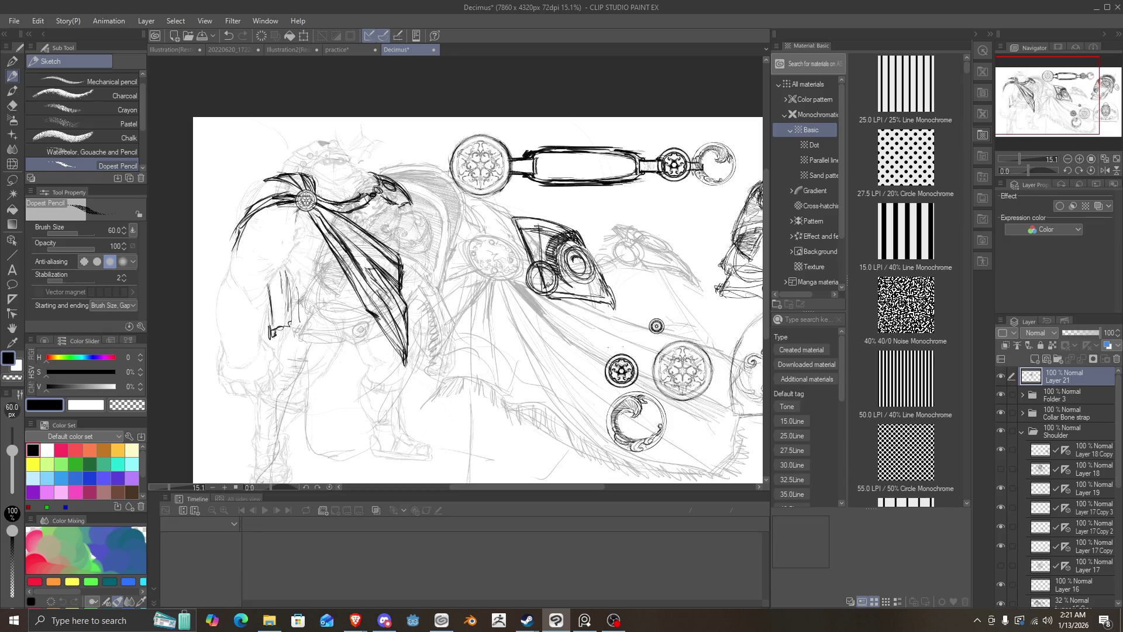
mouse_move(544, 280)
left_mouse_down()
mouse_move(541, 292)
mouse_move(527, 277)
mouse_move(435, 324)
mouse_move(531, 285)
left_mouse_up()
mouse_move(613, 302)
left_mouse_down()
mouse_move(587, 315)
mouse_move(547, 308)
mouse_move(572, 310)
left_mouse_up()
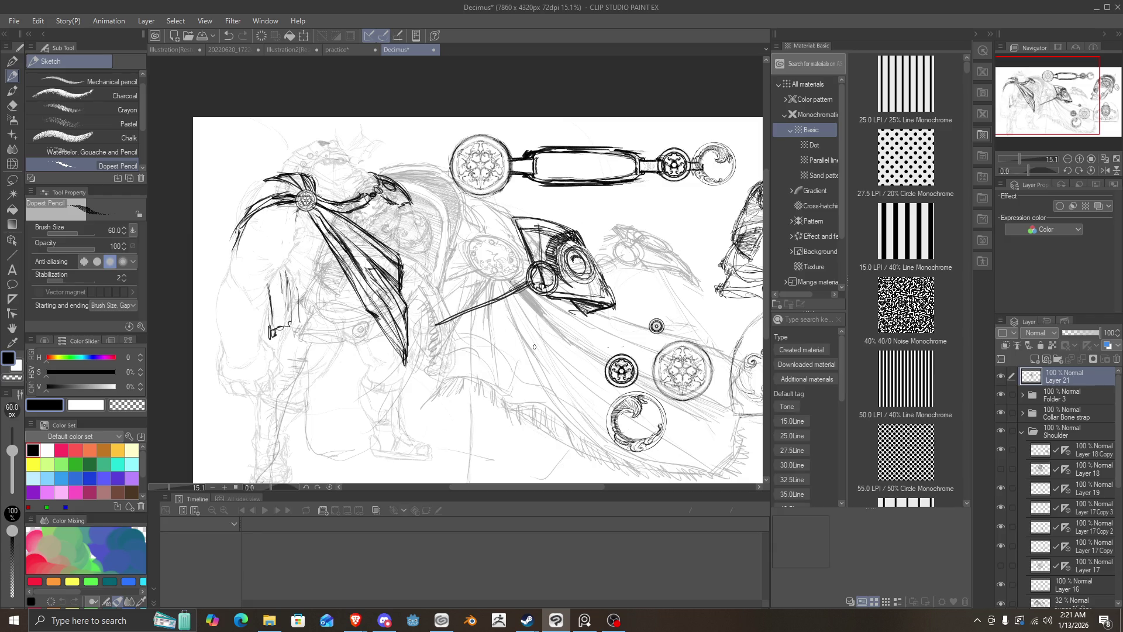
Step: Sketch an arc below the wedge, erase it, and redraw it as an arch with an inner curve
mouse_move(471, 404)
left_mouse_down()
mouse_move(550, 350)
mouse_move(481, 418)
mouse_move(479, 439)
mouse_move(505, 362)
left_mouse_up()
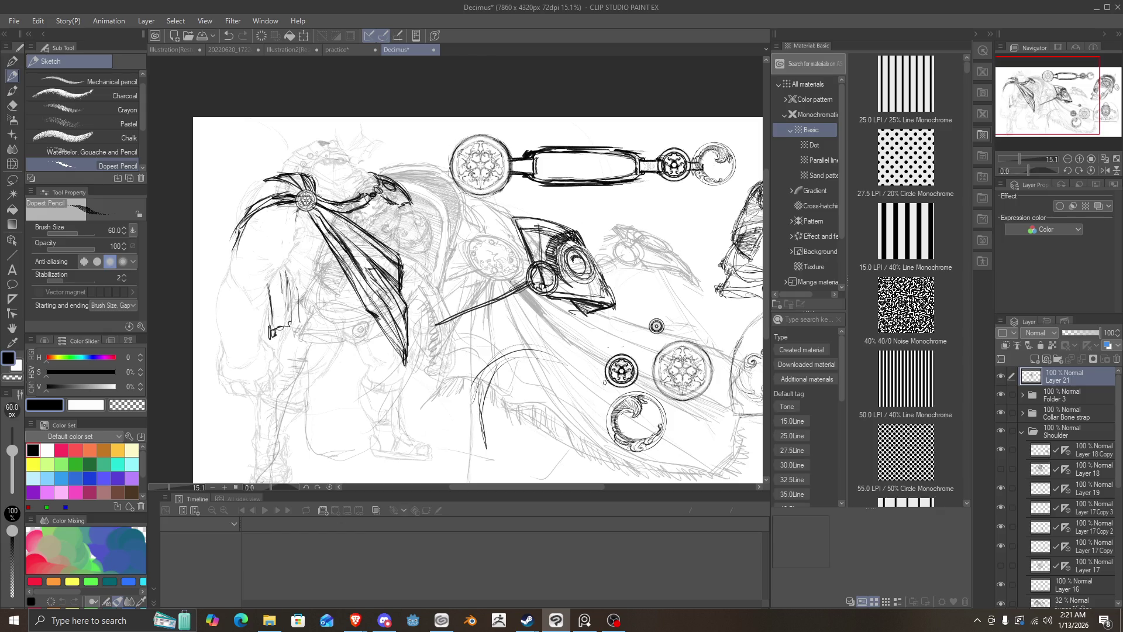
mouse_move(495, 398)
left_mouse_down()
mouse_move(539, 370)
mouse_move(497, 329)
mouse_move(465, 345)
mouse_move(479, 333)
left_mouse_up()
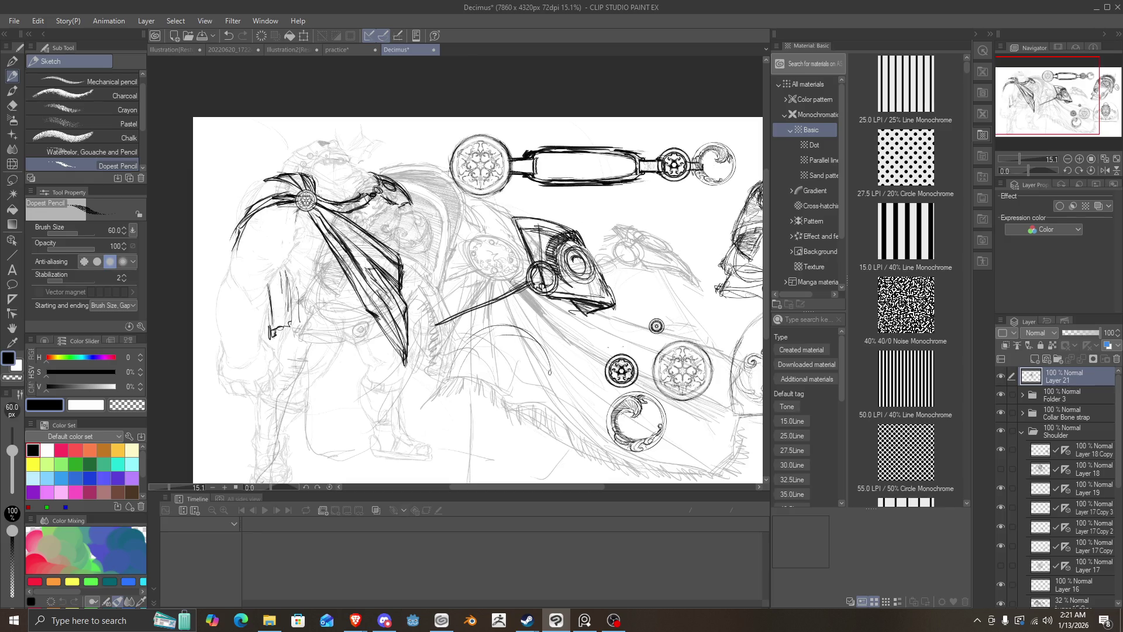
mouse_move(556, 368)
left_mouse_down()
mouse_move(450, 381)
mouse_move(446, 420)
left_mouse_up()
mouse_move(526, 418)
left_mouse_down()
mouse_move(447, 412)
mouse_move(456, 348)
left_mouse_up()
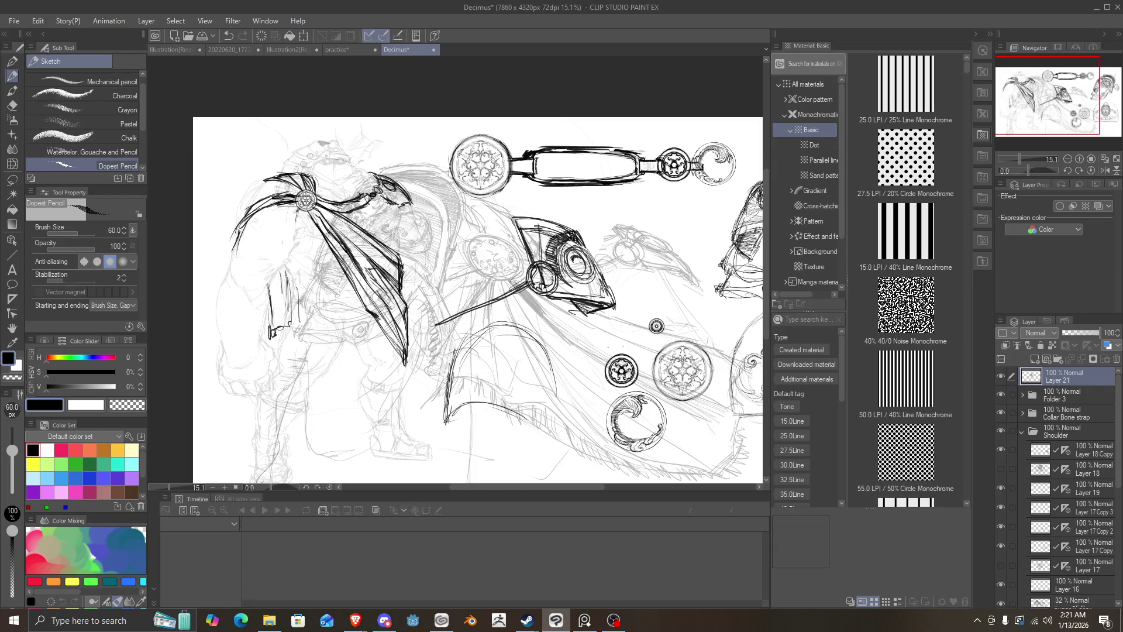
Step: Darken the arch's left edge, close its right side, and add strokes in its upper left
left_click_drag(446, 398, 468, 332)
left_click_drag(521, 411, 550, 336)
left_click_drag(553, 403, 536, 332)
mouse_move(553, 375)
left_mouse_down()
mouse_move(489, 334)
mouse_move(448, 378)
left_mouse_up()
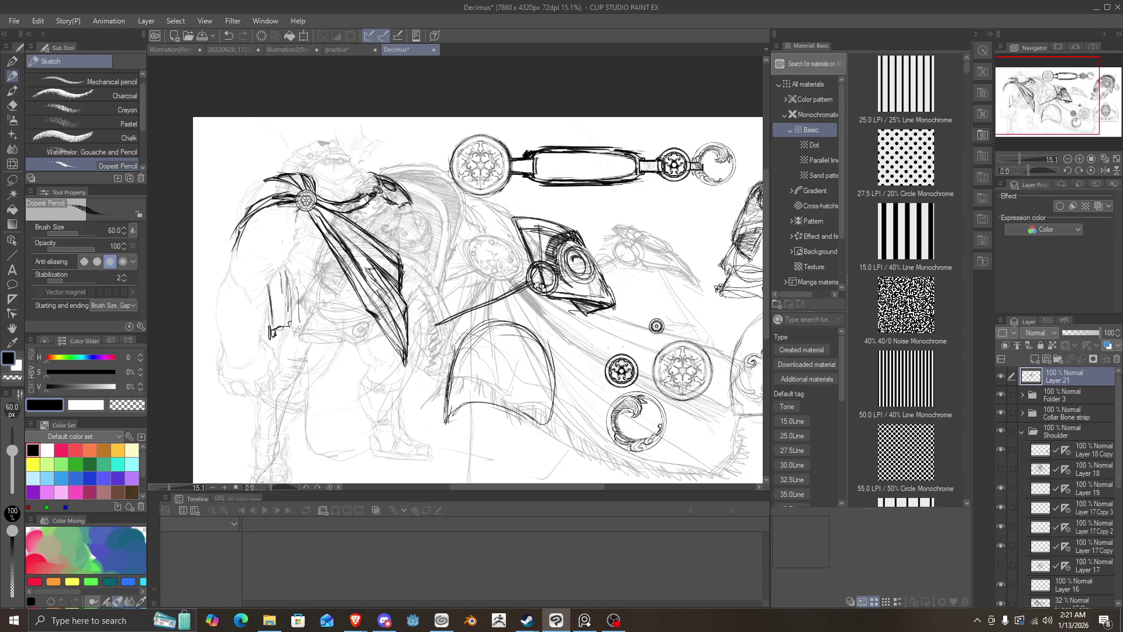
left_click_drag(465, 339, 443, 420)
mouse_move(503, 329)
left_mouse_down()
mouse_move(482, 344)
mouse_move(470, 401)
left_mouse_up()
left_click_drag(478, 354, 471, 400)
left_click_drag(490, 324, 473, 396)
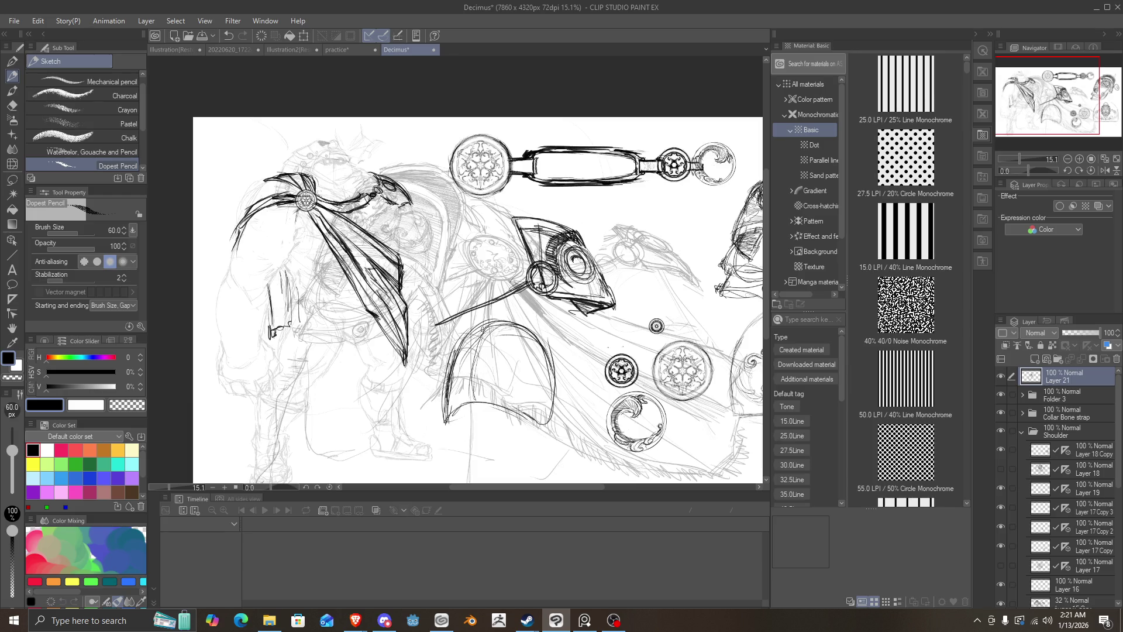
mouse_move(490, 325)
left_mouse_down()
mouse_move(468, 402)
mouse_move(506, 321)
mouse_move(481, 346)
mouse_move(533, 333)
mouse_move(516, 315)
mouse_move(480, 336)
mouse_move(489, 328)
left_mouse_up()
Step: Thicken the arch's top curve and extend its left side and bottom edge downward
mouse_move(528, 317)
left_mouse_down()
mouse_move(501, 313)
mouse_move(478, 342)
left_mouse_up()
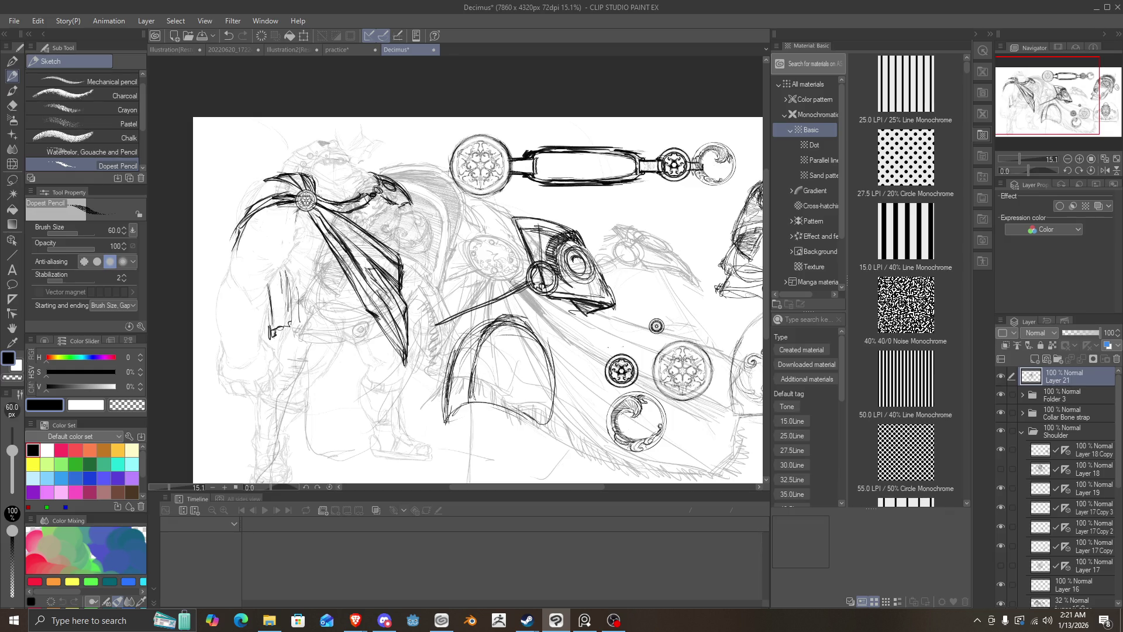
mouse_move(529, 318)
left_mouse_down()
mouse_move(487, 335)
mouse_move(472, 325)
mouse_move(433, 363)
left_mouse_up()
left_click_drag(464, 327, 433, 384)
left_click_drag(446, 345, 429, 412)
left_click_drag(435, 366, 433, 436)
mouse_move(479, 403)
left_mouse_down()
mouse_move(433, 422)
mouse_move(431, 432)
mouse_move(461, 445)
left_mouse_up()
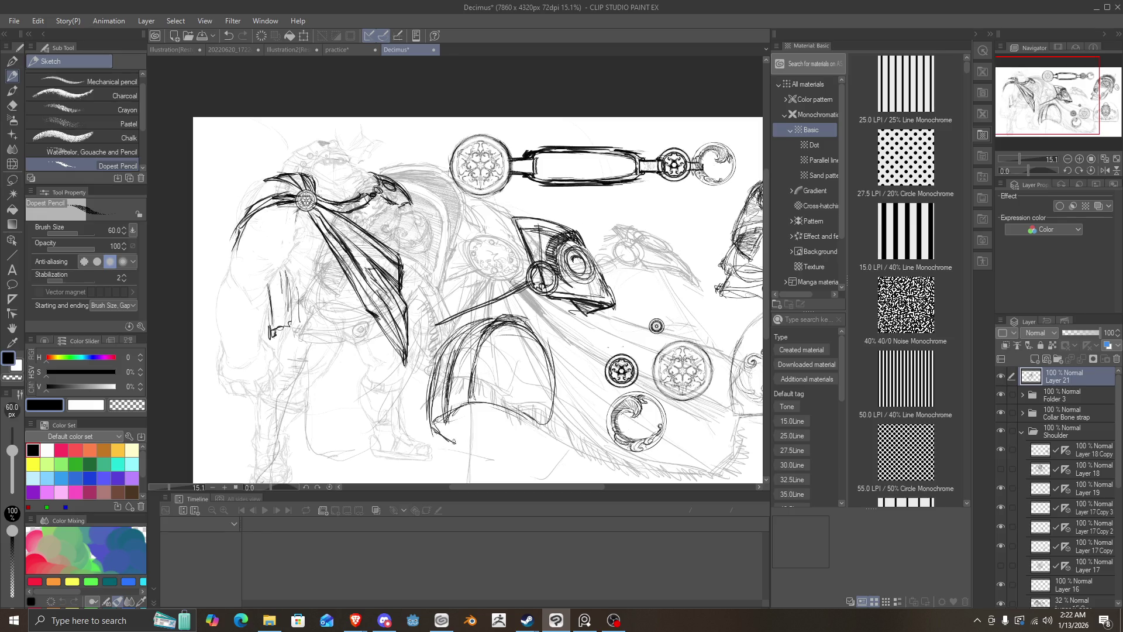
mouse_move(474, 405)
left_mouse_down()
mouse_move(465, 442)
mouse_move(437, 427)
mouse_move(449, 435)
left_mouse_up()
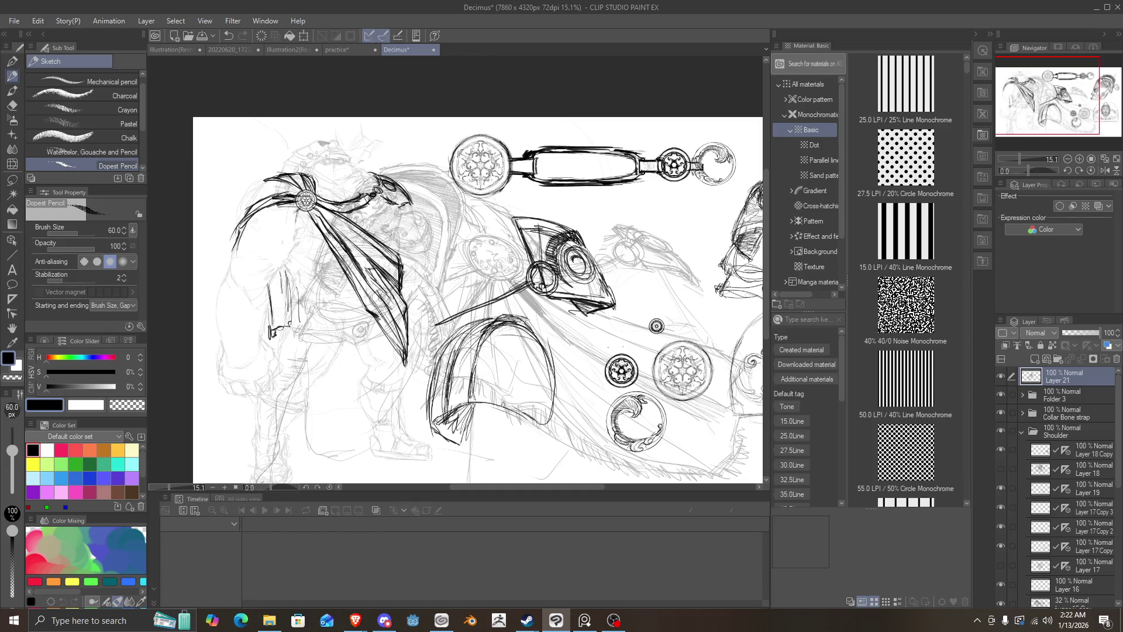
Step: Redraw the arch's right side and hatch its inner lower left, undoing one stray mark
mouse_move(526, 413)
left_mouse_down()
mouse_move(553, 434)
mouse_move(545, 333)
left_mouse_up()
mouse_move(554, 380)
left_mouse_down()
mouse_move(510, 316)
mouse_move(455, 338)
mouse_move(443, 368)
left_mouse_up()
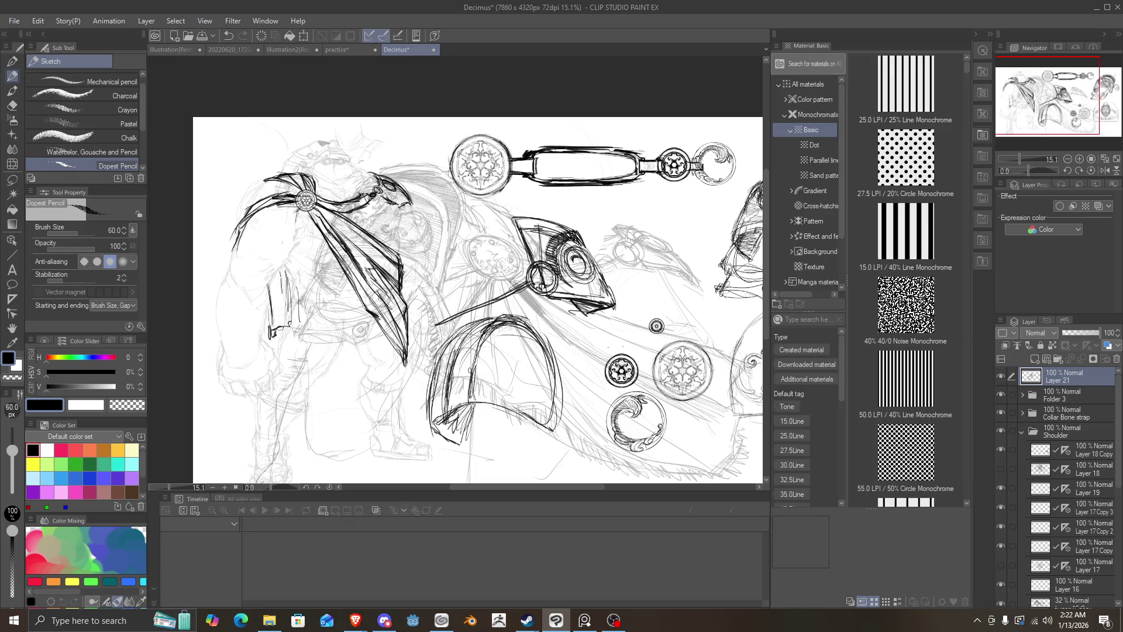
left_click_drag(484, 329, 470, 408)
left_click_drag(462, 345, 447, 416)
mouse_move(444, 328)
left_mouse_down()
mouse_move(433, 418)
mouse_move(467, 403)
left_mouse_up()
left_click_drag(529, 336, 492, 319)
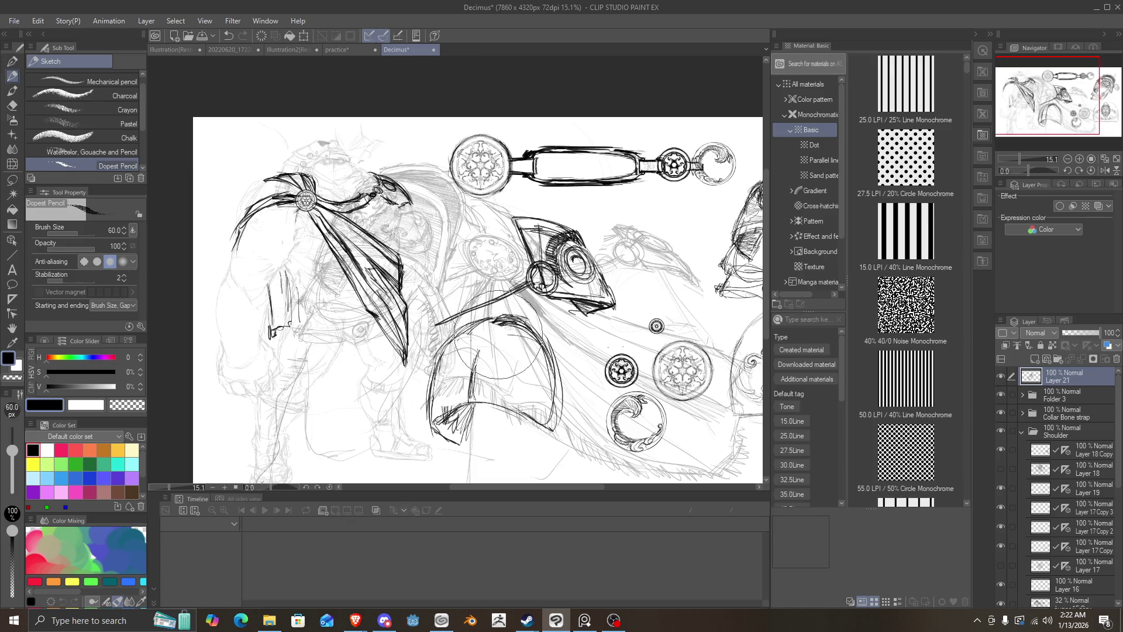
left_click_drag(472, 383, 470, 398)
key("ctrl+z")
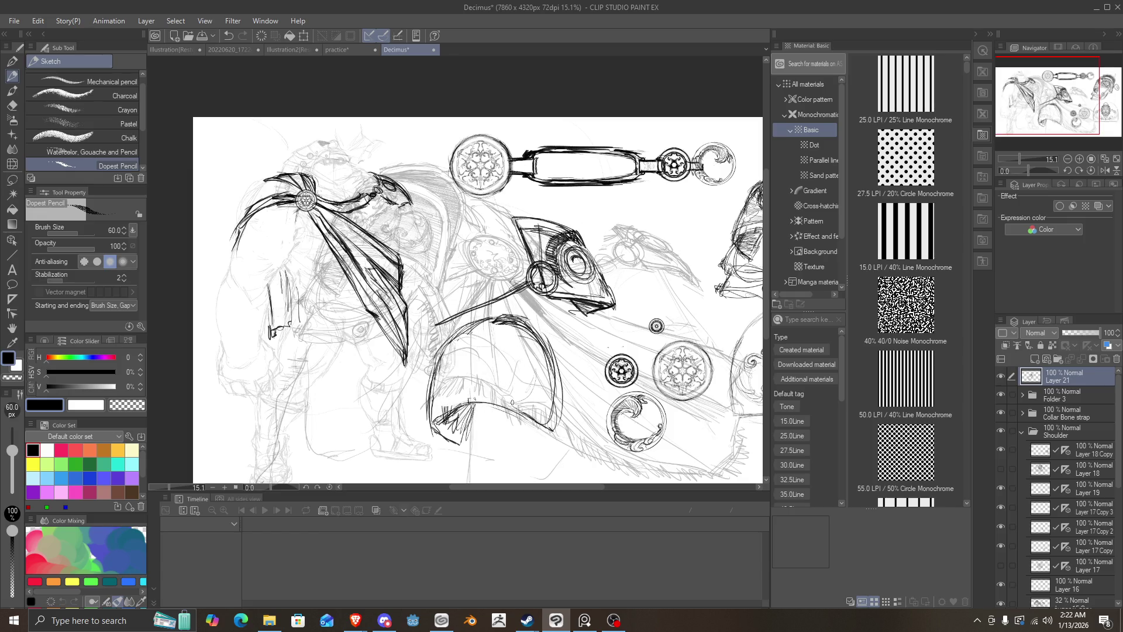
mouse_move(481, 346)
left_mouse_down()
mouse_move(497, 358)
mouse_move(465, 345)
mouse_move(497, 360)
mouse_move(497, 347)
mouse_move(461, 342)
left_mouse_up()
Step: Erase the arch and redraw the blade's edges with an inner oval and curl
mouse_move(485, 326)
left_mouse_down()
mouse_move(499, 343)
mouse_move(557, 240)
mouse_move(611, 266)
mouse_move(514, 219)
mouse_move(528, 241)
mouse_move(518, 212)
left_mouse_up()
mouse_move(581, 295)
left_mouse_down()
mouse_move(552, 290)
mouse_move(610, 286)
left_mouse_up()
mouse_move(565, 233)
left_mouse_down()
mouse_move(561, 253)
mouse_move(583, 261)
mouse_move(557, 261)
mouse_move(585, 263)
mouse_move(553, 228)
left_mouse_up()
mouse_move(609, 294)
left_mouse_down()
mouse_move(555, 277)
mouse_move(595, 296)
mouse_move(535, 250)
left_mouse_up()
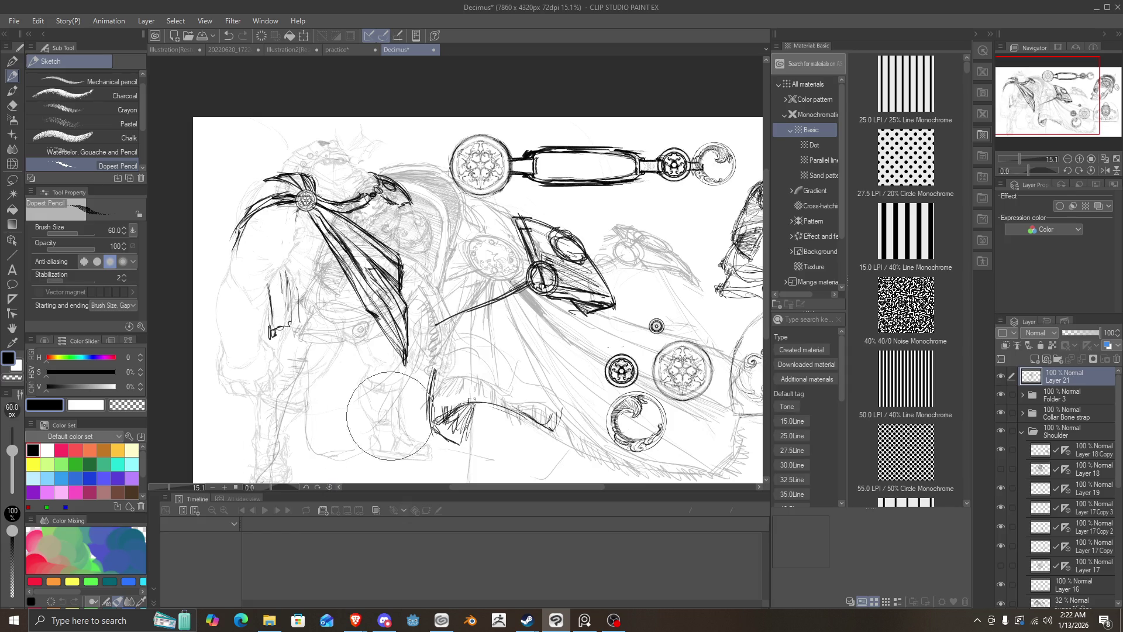
mouse_move(436, 410)
left_mouse_down()
mouse_move(451, 431)
mouse_move(497, 402)
mouse_move(543, 445)
left_mouse_up()
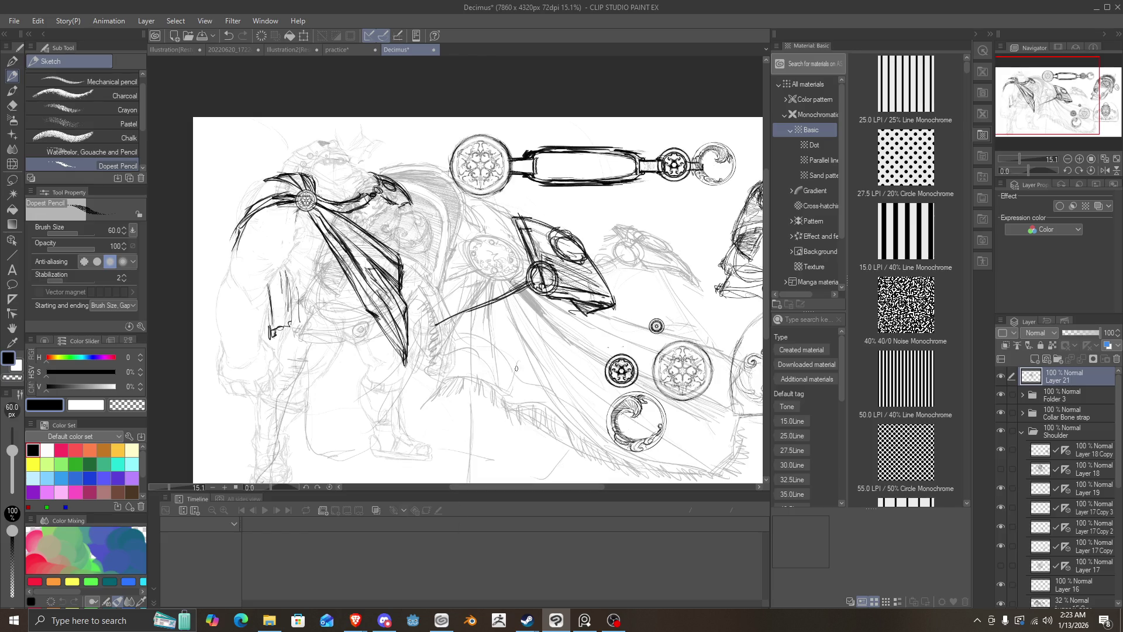
Step: Toggle Layer 21, Folder 3 and the Collar Bone strap on and off to compare the canvas
left_click(1002, 380)
left_click(1002, 381)
left_click(997, 397)
left_click(998, 397)
left_click(999, 377)
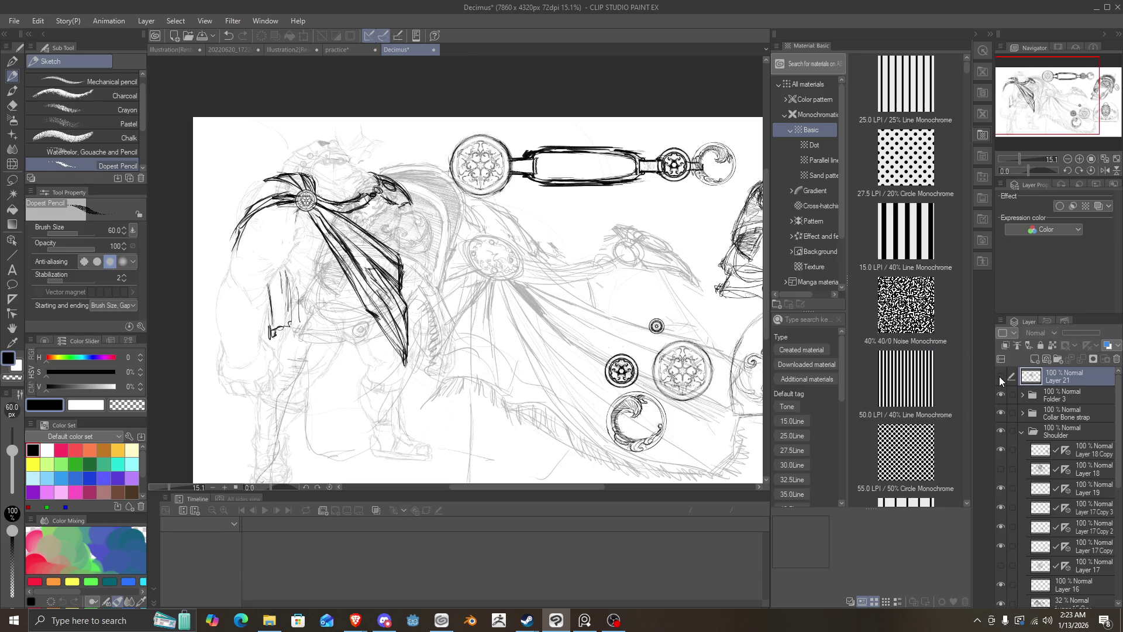
left_click(999, 376)
left_click(1001, 412)
left_click(999, 395)
left_click(999, 396)
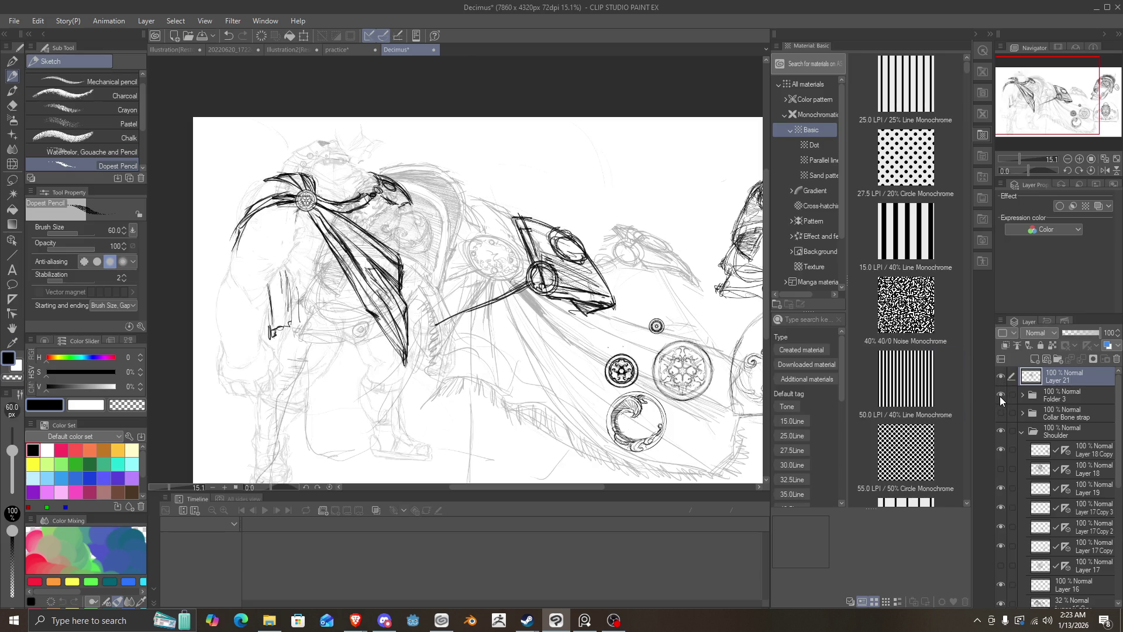
left_click(999, 395)
left_click(999, 396)
left_click(1000, 413)
left_click(1000, 413)
left_click(1000, 413)
Step: Hide Folder 3 and check the Collar Bone strap and Shoulder drawing on their own
left_click(998, 391)
left_click(1001, 376)
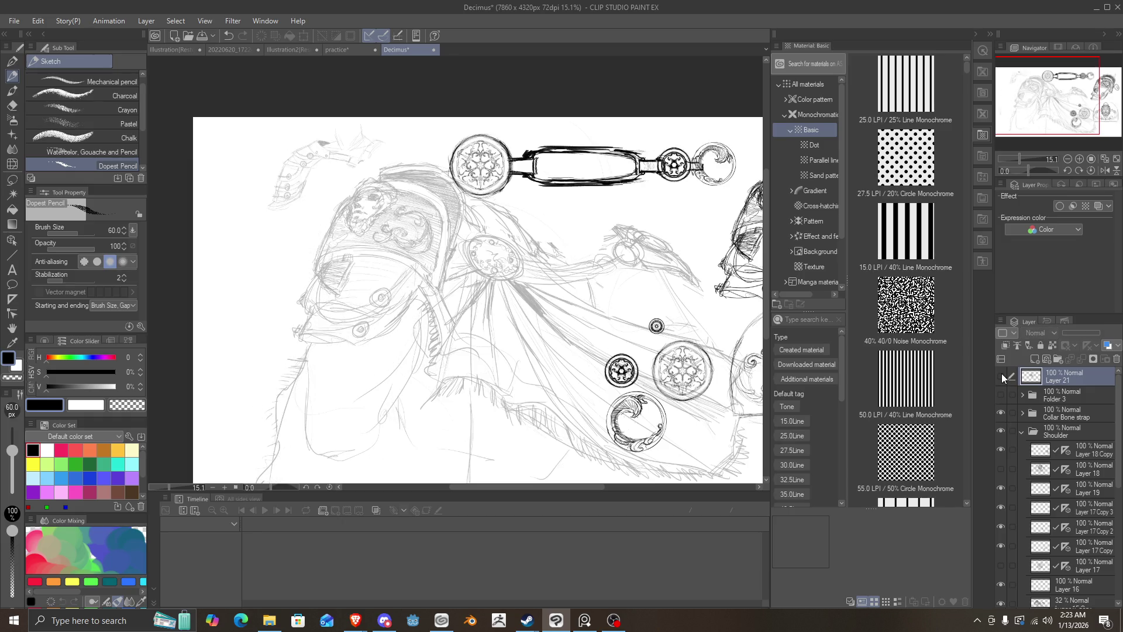
left_click(999, 377)
left_click(998, 395)
left_click(999, 395)
left_click(1001, 413)
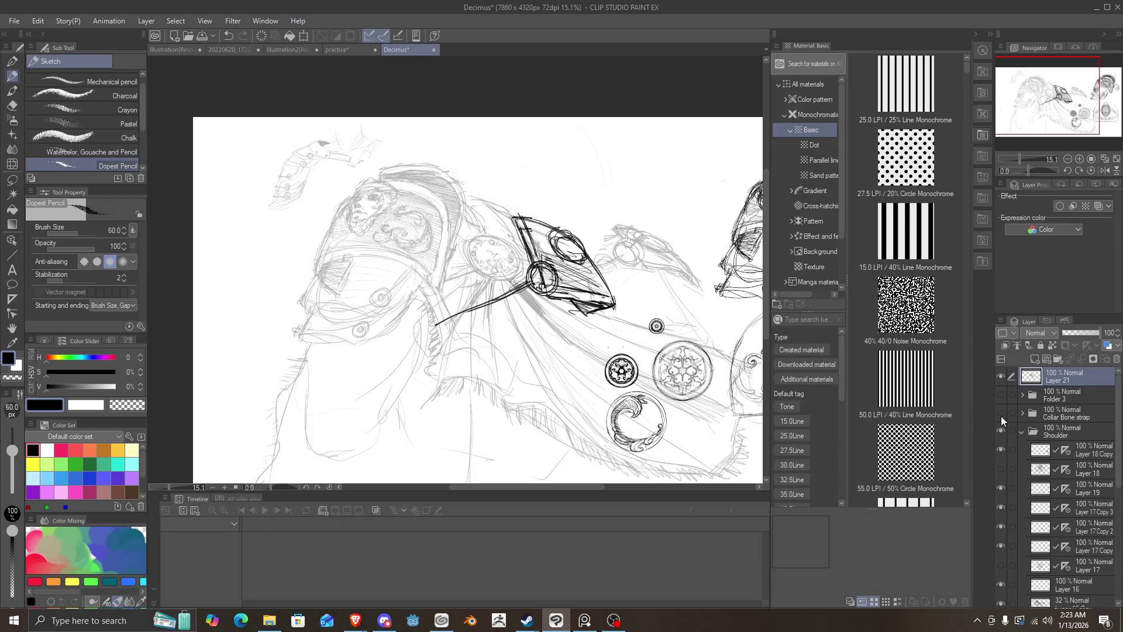
left_click(1001, 413)
left_click(1000, 431)
left_click(1000, 431)
left_click(1021, 432)
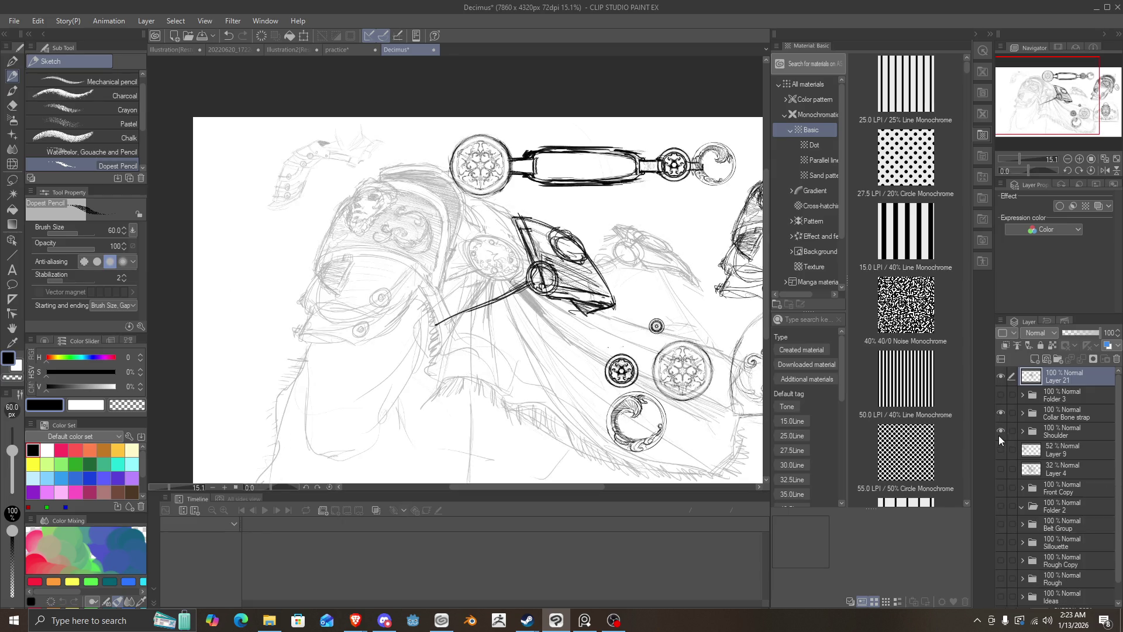
left_click(1022, 431)
Step: Find and hide the faint grey Layer 15 Copy sketch
scroll(1023, 495, "down", 4)
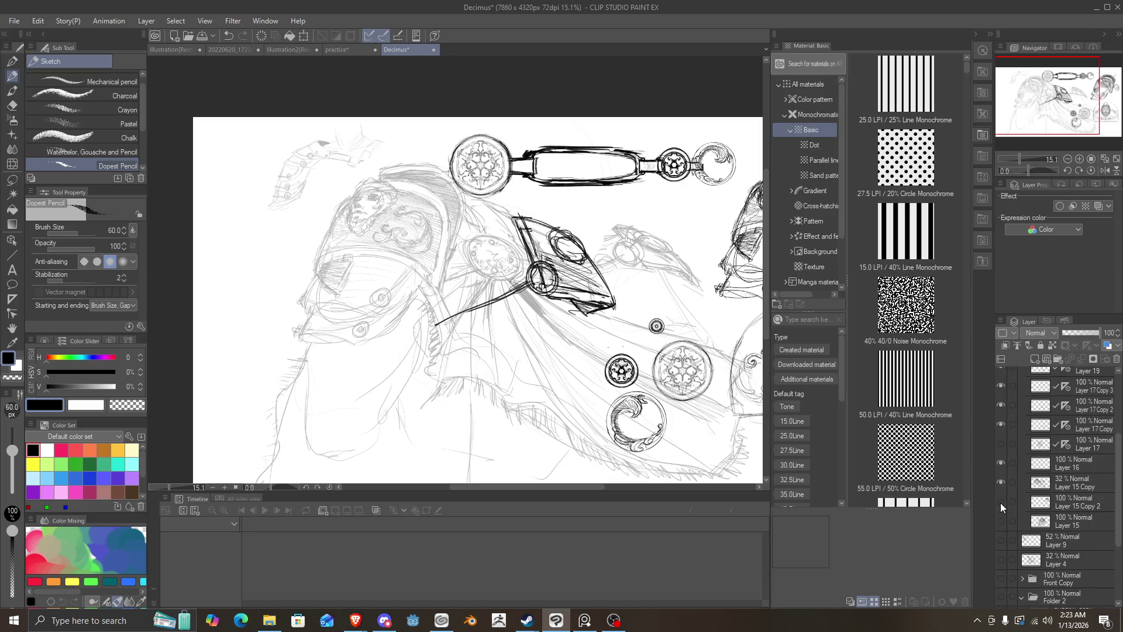
left_click(1000, 503)
left_click(1000, 503)
left_click(997, 482)
left_click(997, 482)
left_click(997, 482)
scroll(1006, 476, "up", 2)
scroll(1006, 474, "up", 2)
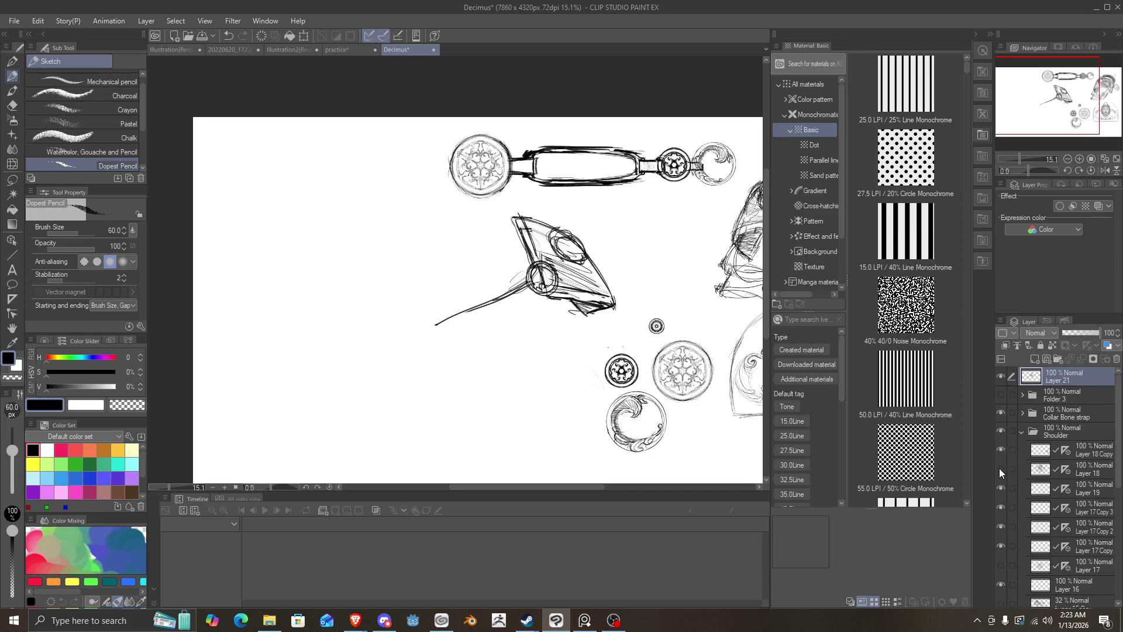
Step: Collapse the Shoulder folder and turn Folder 3's caped character sketch back on
left_click(999, 468)
left_click(999, 468)
left_click(1021, 432)
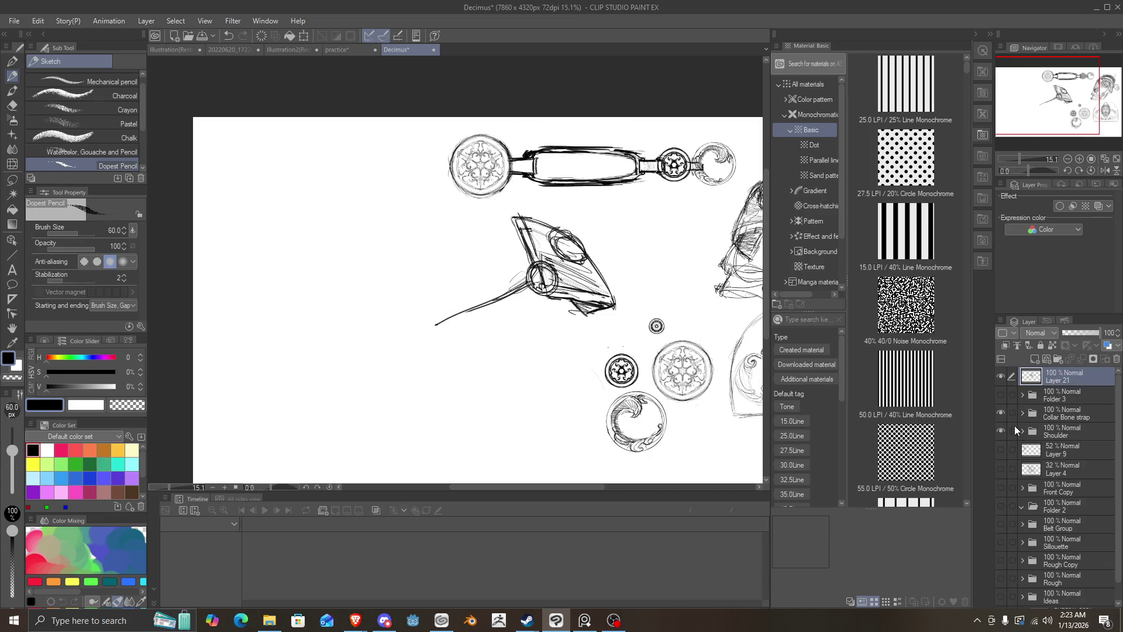
left_click(998, 396)
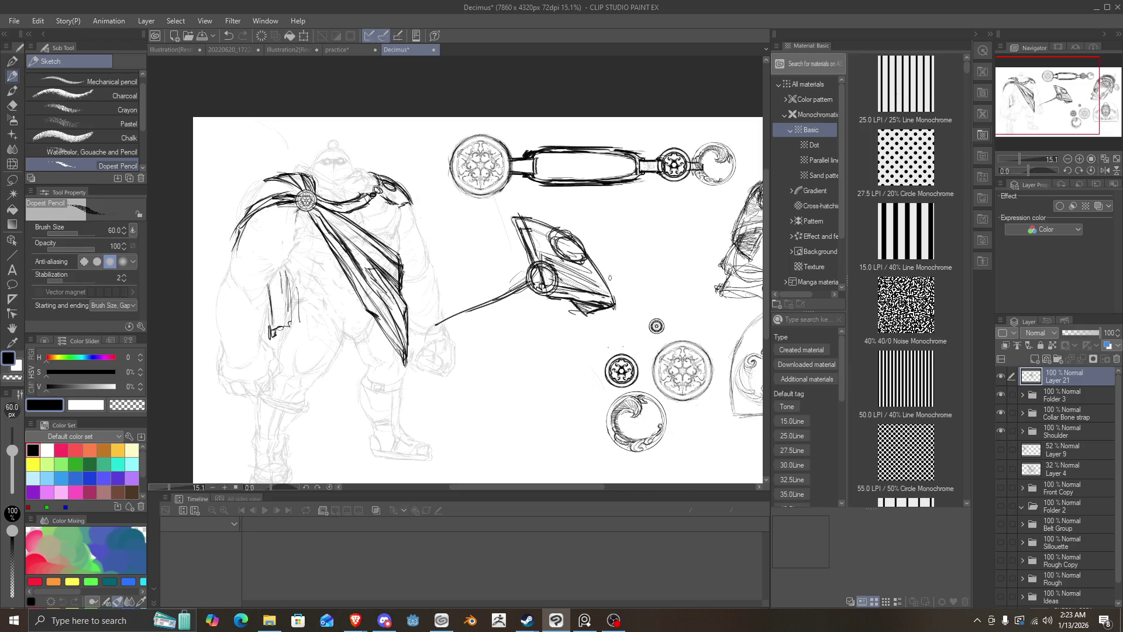
scroll(702, 281, "down", 5)
scroll(703, 281, "down", 3)
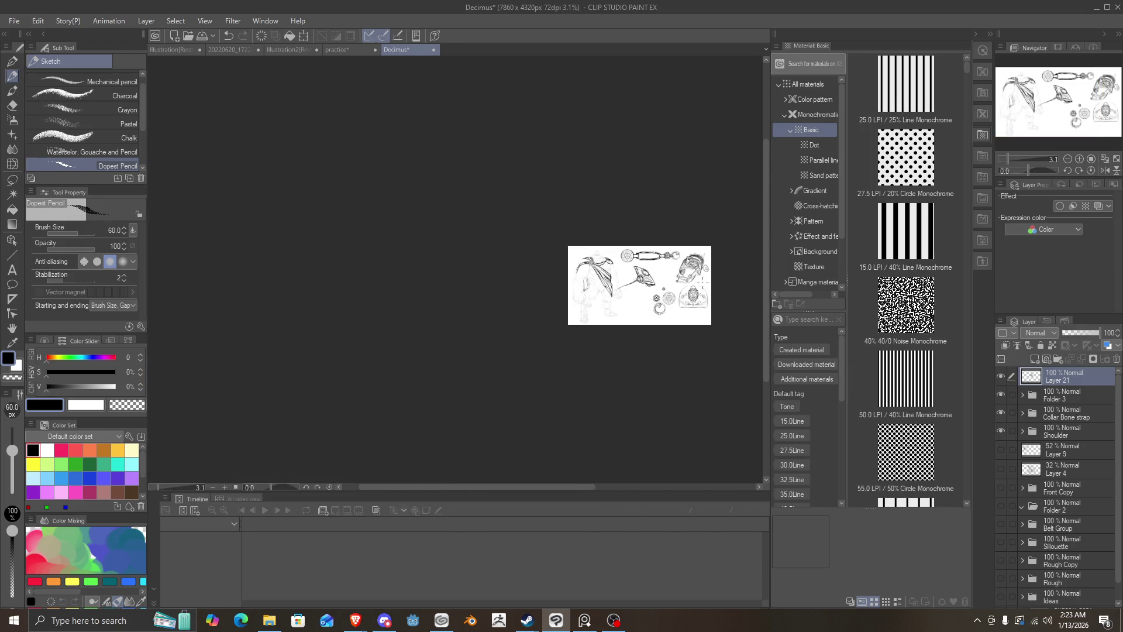
Step: Zoom in and scroll around the sketch sheet to review the drawings
scroll(673, 281, "up", 3)
scroll(702, 287, "down", 4)
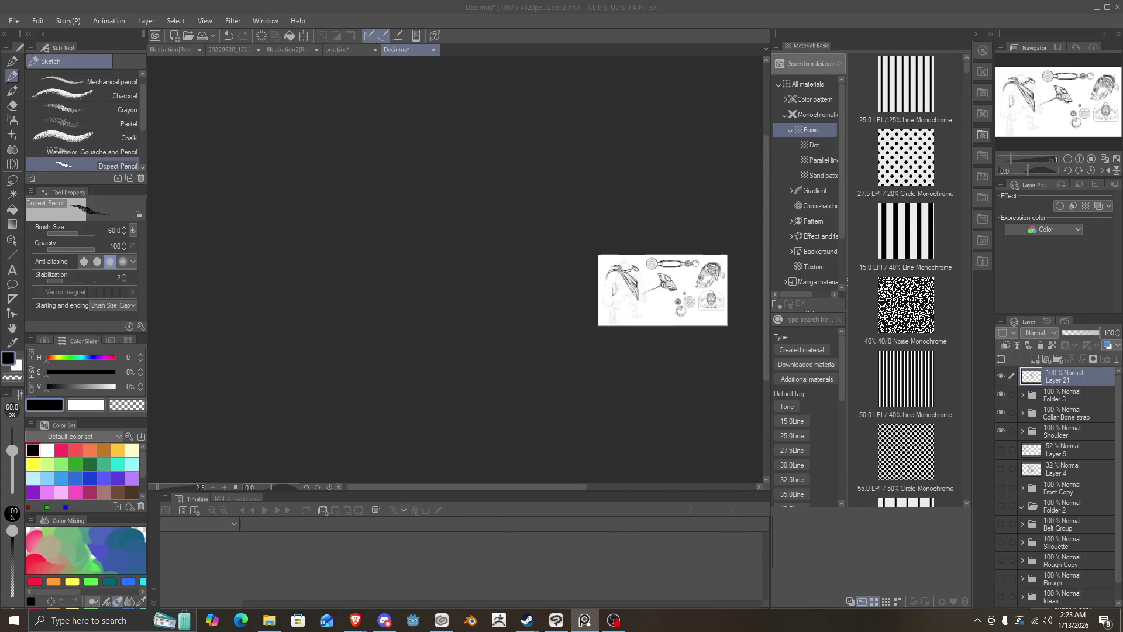
scroll(713, 293, "up", 2)
scroll(714, 293, "up", 1)
scroll(713, 293, "down", 1)
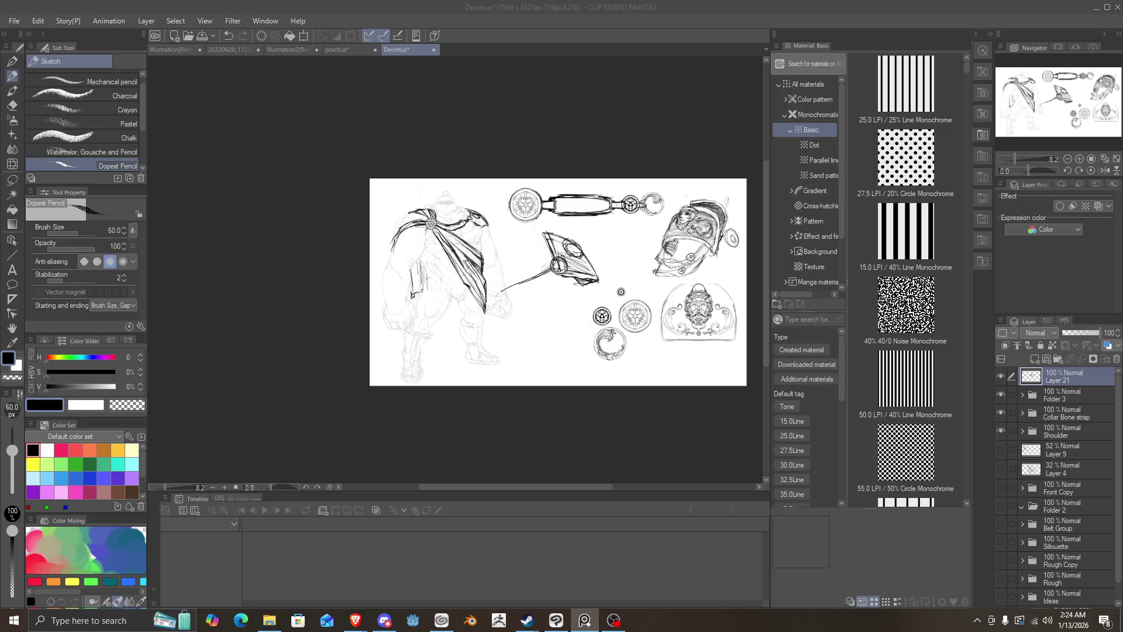
key("ctrl+plus")
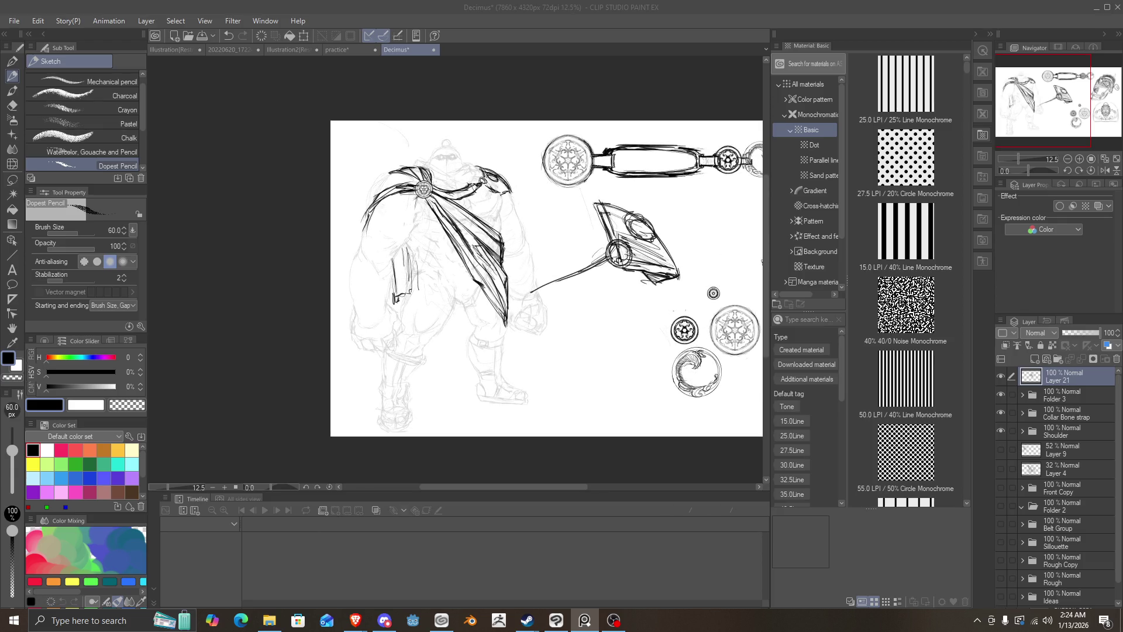
scroll(453, 316, "up", 5)
scroll(453, 316, "up", 3)
scroll(453, 316, "up", 2)
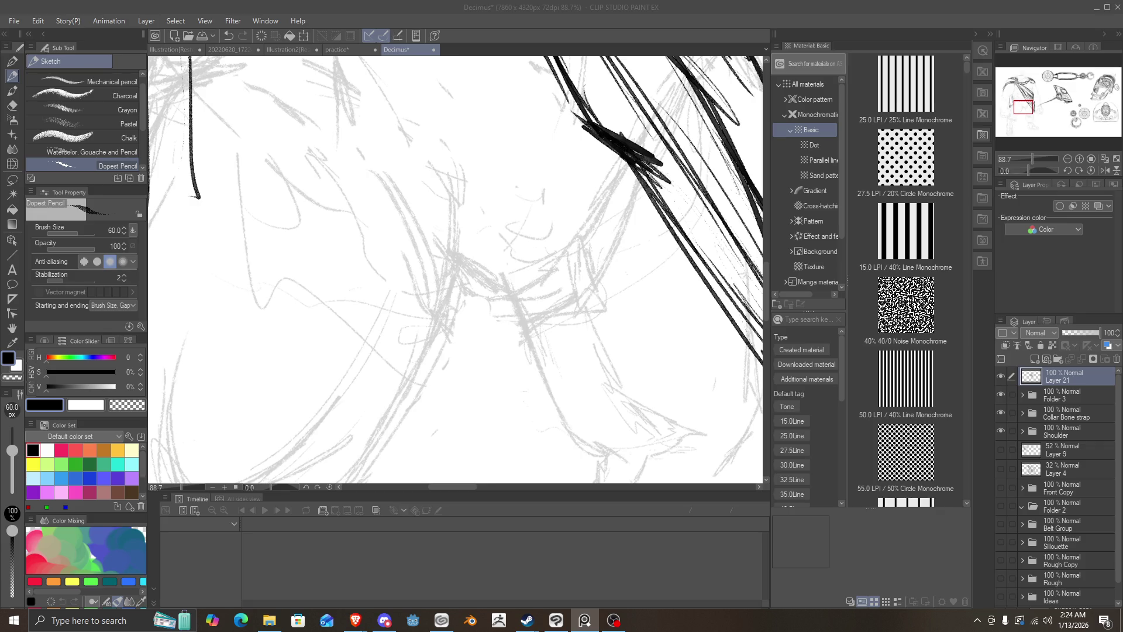
scroll(453, 269, "down", 3)
scroll(453, 269, "down", 3)
scroll(454, 269, "up", 1)
scroll(453, 269, "up", 1)
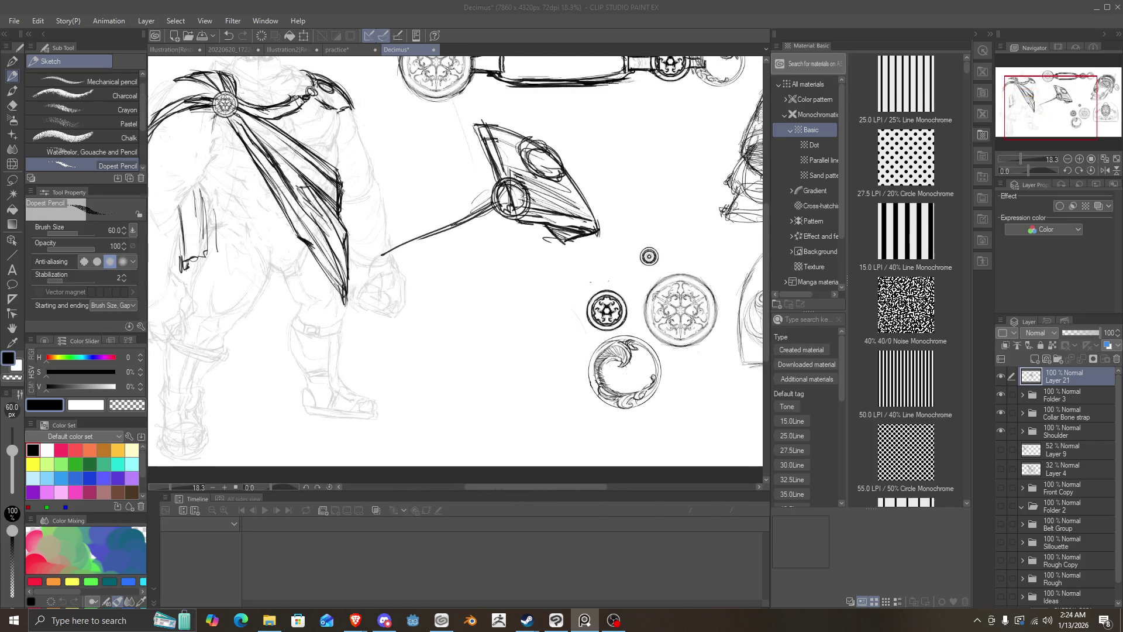
scroll(458, 262, "down", 2)
scroll(457, 262, "up", 1)
scroll(458, 262, "down", 2)
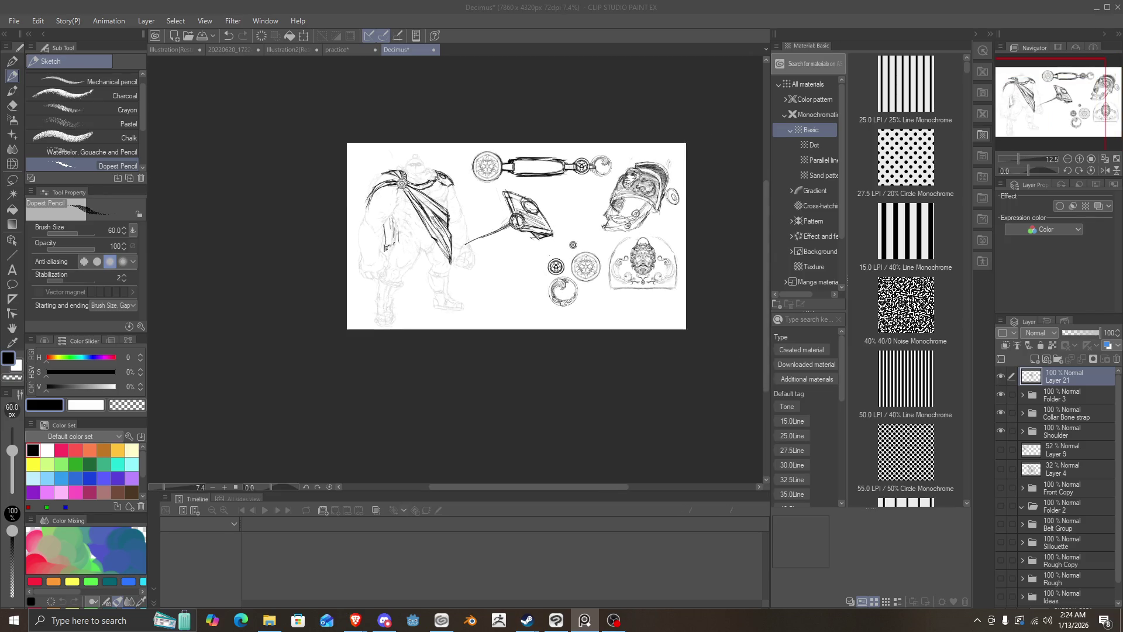
scroll(460, 192, "up", 2)
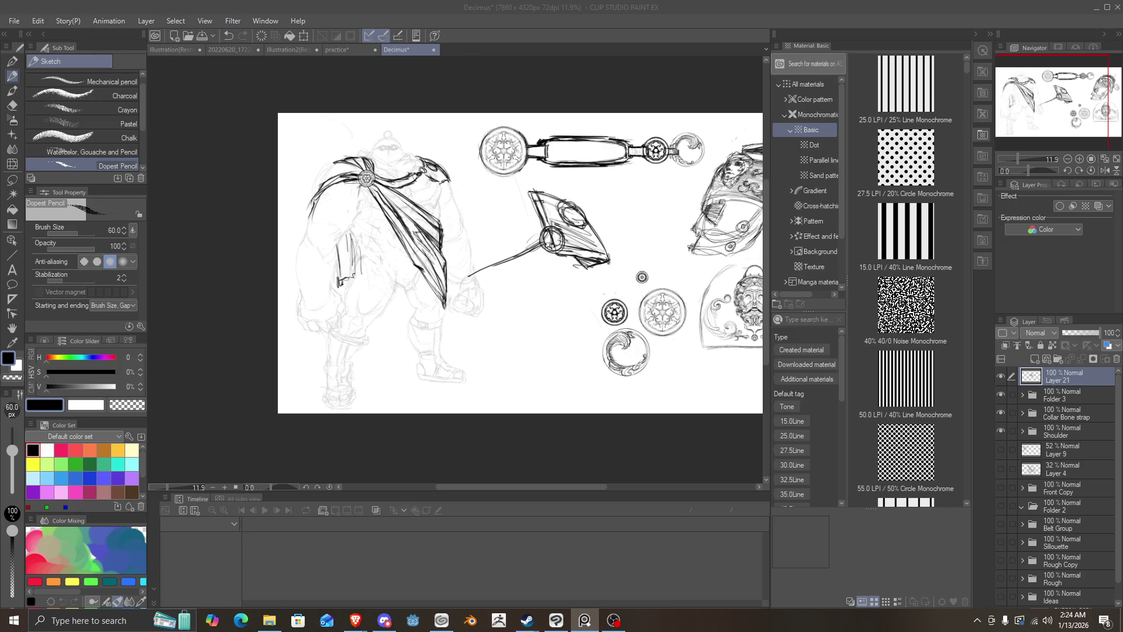
Step: Confirm Folder 3, the Collar Bone strap, Layer 21 and the Shoulder folder are all visible
left_click(999, 394)
left_click(999, 395)
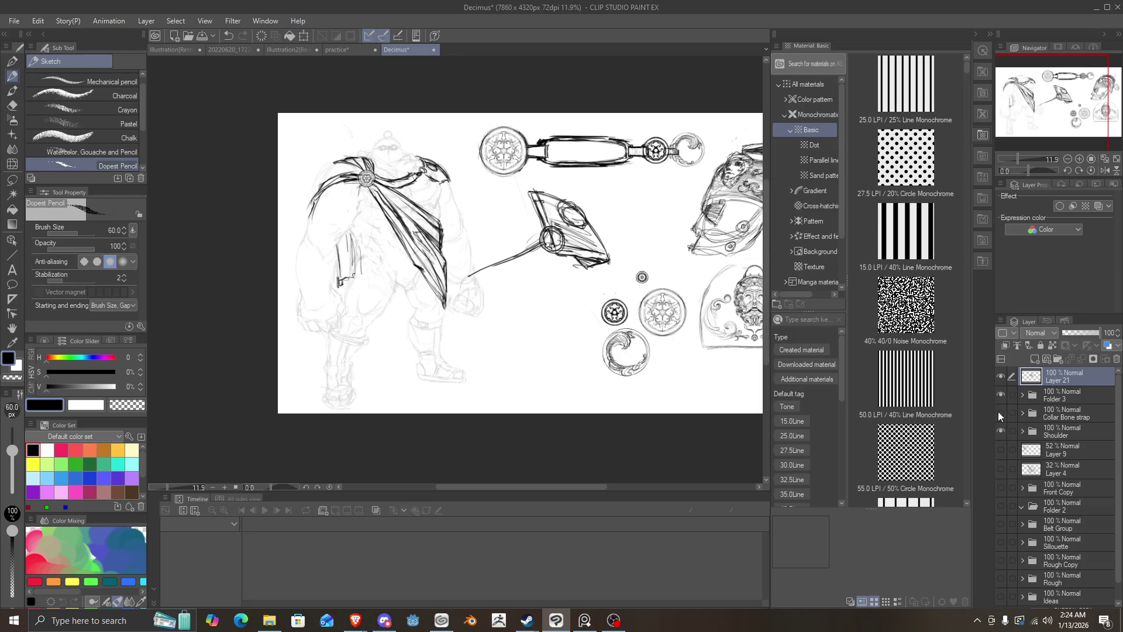
left_click(1000, 413)
left_click(1001, 395)
left_click(1000, 395)
left_click(1000, 376)
left_click(1000, 376)
left_click(1001, 431)
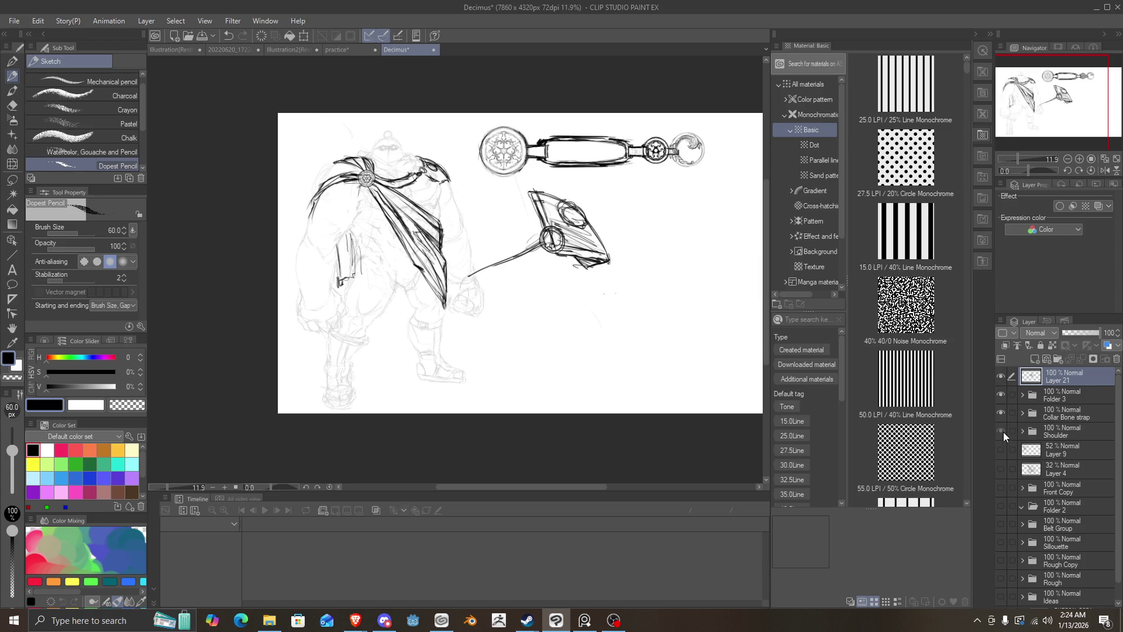
left_click(1000, 431)
Step: Save the Decimus character sheet with Ctrl+S
scroll(754, 381, "down", 2)
scroll(755, 380, "up", 1)
scroll(660, 309, "down", 1)
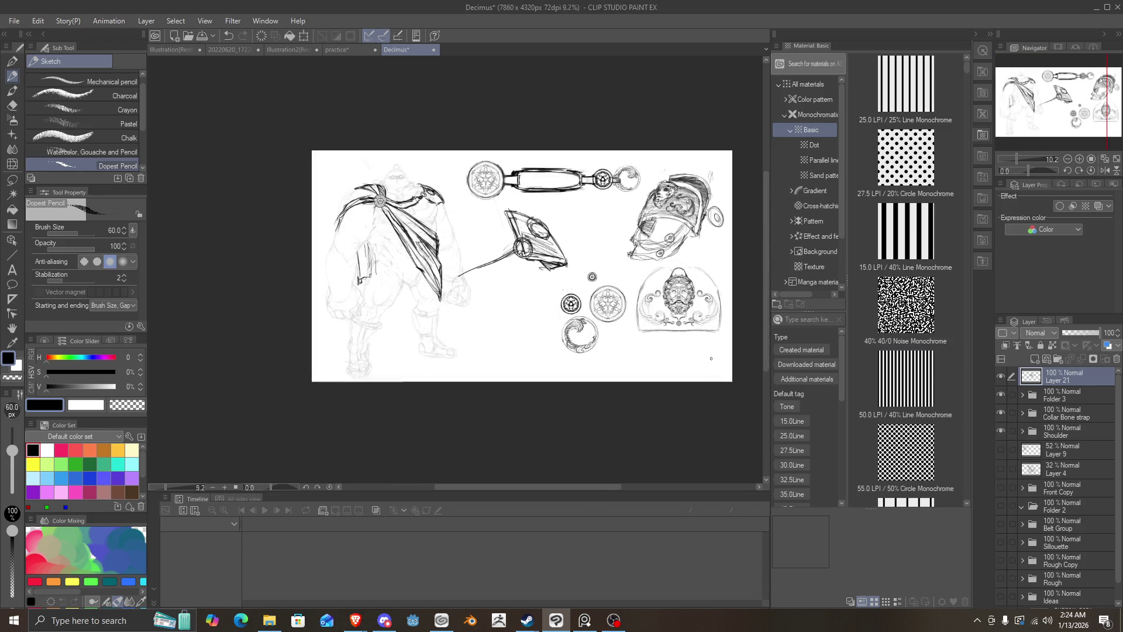
scroll(576, 310, "up", 1)
scroll(575, 298, "down", 1)
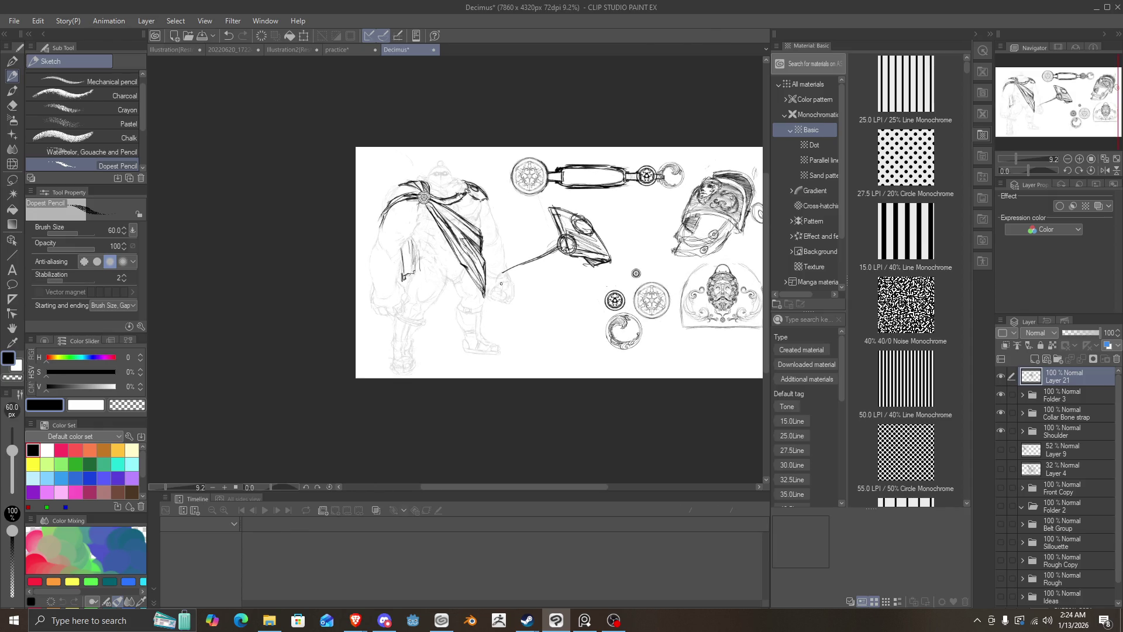
key("ctrl+s")
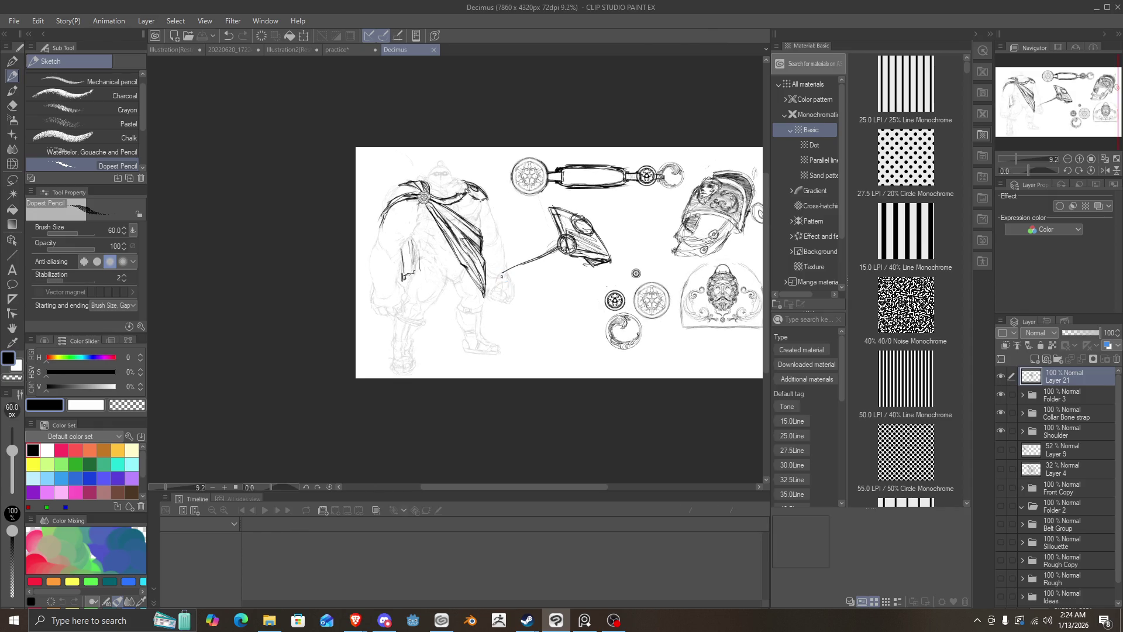
Step: Add the Shoulder folder to Layer 21's selection, comparing its visibility and expanding it once
scroll(503, 275, "up", 3)
scroll(503, 274, "down", 1)
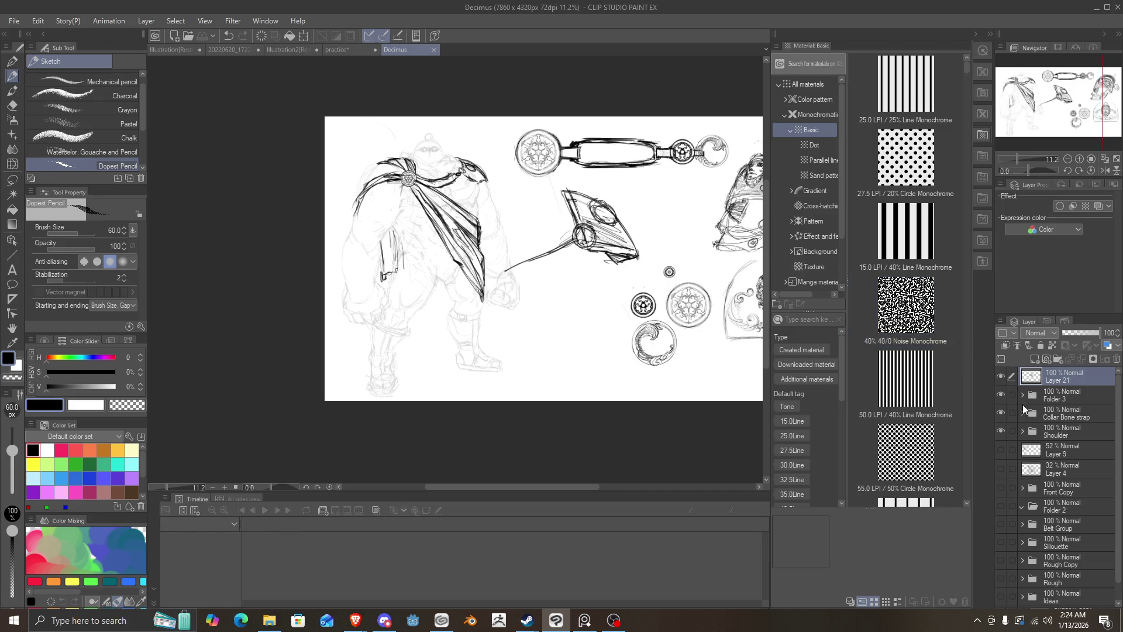
left_click(1002, 374)
left_click(1003, 378)
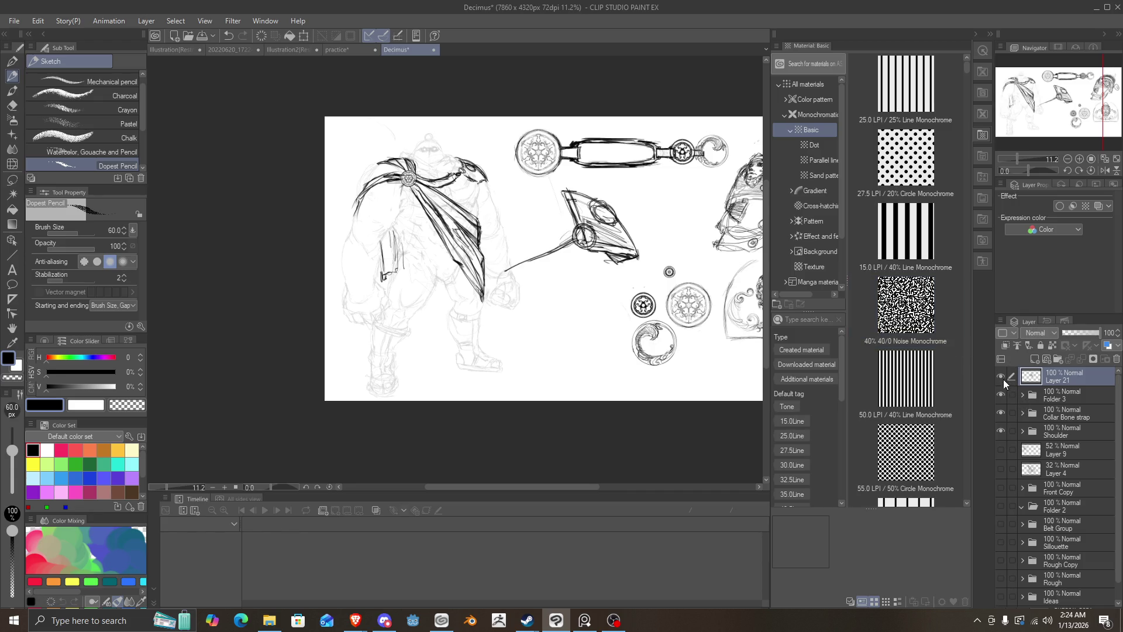
left_click(1007, 432)
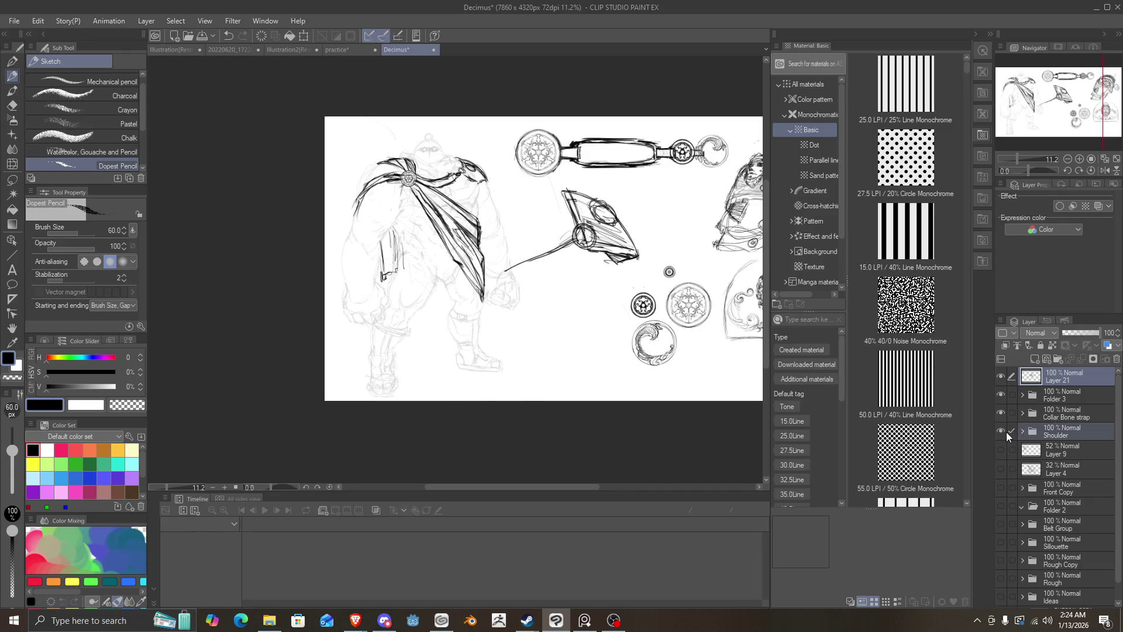
left_click(1004, 432)
left_click(1002, 432)
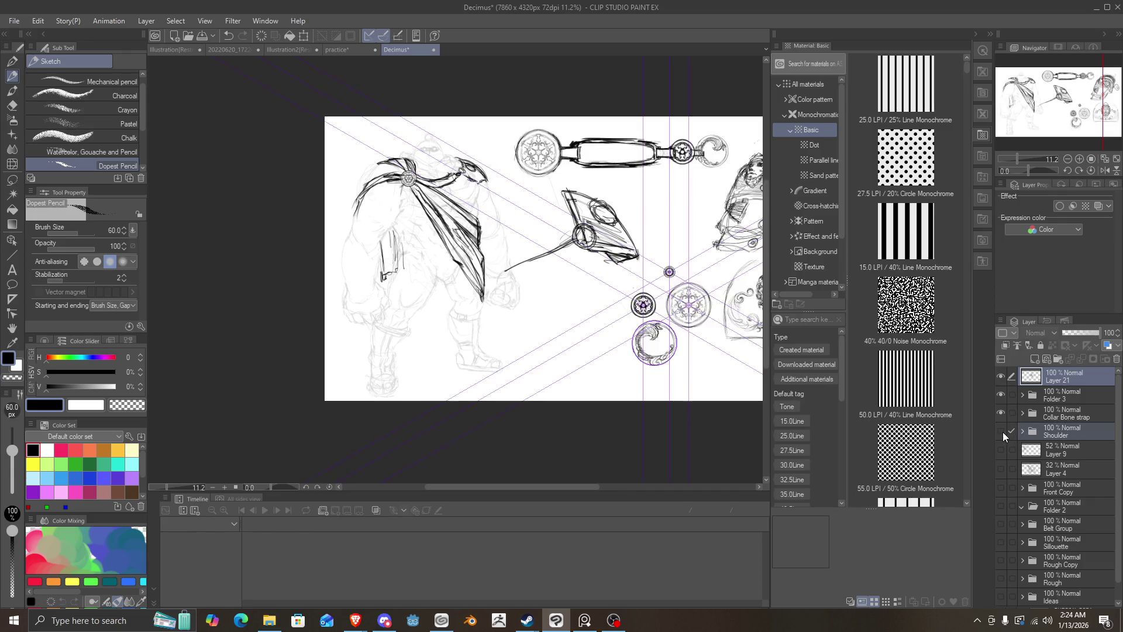
left_click(1002, 431)
left_click(1003, 432)
left_click(1002, 432)
left_click(1022, 431)
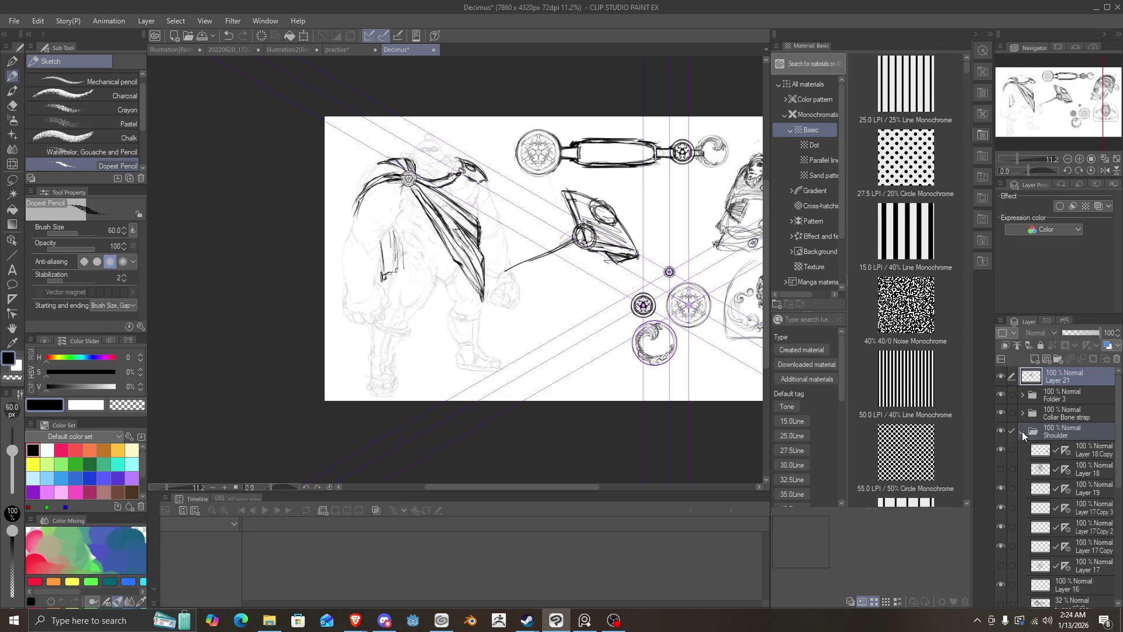
left_click(1023, 431)
Step: Fit the whole sheet in view, then zoom in and scroll around to inspect the sketches
key("ctrl+0")
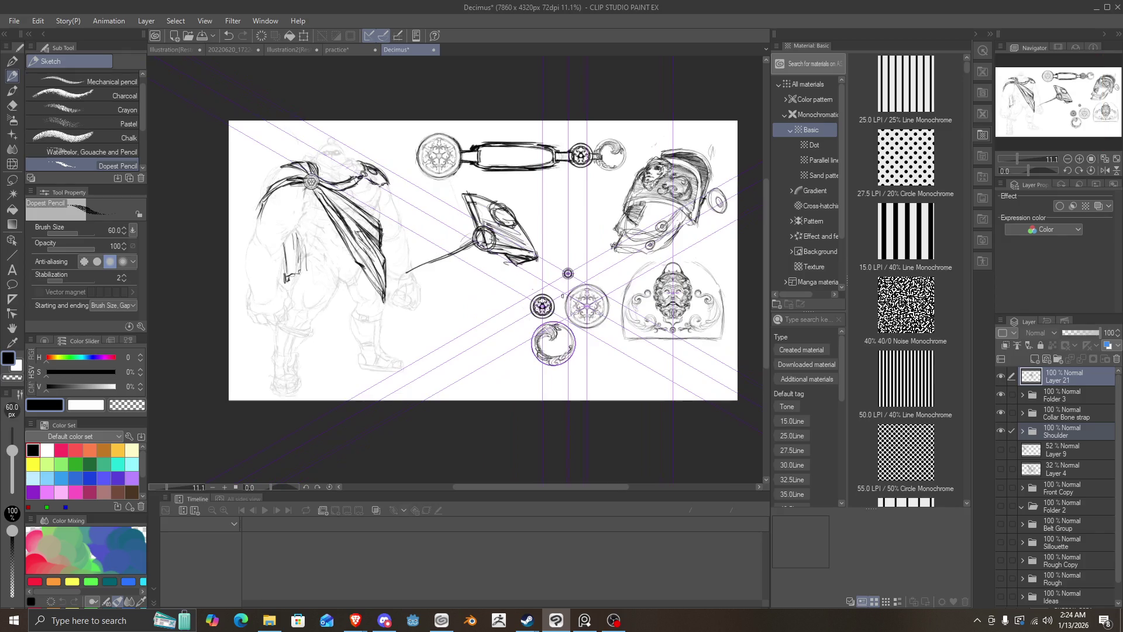
key("ctrl+plus")
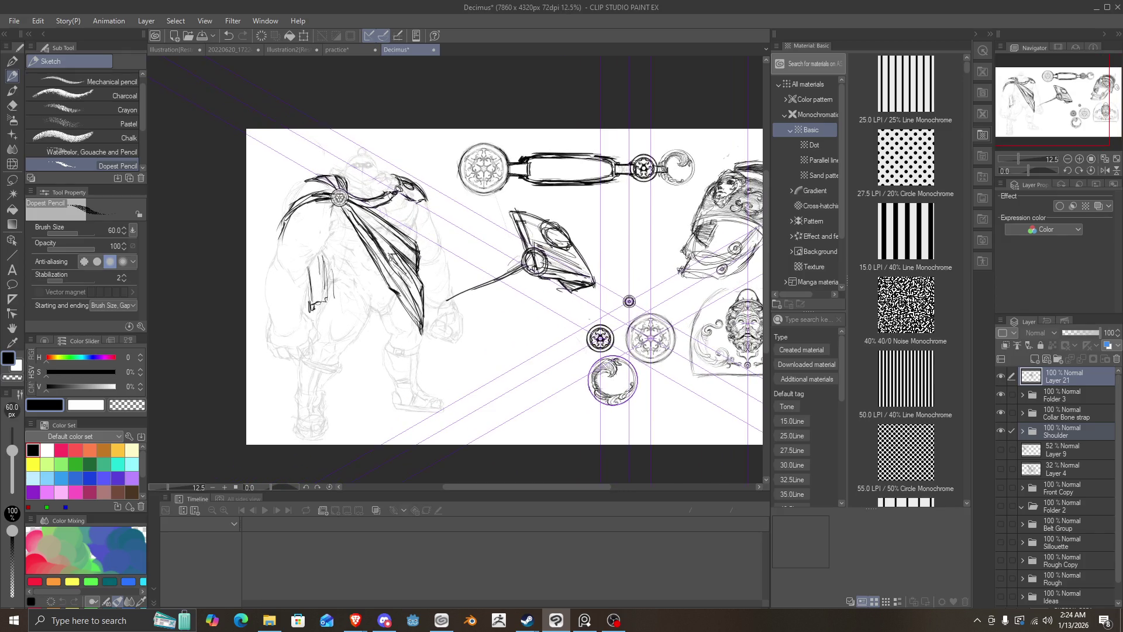
scroll(457, 259, "down", 1)
scroll(458, 259, "up", 1)
scroll(458, 260, "down", 1)
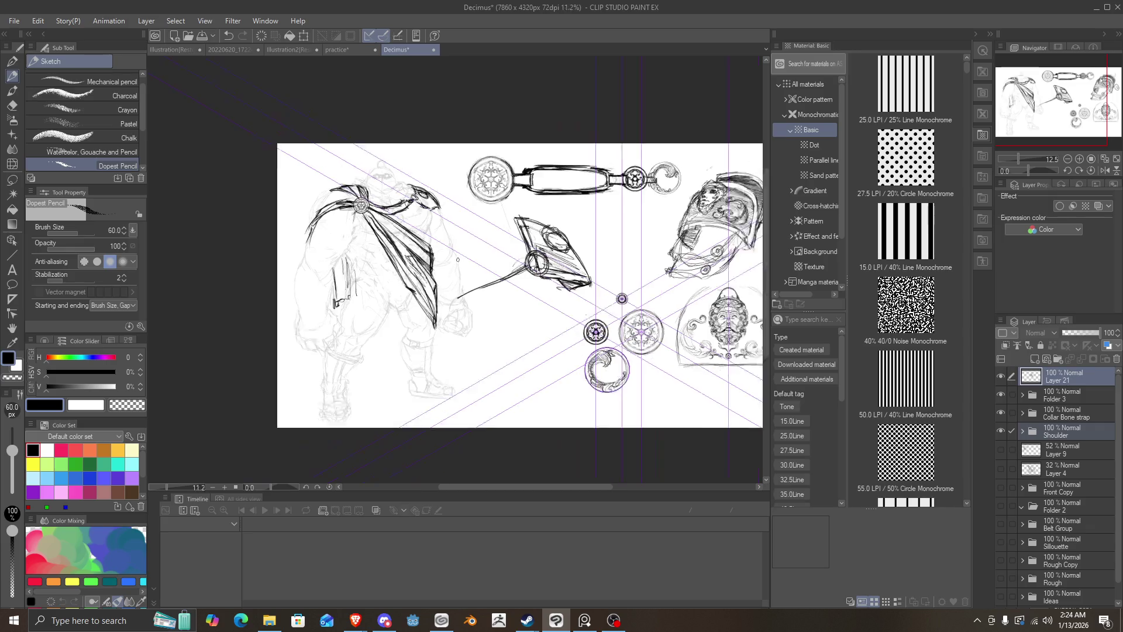
scroll(458, 260, "down", 1)
scroll(409, 261, "up", 1)
scroll(366, 262, "down", 2)
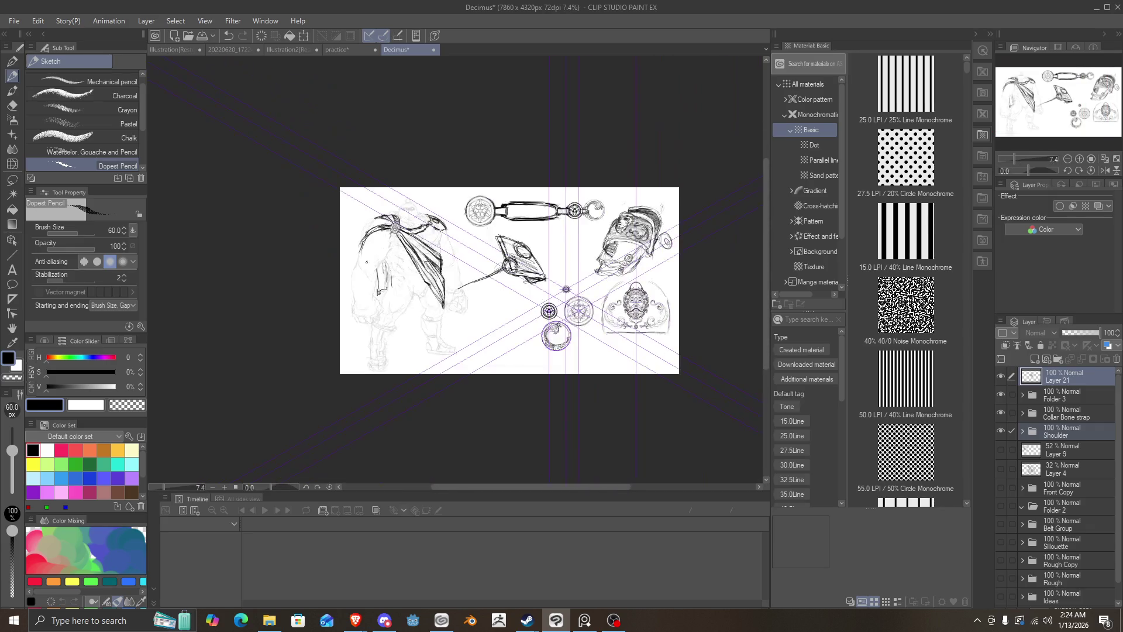
scroll(409, 246, "up", 5)
scroll(456, 234, "down", 1)
scroll(456, 234, "down", 2)
scroll(457, 234, "up", 3)
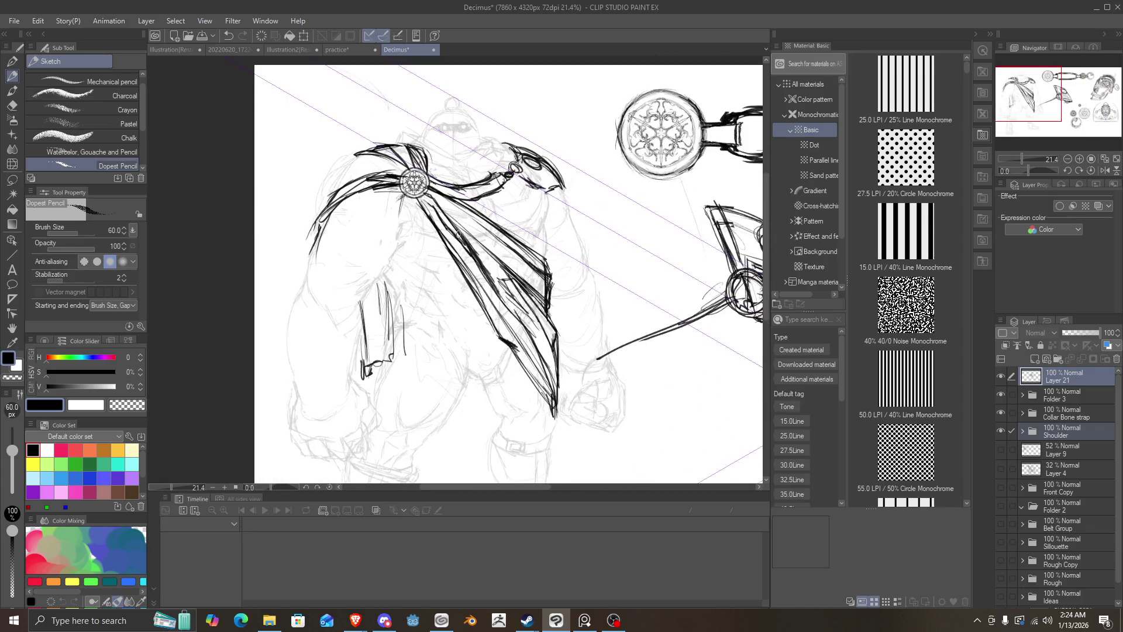
scroll(458, 234, "down", 1)
scroll(462, 222, "down", 2)
scroll(465, 210, "up", 2)
scroll(467, 197, "down", 2)
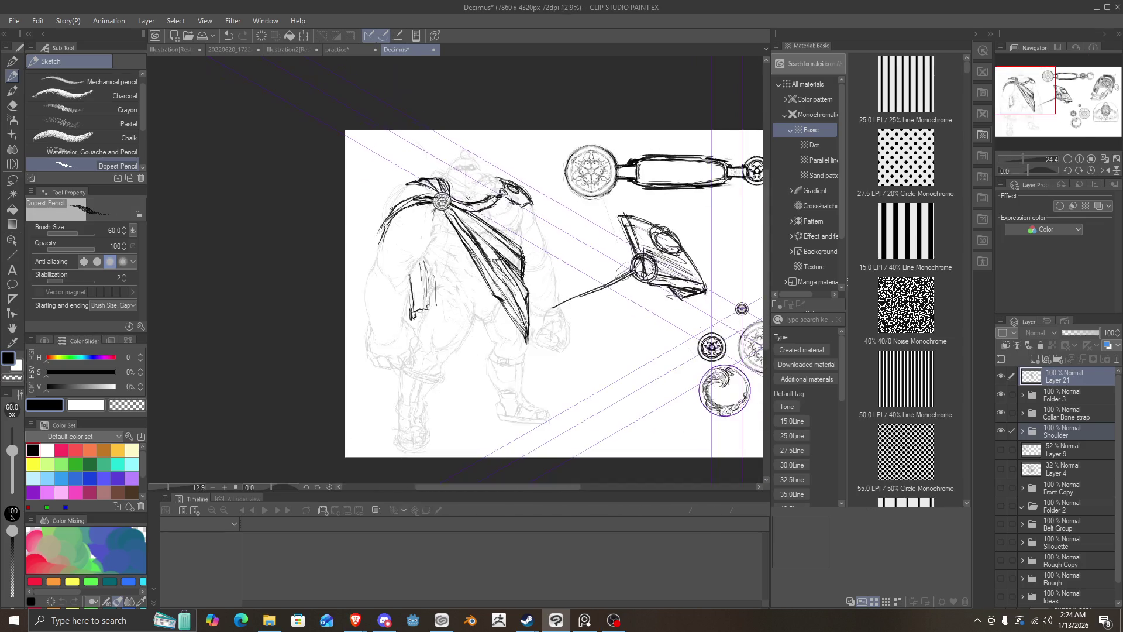
scroll(437, 192, "up", 2)
scroll(437, 192, "down", 2)
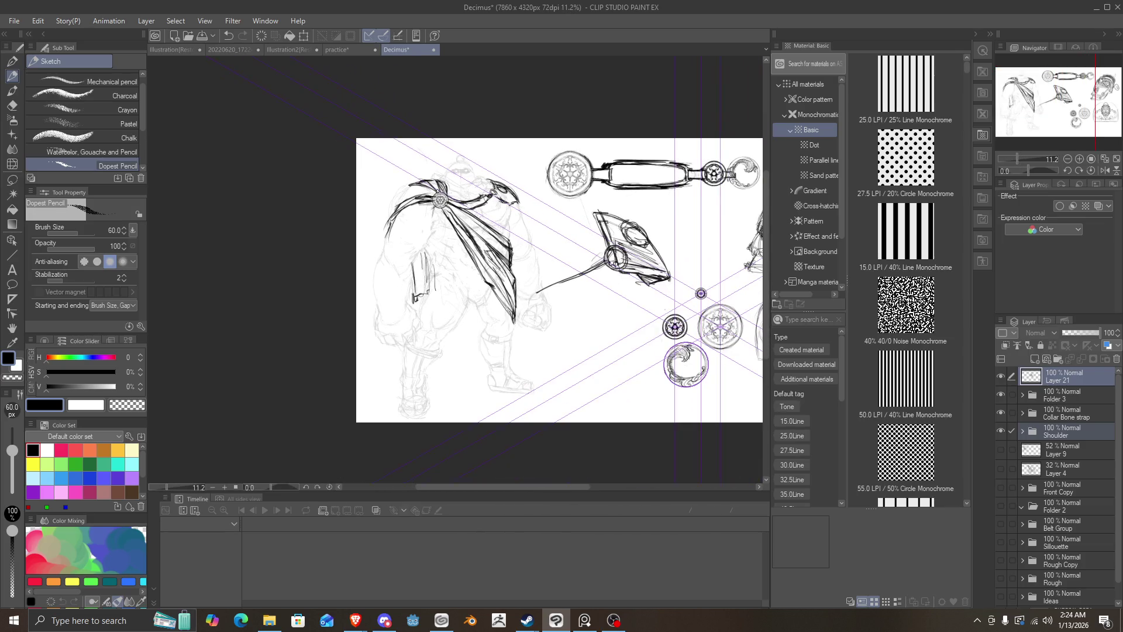
scroll(436, 192, "up", 1)
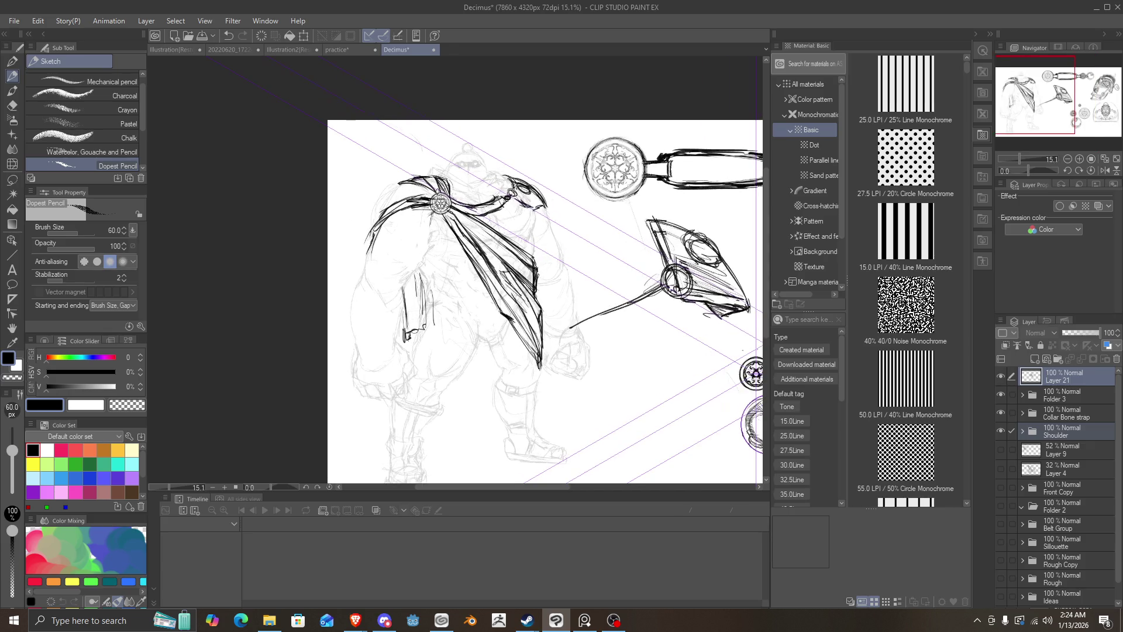
scroll(436, 191, "down", 2)
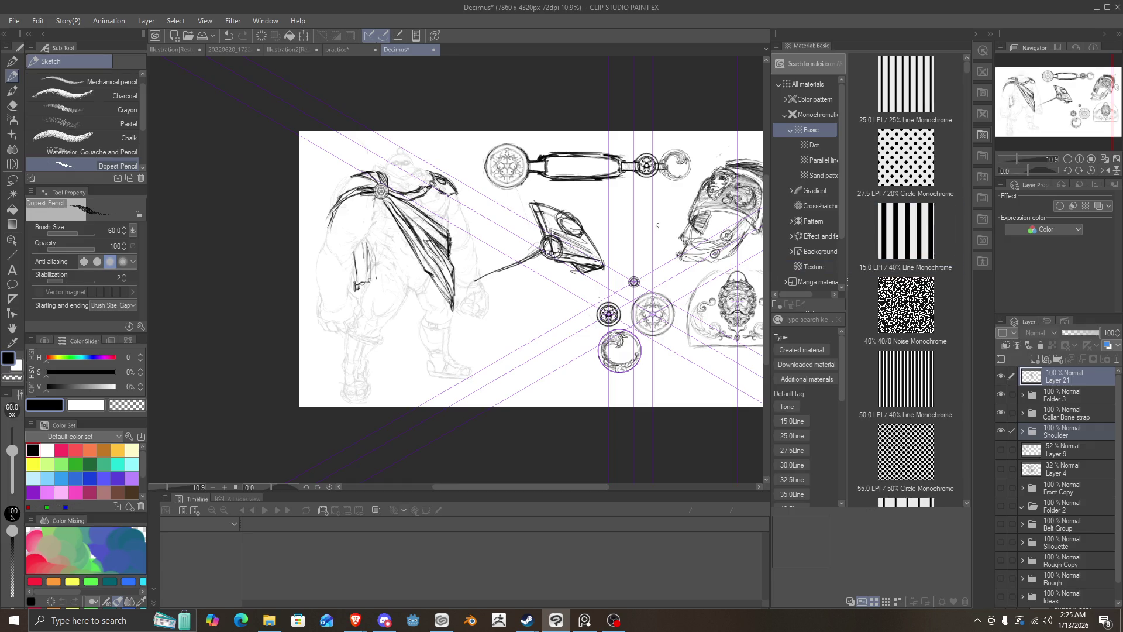
scroll(606, 228, "down", 3)
scroll(598, 239, "up", 4)
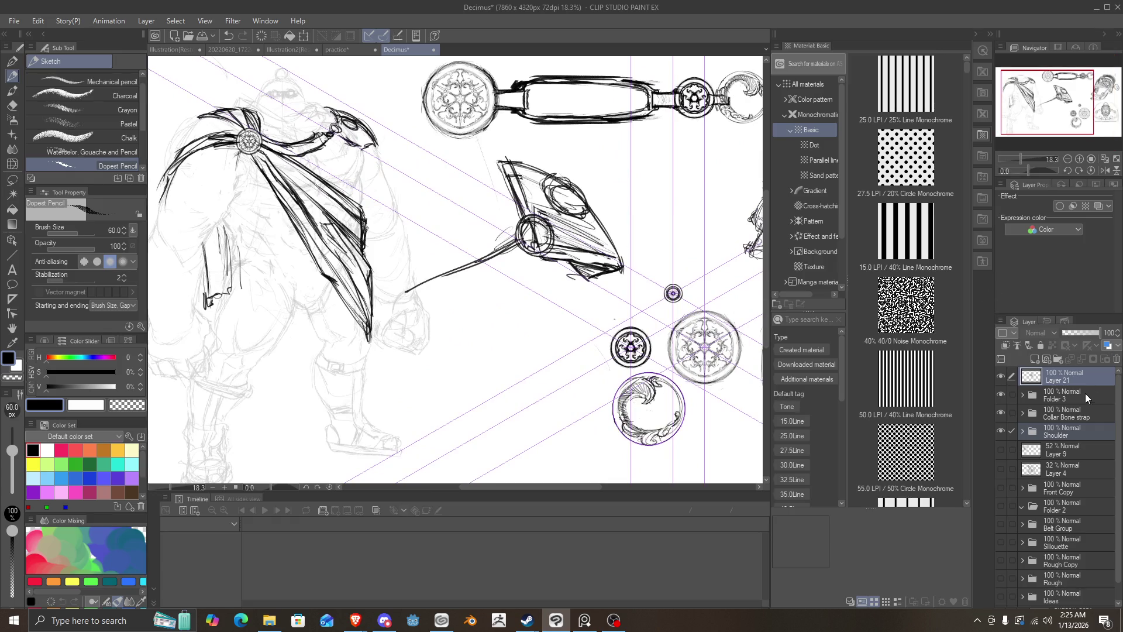
Step: Drop the Shoulder folder from the selection and make Layer 21 visible on the canvas
left_click(1075, 377)
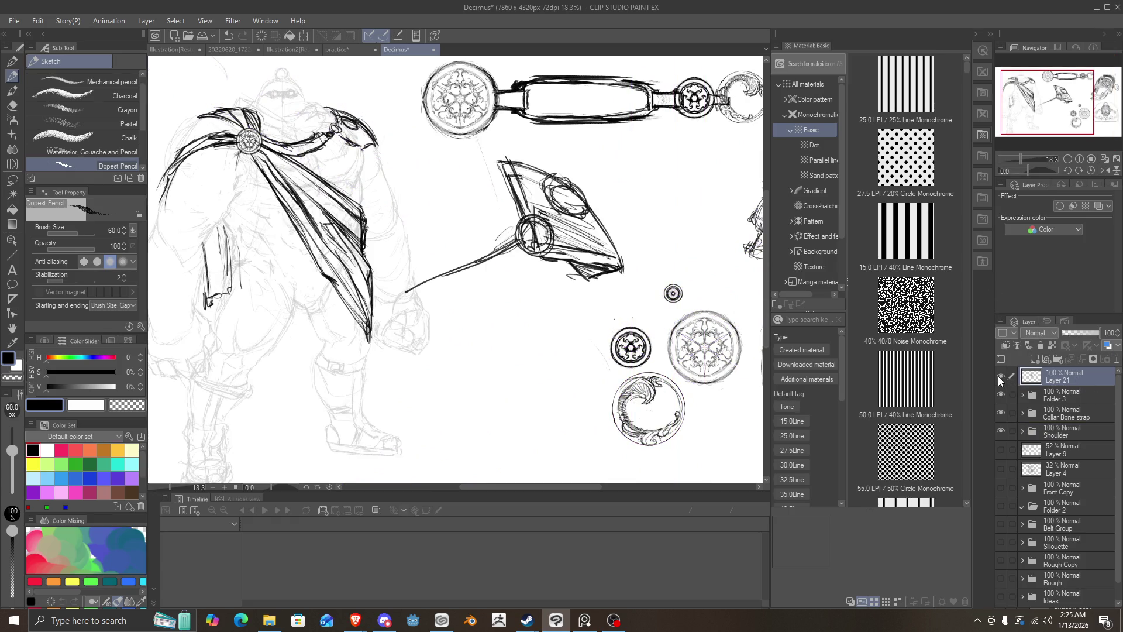
left_click(1000, 376)
scroll(381, 254, "down", 5)
scroll(381, 254, "up", 4)
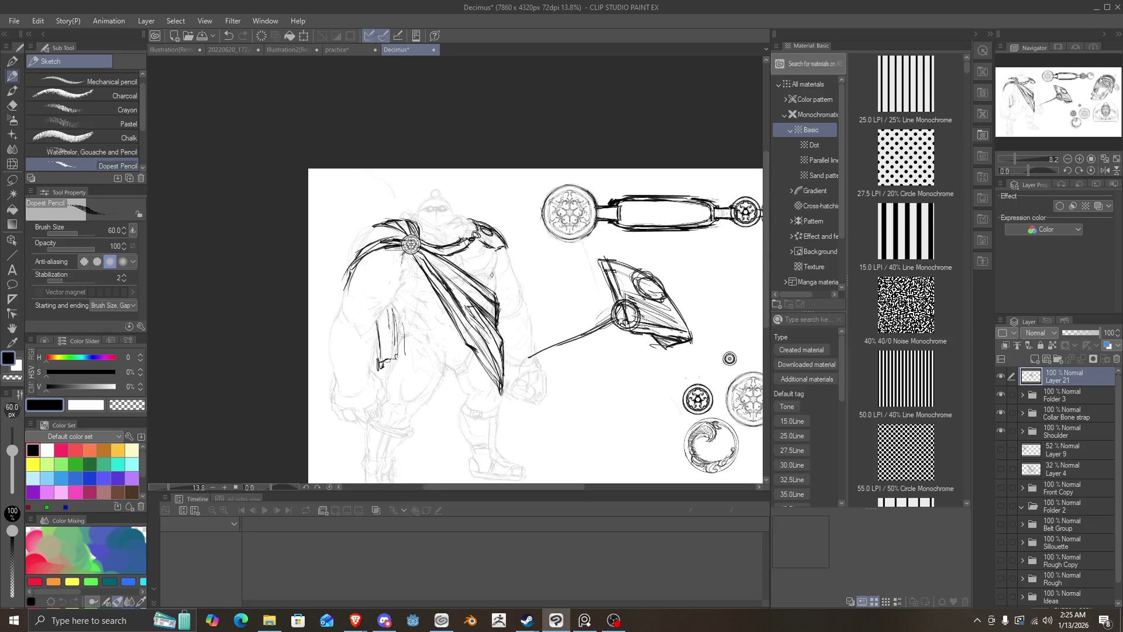
scroll(516, 307, "down", 2)
scroll(517, 307, "up", 3)
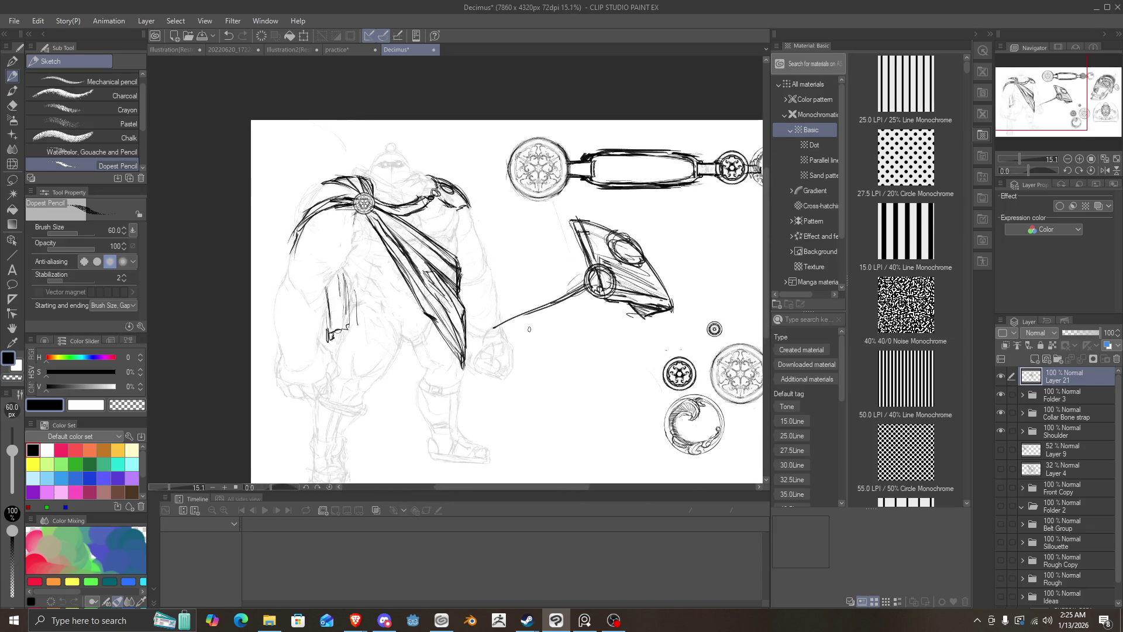
scroll(526, 304, "down", 2)
scroll(554, 300, "up", 1)
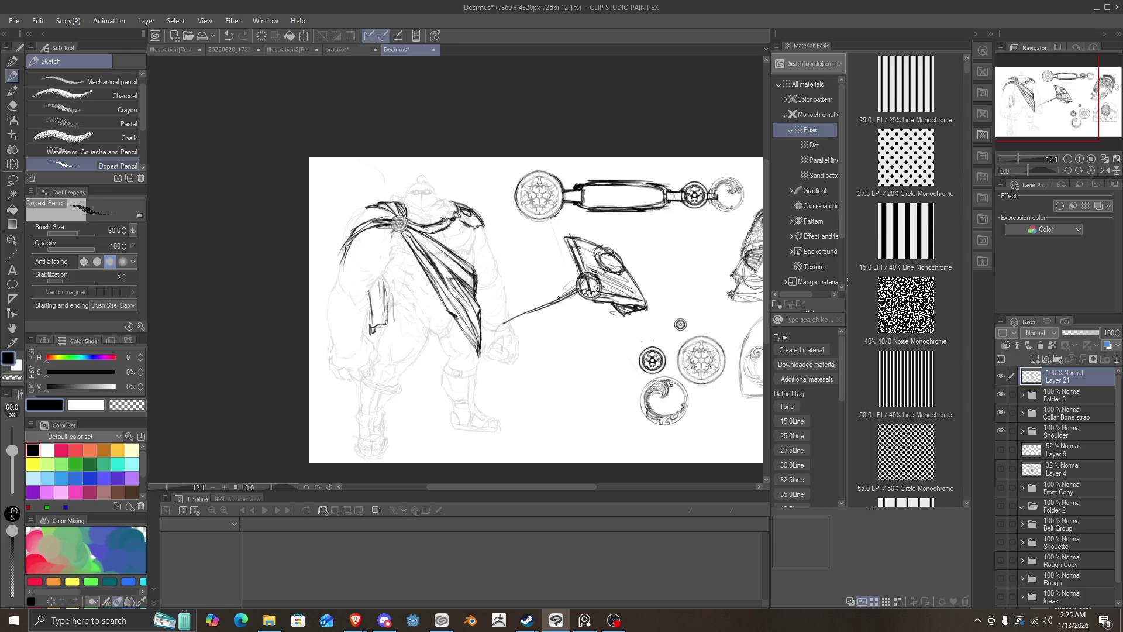
Step: Hide and reshow the weapon sketch, the figure sketch and Folder 3 to check their contents
left_click(999, 375)
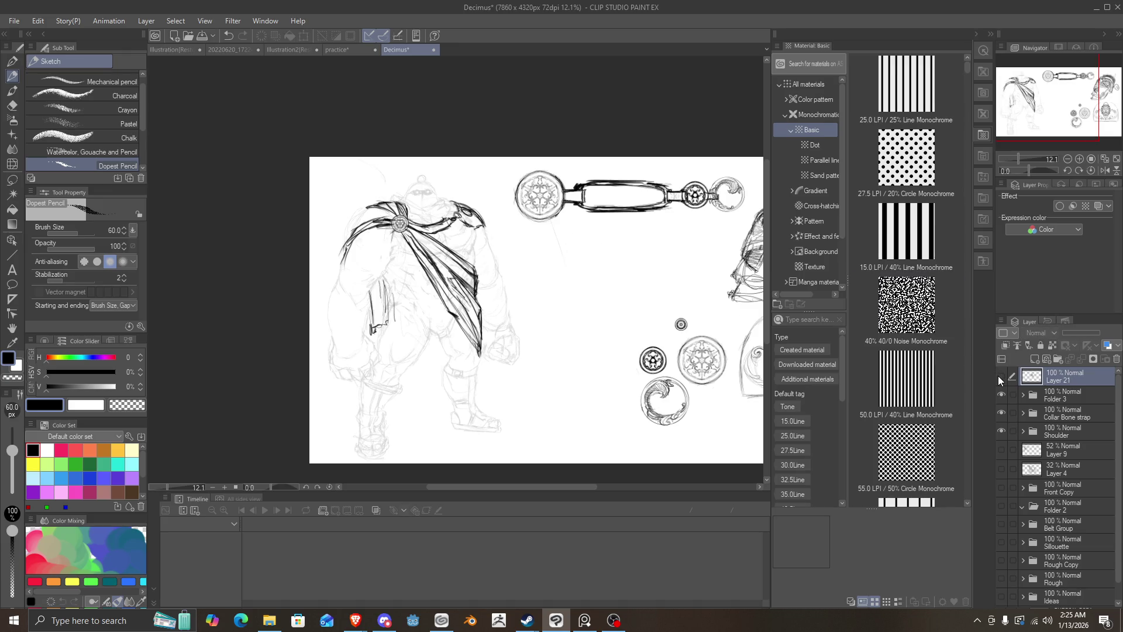
left_click(999, 375)
left_click(1002, 395)
left_click(1002, 396)
left_click(1001, 398)
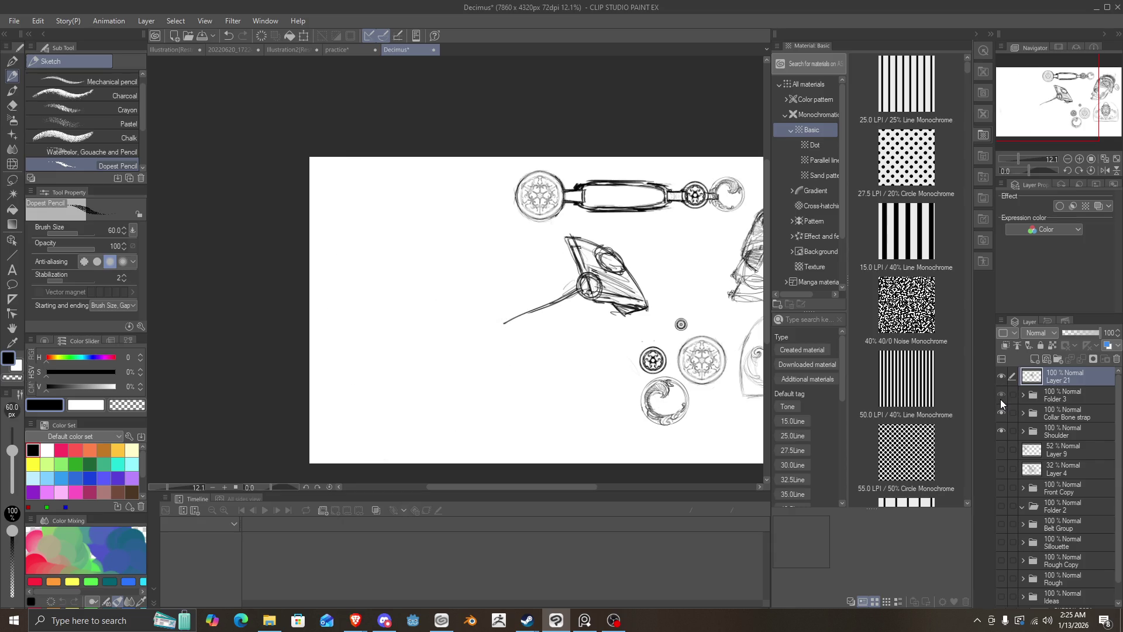
left_click(1001, 398)
Step: Check the Collar Bone strap and Shoulder layers' contents, then save the sheet with Ctrl+S
left_click(1012, 413)
left_click(1010, 413)
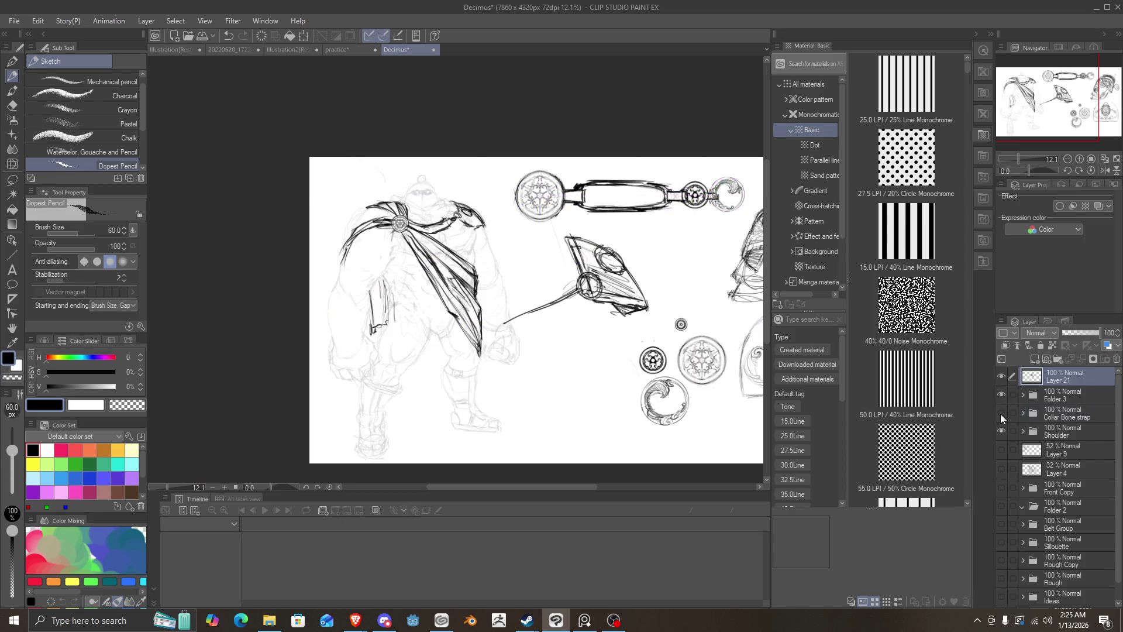
left_click(1000, 413)
left_click(1000, 413)
left_click(1000, 430)
left_click(1000, 430)
scroll(691, 328, "right", 5)
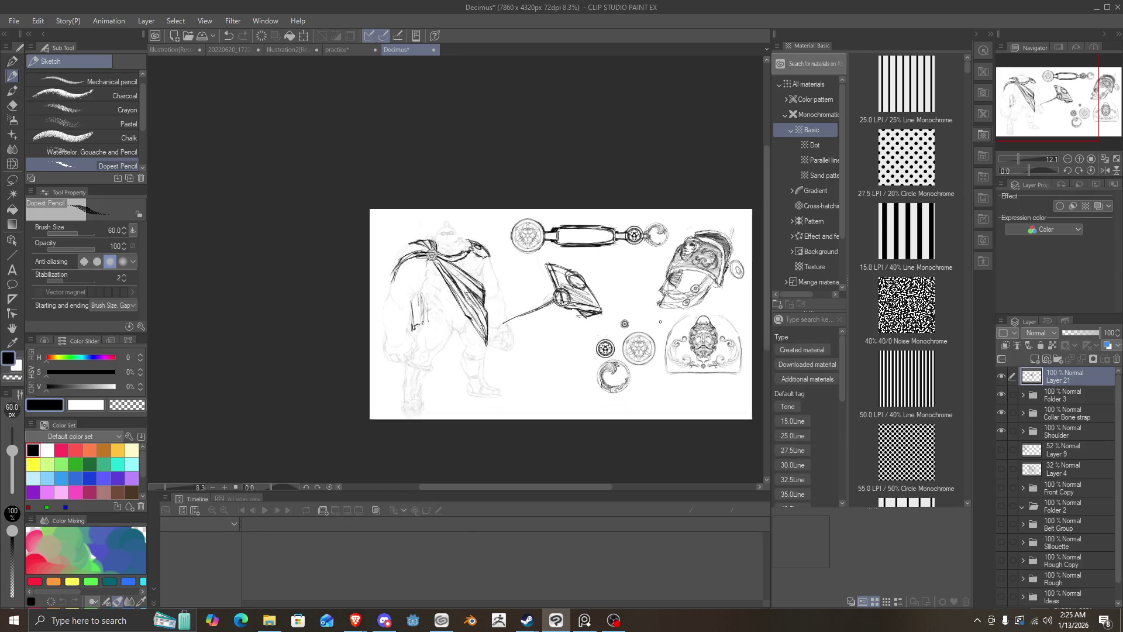
scroll(497, 310, "down", 3)
scroll(497, 310, "up", 2)
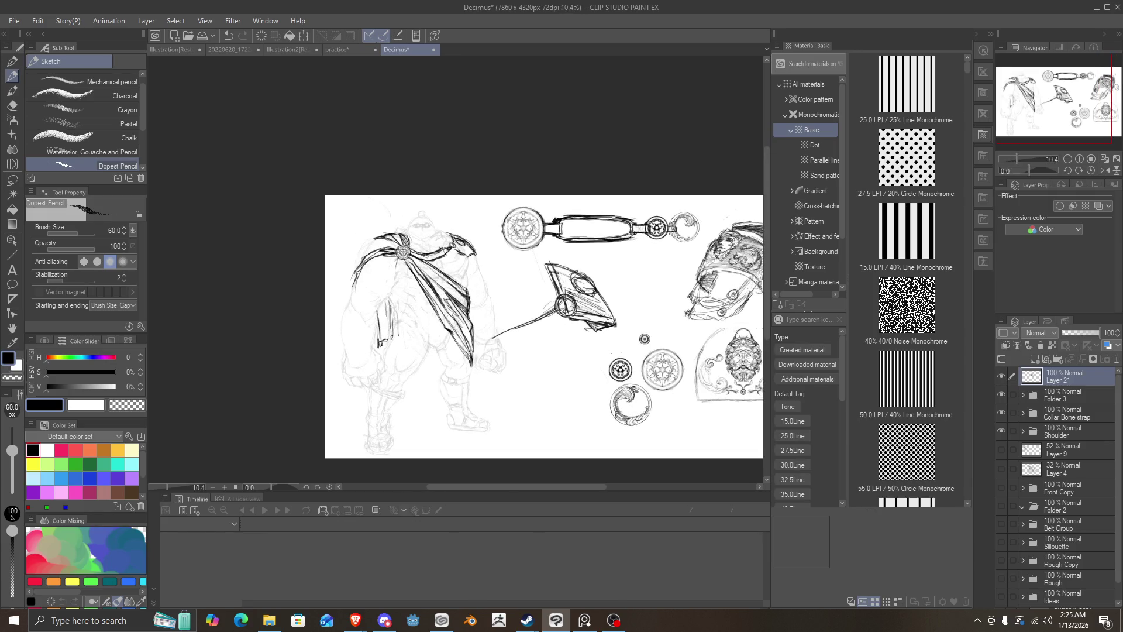
key("ctrl+s")
Step: Group Layer 21, Folder 3 and Collar Bone strap into a new folder and move Shoulder into it
left_click(1079, 433)
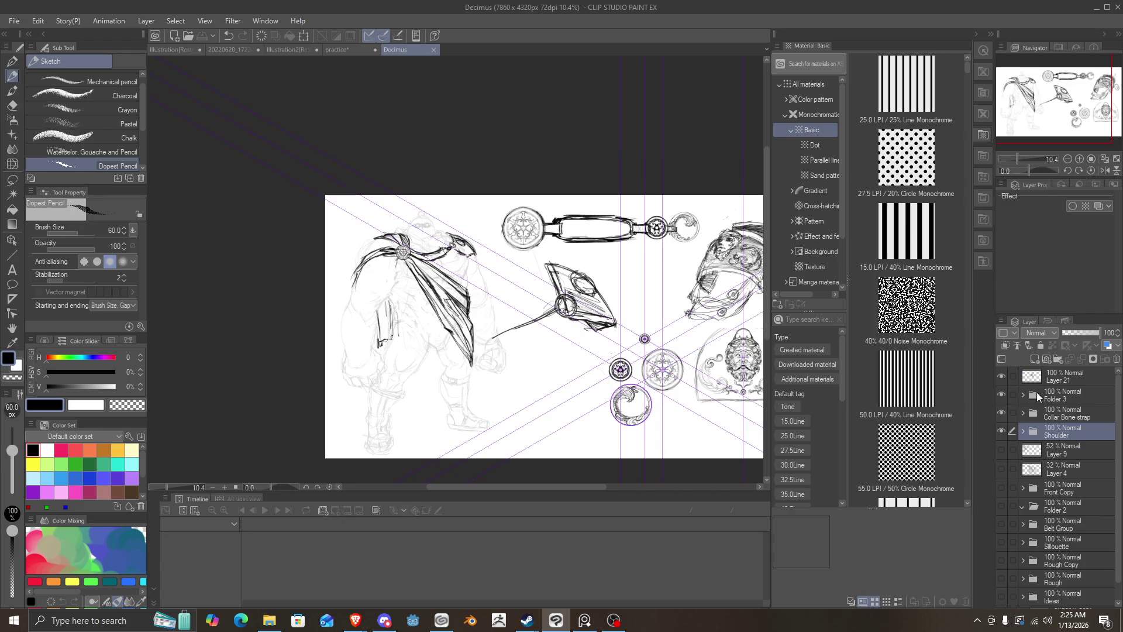
left_click(1069, 374)
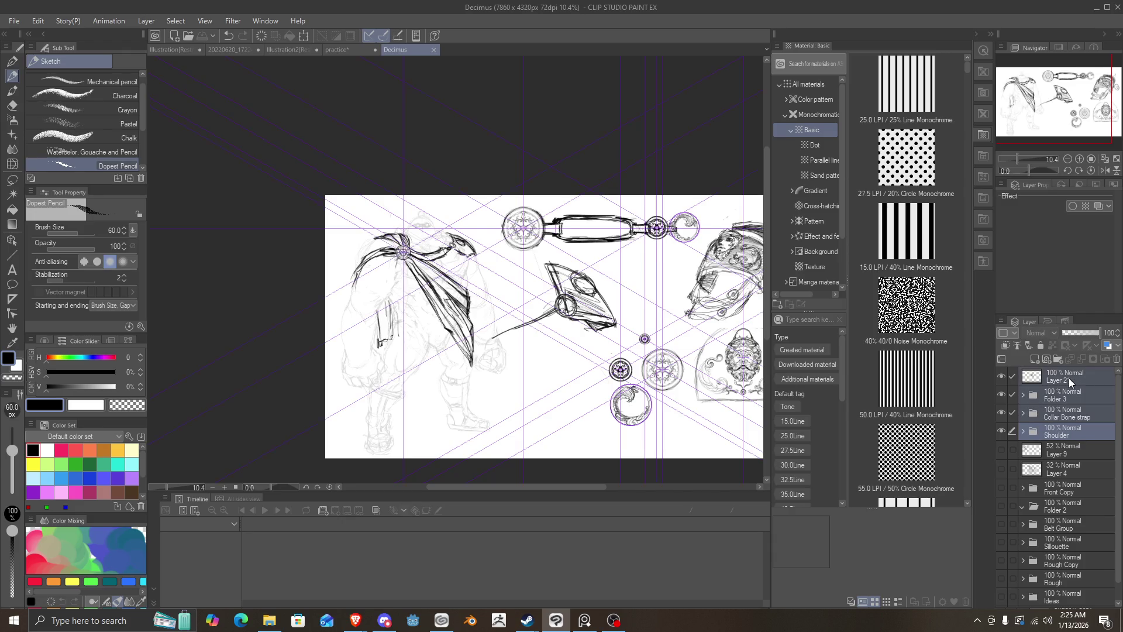
left_click(1068, 419, "shift")
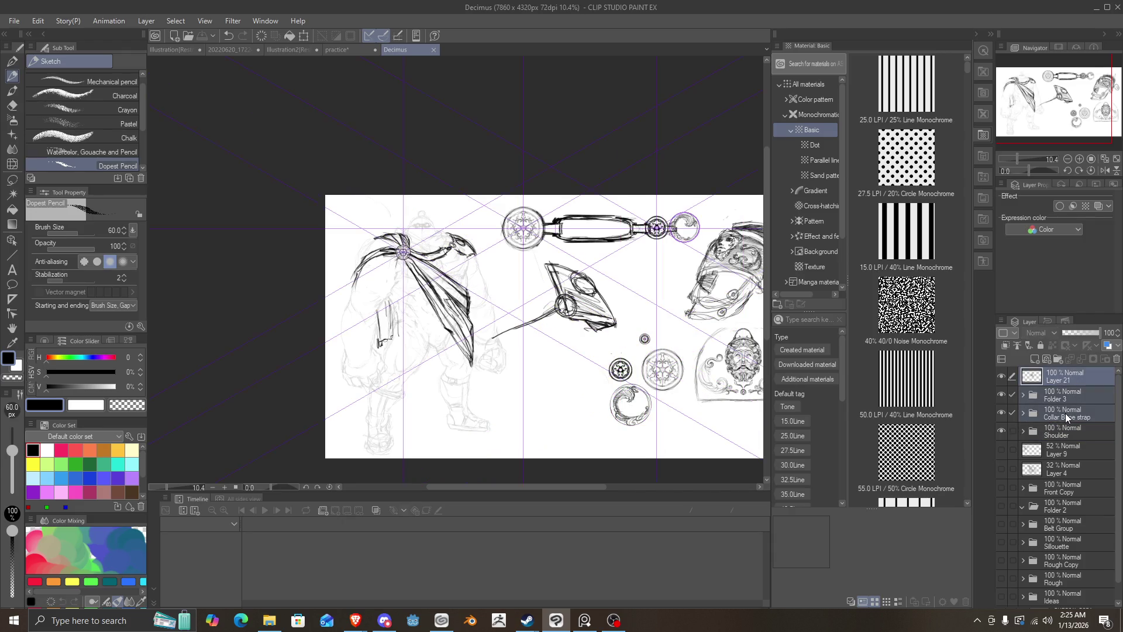
left_click(1057, 359)
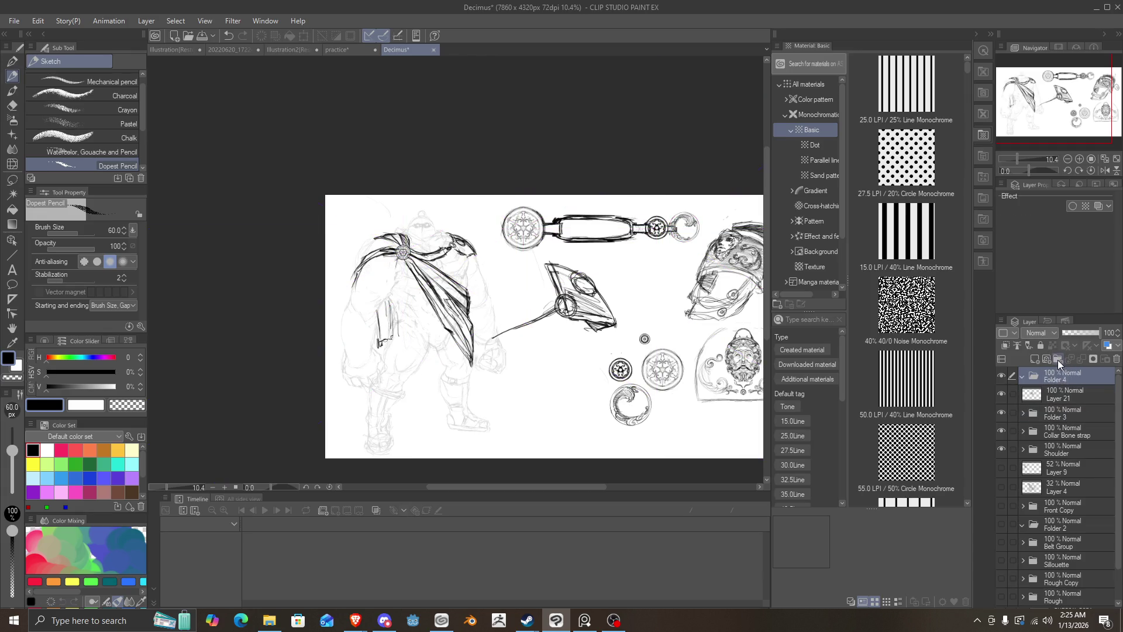
left_click(1062, 396)
left_click_drag(1068, 448, 1069, 377)
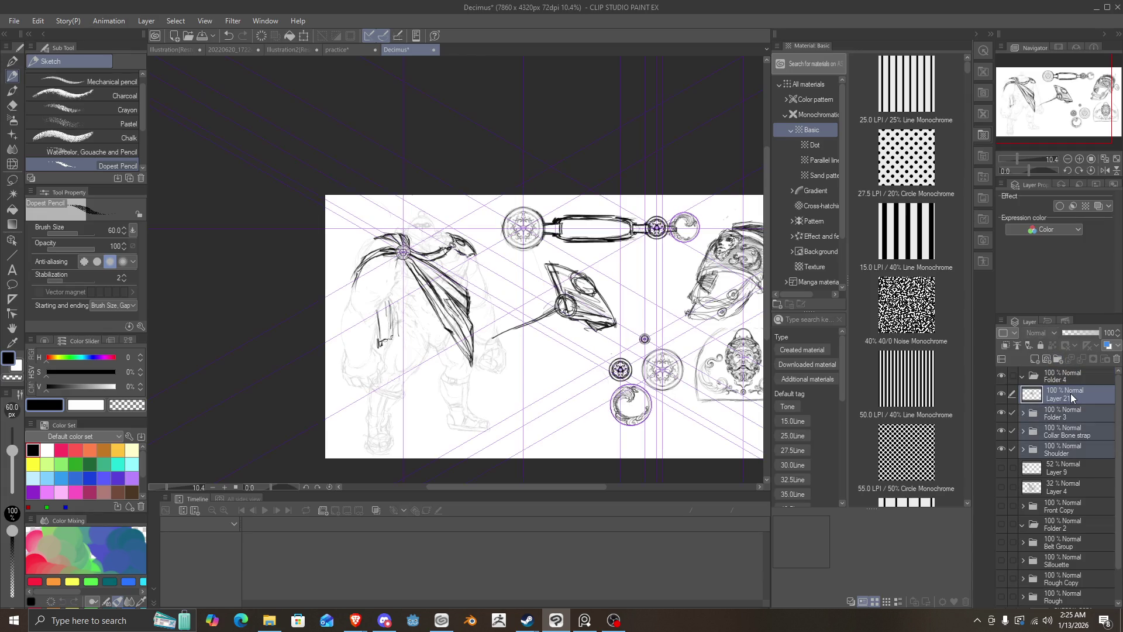
left_click(1023, 377)
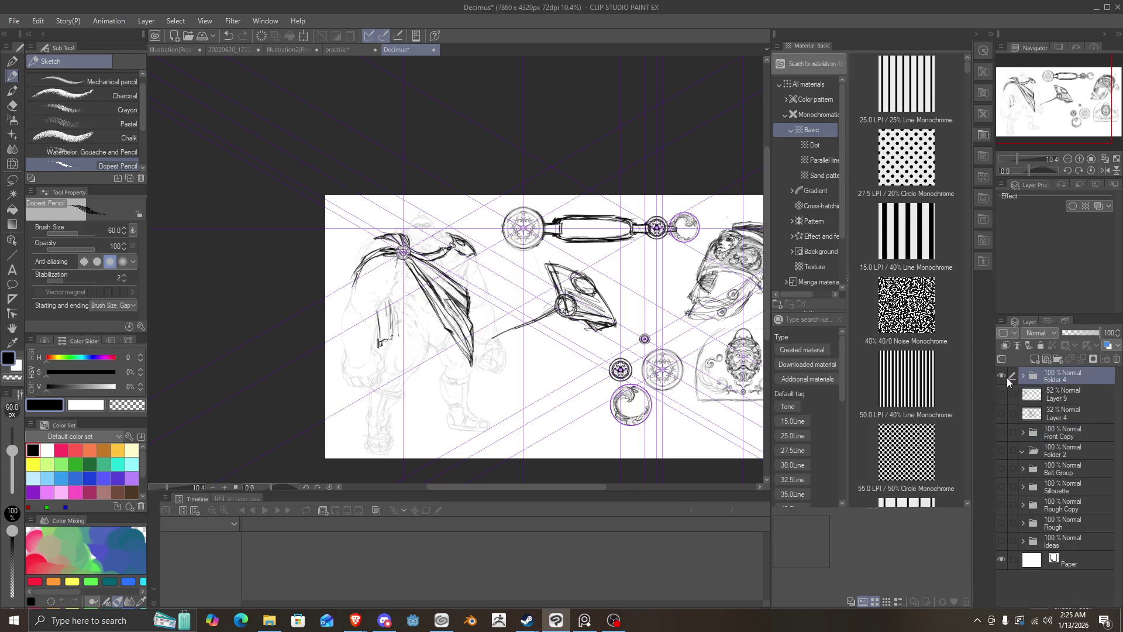
Step: Toggle the new folder's visibility to verify its contents, then save the sheet
left_click(1004, 377)
left_click(1003, 377)
left_click(1004, 377)
left_click(1004, 378)
key("ctrl+s")
scroll(534, 283, "down", 2)
scroll(534, 283, "up", 3)
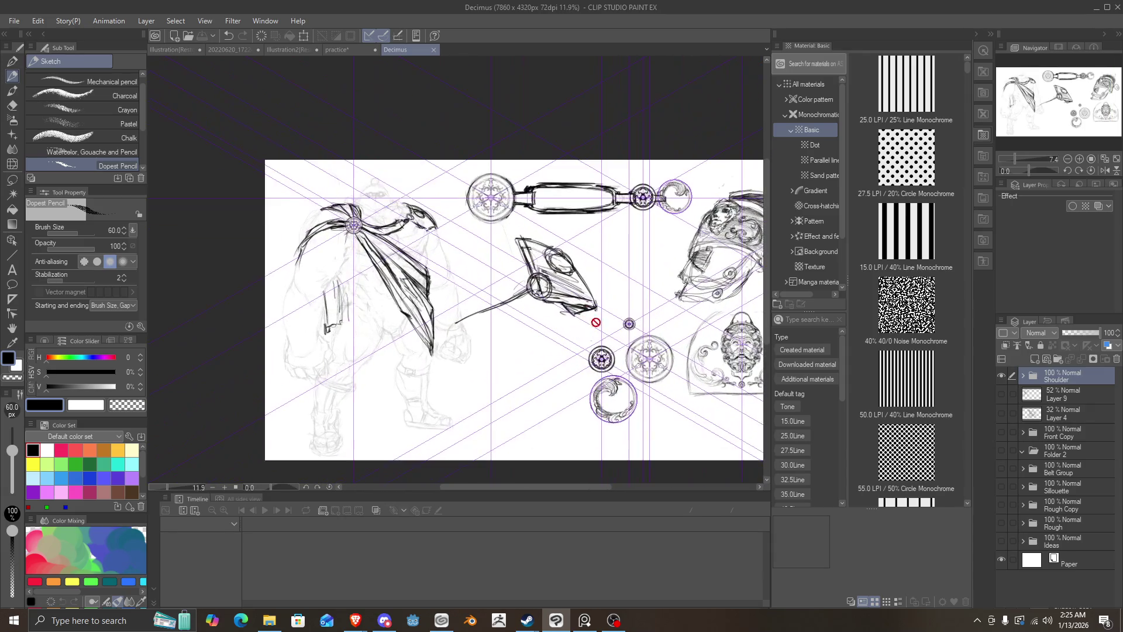
Step: Move the folder below Layer 9 and Layer 4, then select and delete those two layers
mouse_move(1060, 374)
left_mouse_down()
mouse_move(1069, 425)
mouse_move(1049, 419)
left_mouse_up()
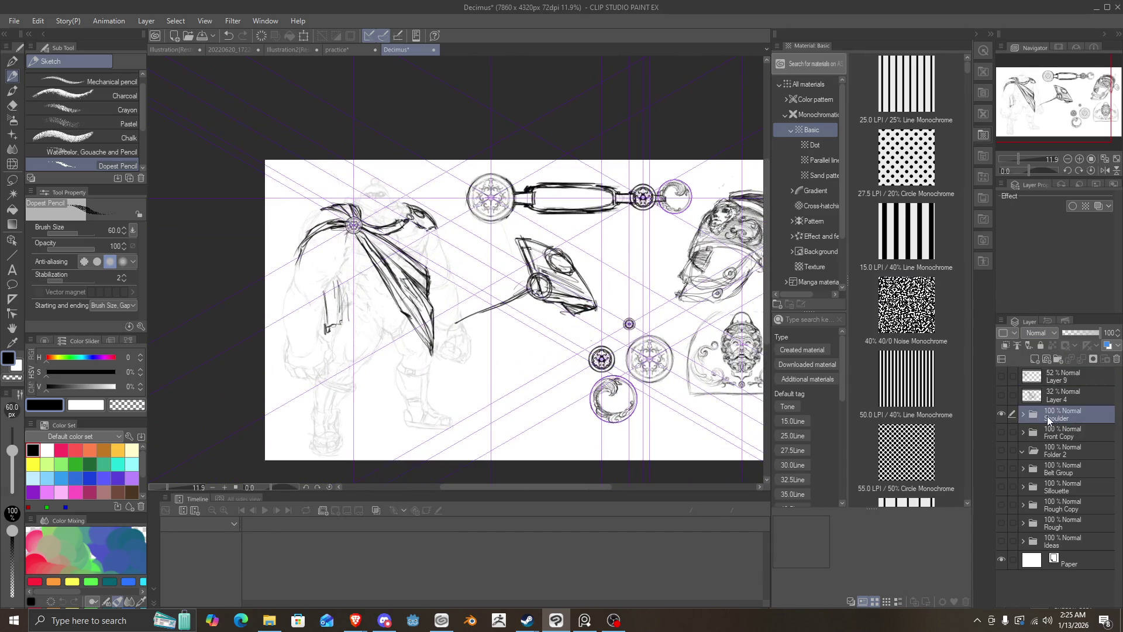
left_click(1000, 399)
left_click(999, 399)
left_click(999, 396)
left_click(999, 396)
left_click(998, 377)
left_click(999, 377)
left_click(1053, 400)
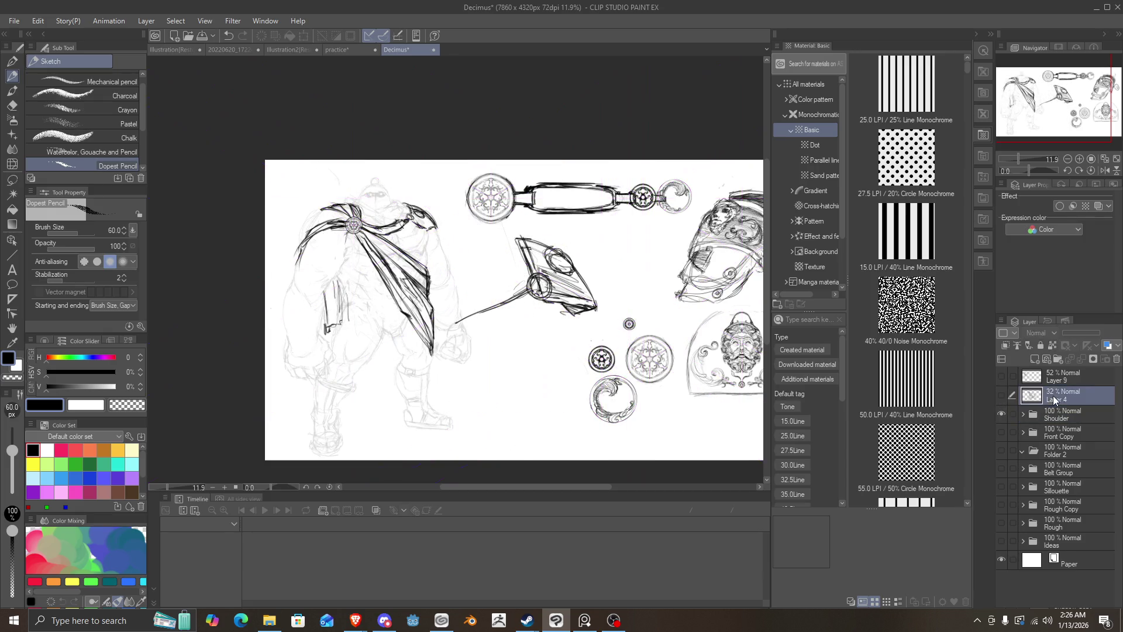
left_click(1059, 374, "ctrl")
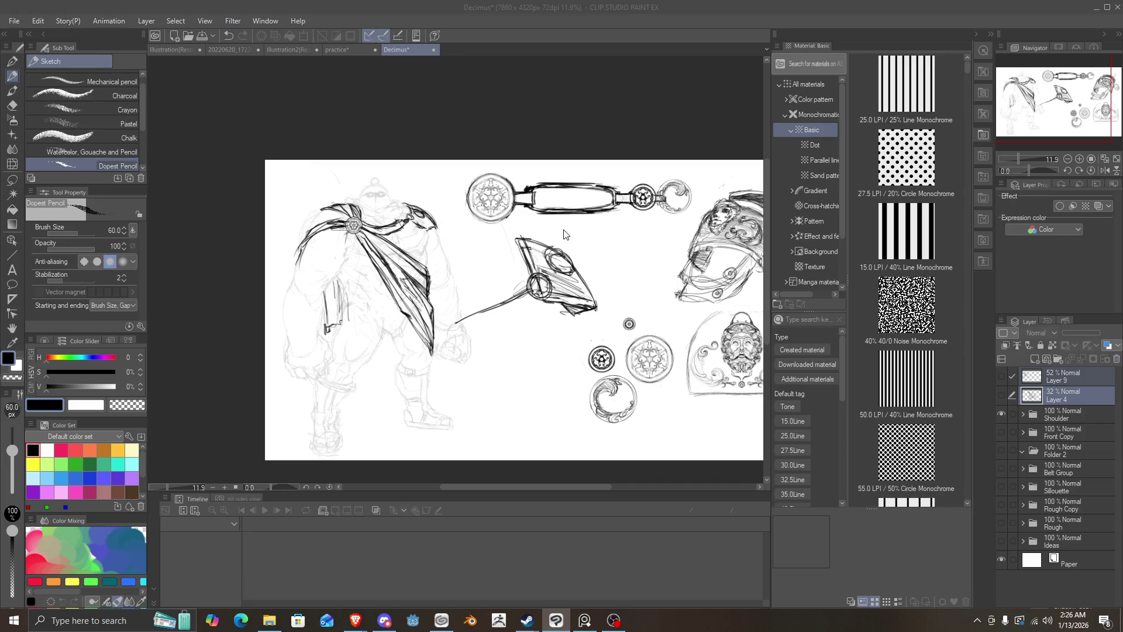
key("Delete")
scroll(430, 296, "down", 3)
scroll(430, 296, "up", 3)
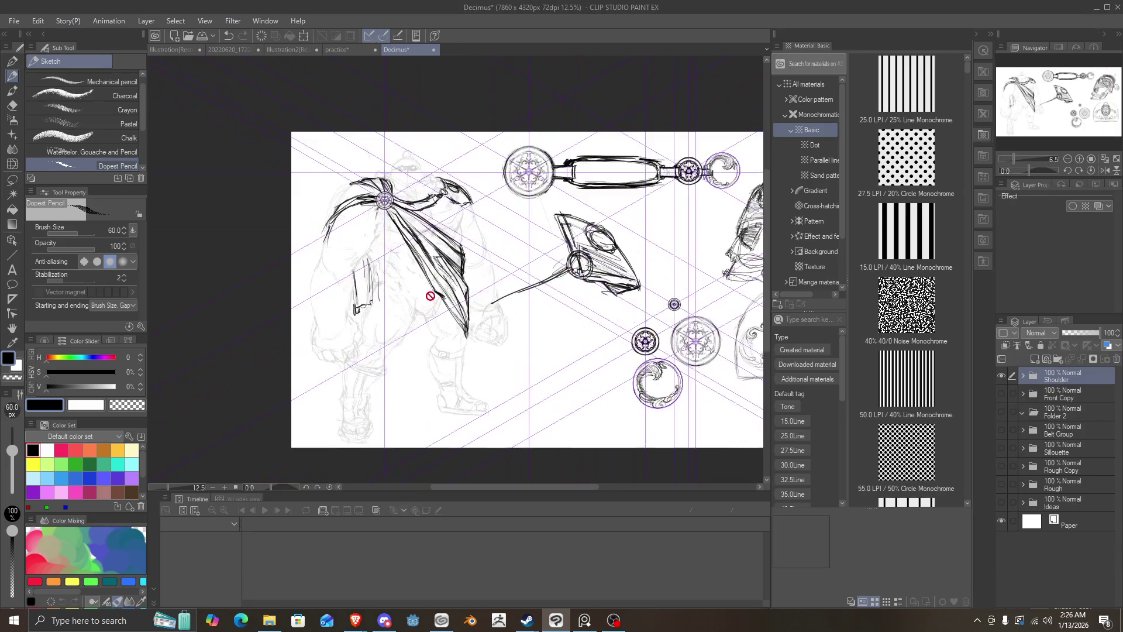
scroll(430, 296, "down", 1)
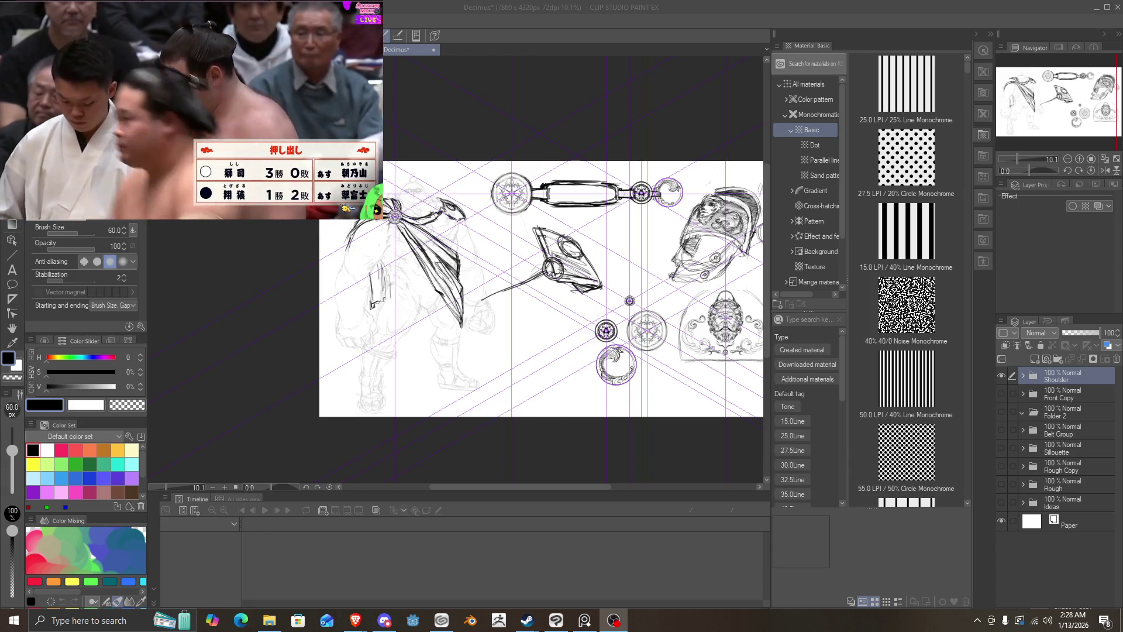
scroll(461, 361, "down", 2)
scroll(448, 343, "up", 2)
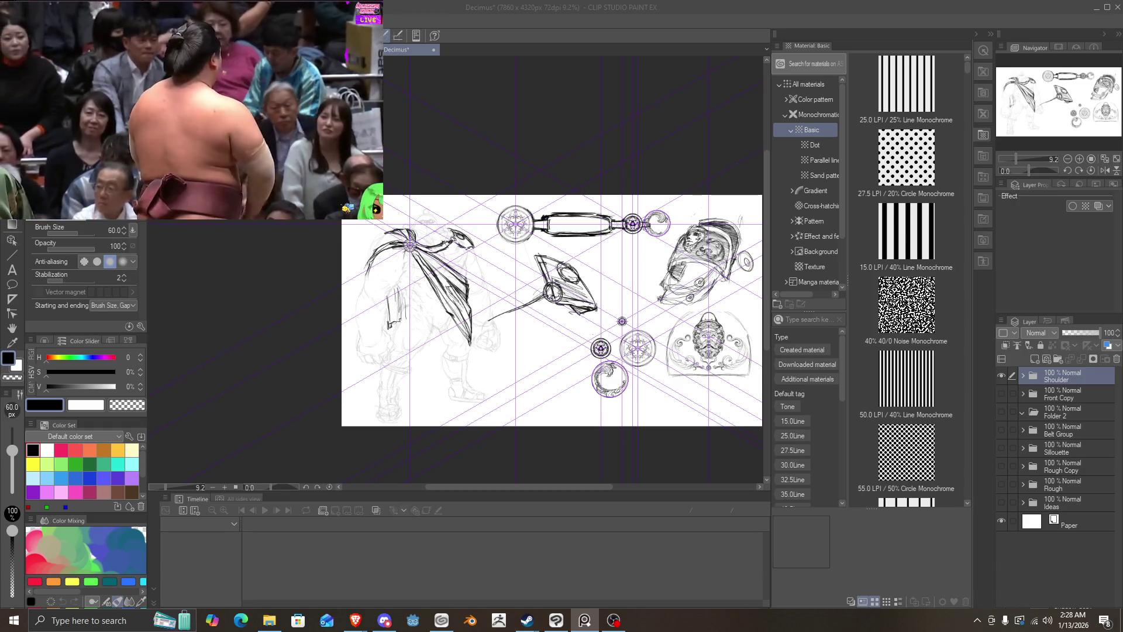
Step: Hide the Shoulder folder and add a new blank raster layer with Ctrl+Shift+N
left_click(1001, 375)
left_click(997, 374)
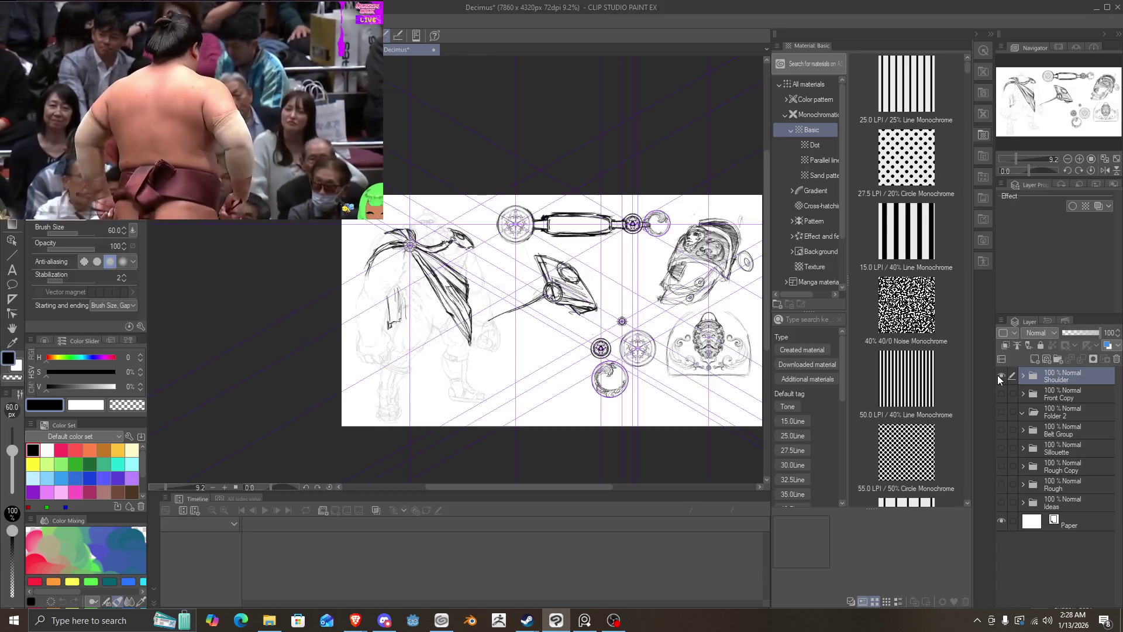
left_click(998, 374)
key("ctrl+shift+n")
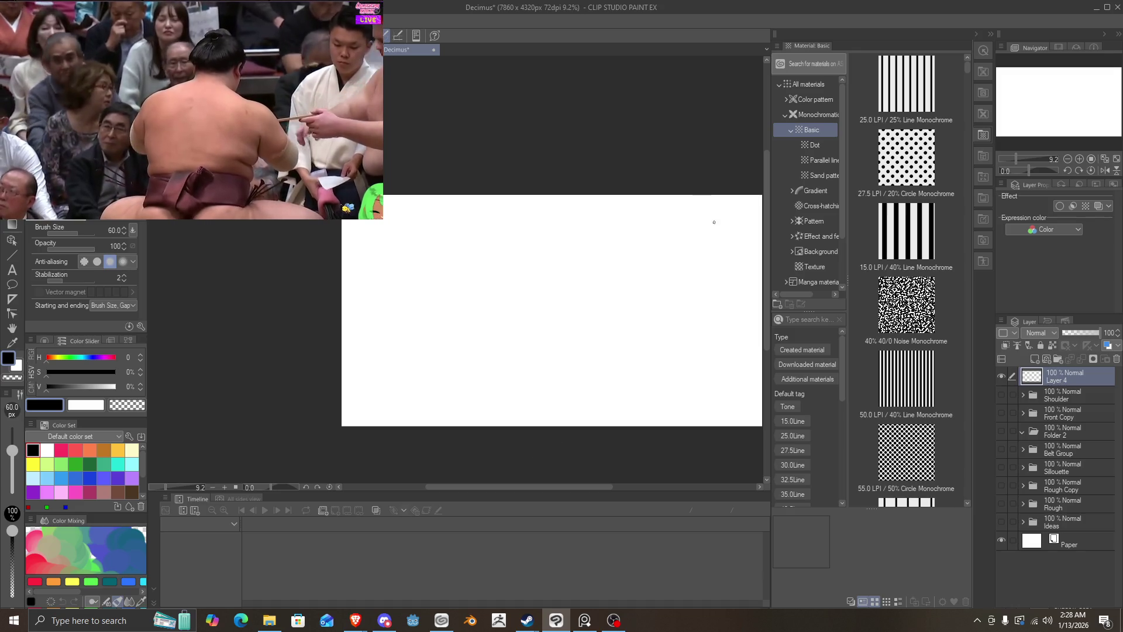
Step: Sketch an oval head shape with overlapping pencil arcs, then erase strokes with the Eraser
mouse_move(641, 321)
left_mouse_down()
mouse_move(566, 253)
mouse_move(505, 281)
mouse_move(636, 316)
left_mouse_up()
mouse_move(611, 277)
left_mouse_down()
mouse_move(596, 340)
mouse_move(636, 275)
mouse_move(529, 252)
mouse_move(507, 323)
left_mouse_up()
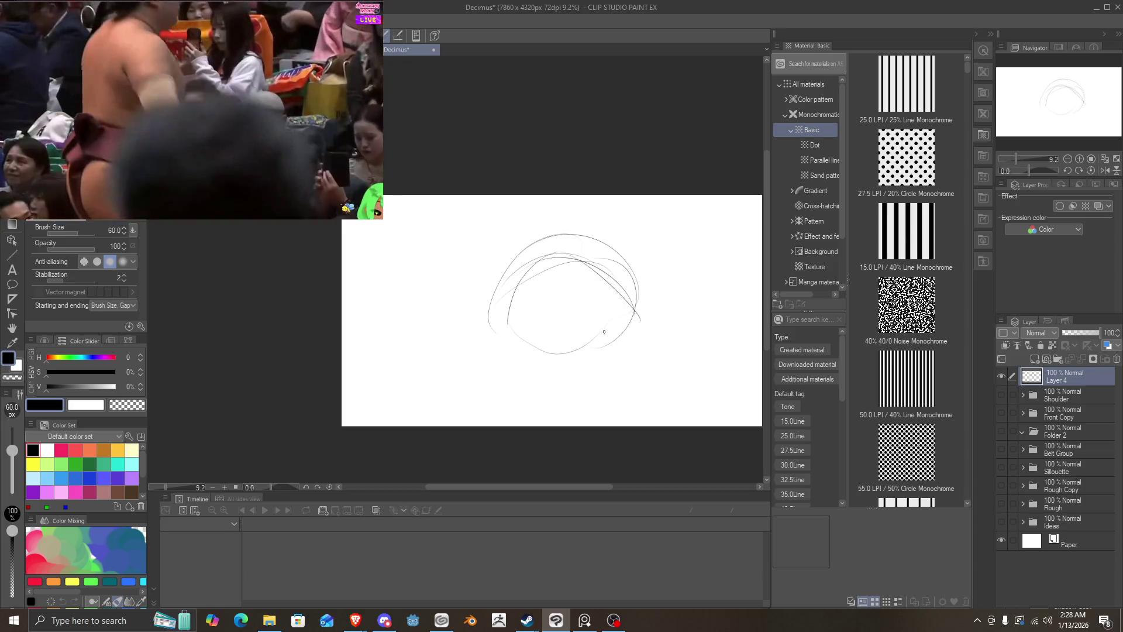
mouse_move(619, 334)
left_mouse_down()
mouse_move(490, 319)
mouse_move(517, 333)
mouse_move(544, 311)
mouse_move(499, 320)
mouse_move(523, 256)
mouse_move(614, 254)
left_mouse_up()
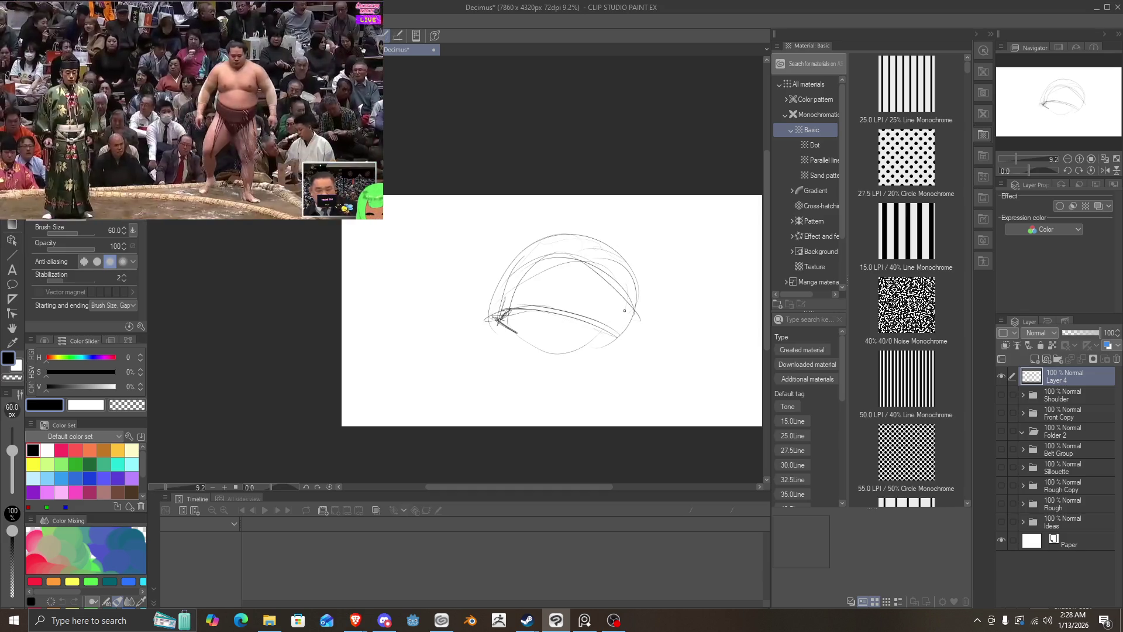
mouse_move(626, 332)
left_mouse_down()
mouse_move(594, 246)
mouse_move(503, 293)
mouse_move(504, 282)
left_mouse_up()
mouse_move(499, 321)
left_mouse_down()
mouse_move(505, 276)
mouse_move(503, 335)
mouse_move(524, 329)
left_mouse_up()
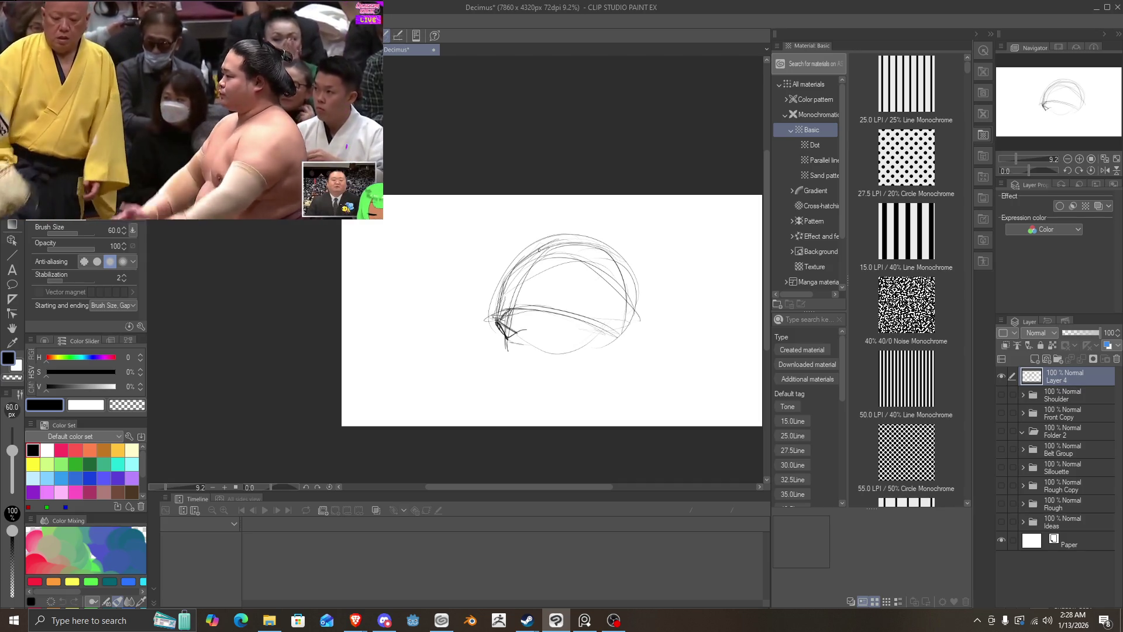
mouse_move(506, 319)
left_mouse_down()
mouse_move(516, 359)
mouse_move(572, 370)
mouse_move(498, 345)
mouse_move(517, 325)
left_mouse_up()
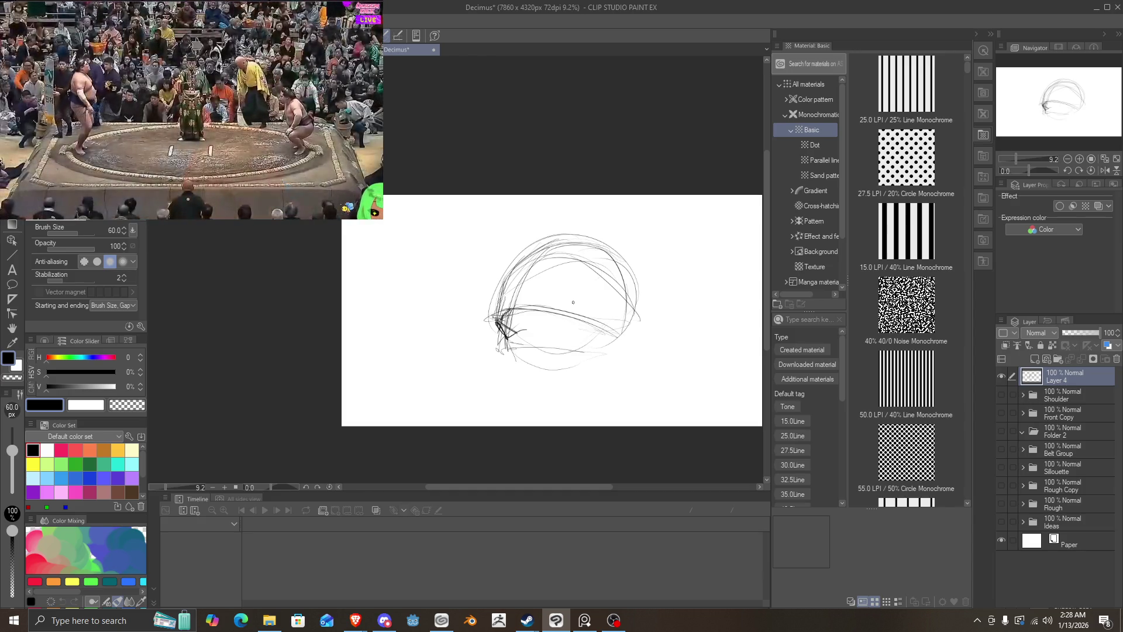
mouse_move(572, 302)
left_mouse_down()
mouse_move(496, 326)
mouse_move(514, 243)
mouse_move(634, 282)
mouse_move(556, 326)
mouse_move(531, 393)
mouse_move(604, 334)
mouse_move(514, 373)
left_mouse_up()
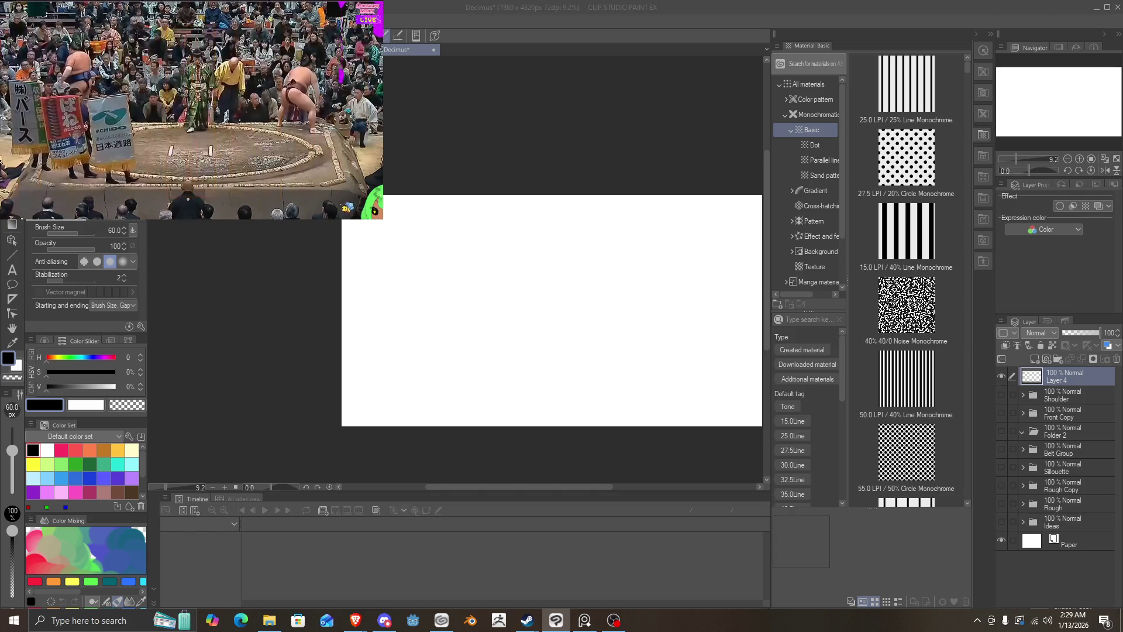
key("alt+Tab")
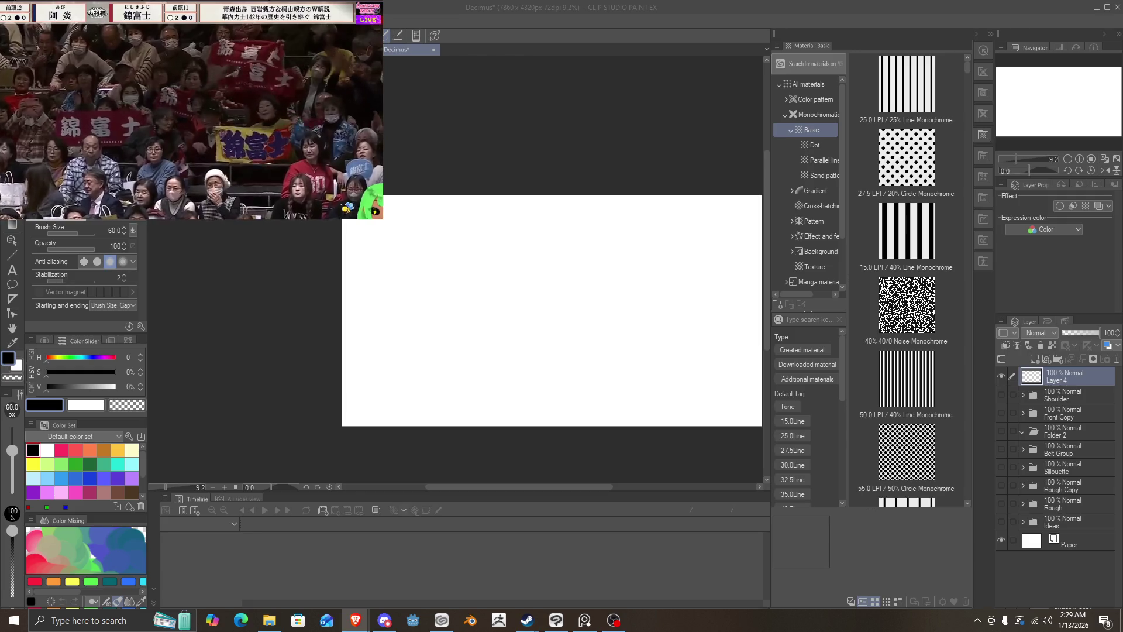
key("alt+Tab")
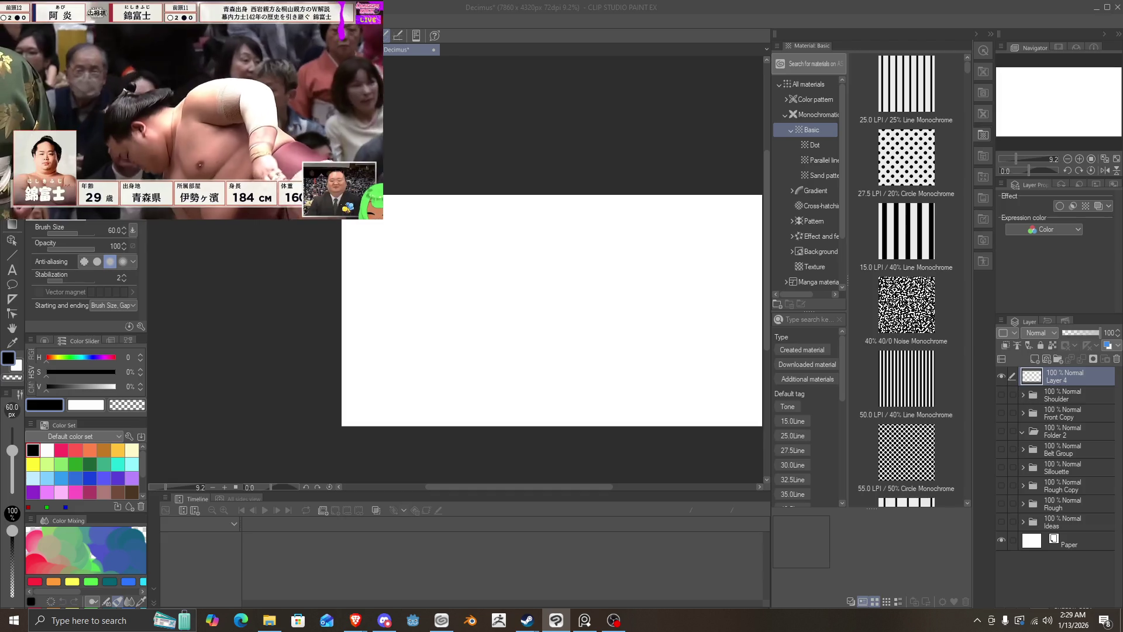
key("alt+Tab")
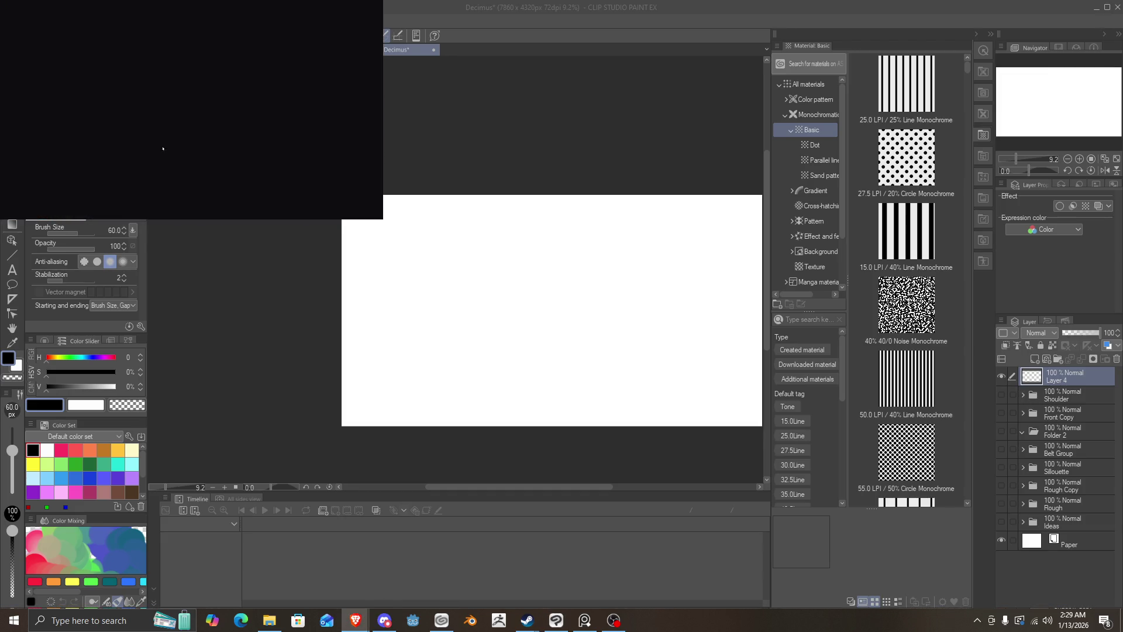
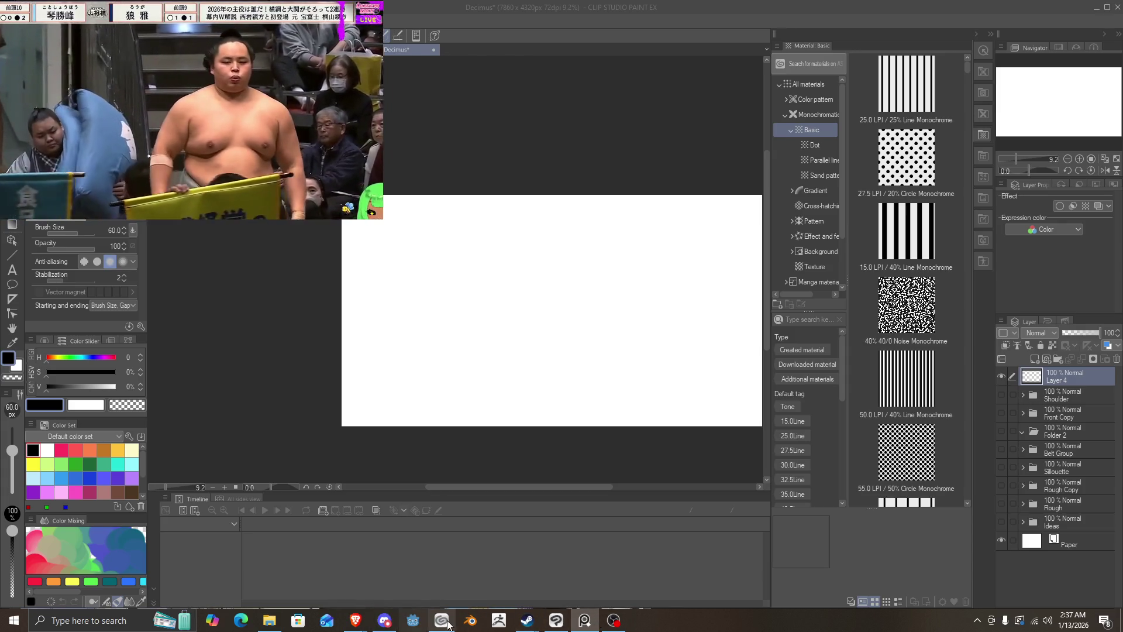
Step: Toggle layer visibility to check the older Shoulder sketches, then show the current layer again
left_click(565, 626)
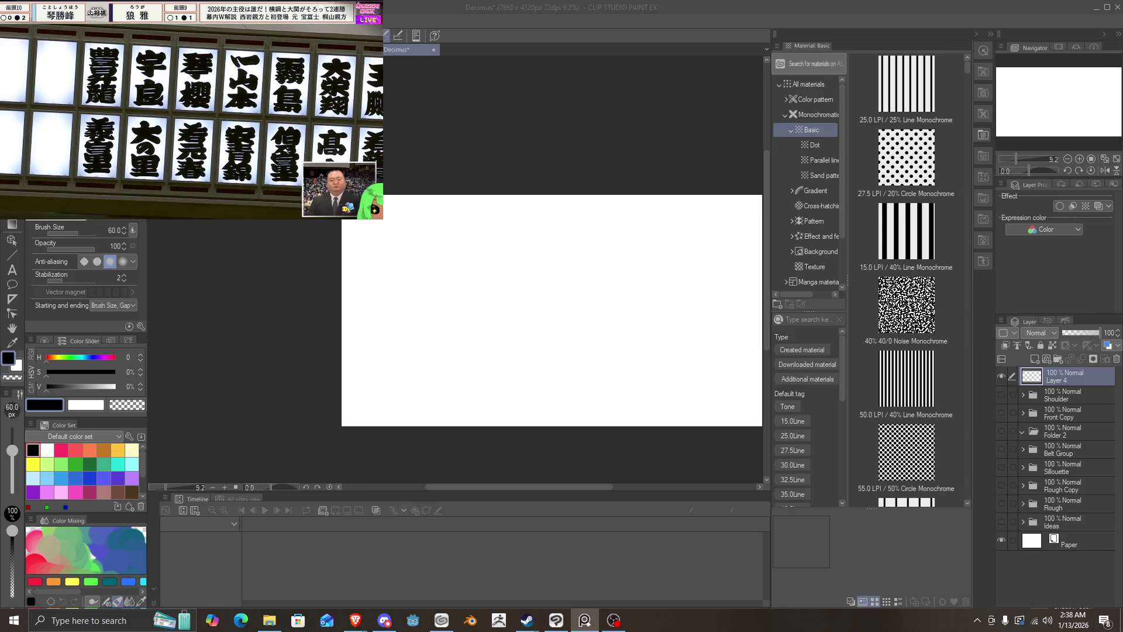
left_click(1001, 396)
double_click(1002, 395)
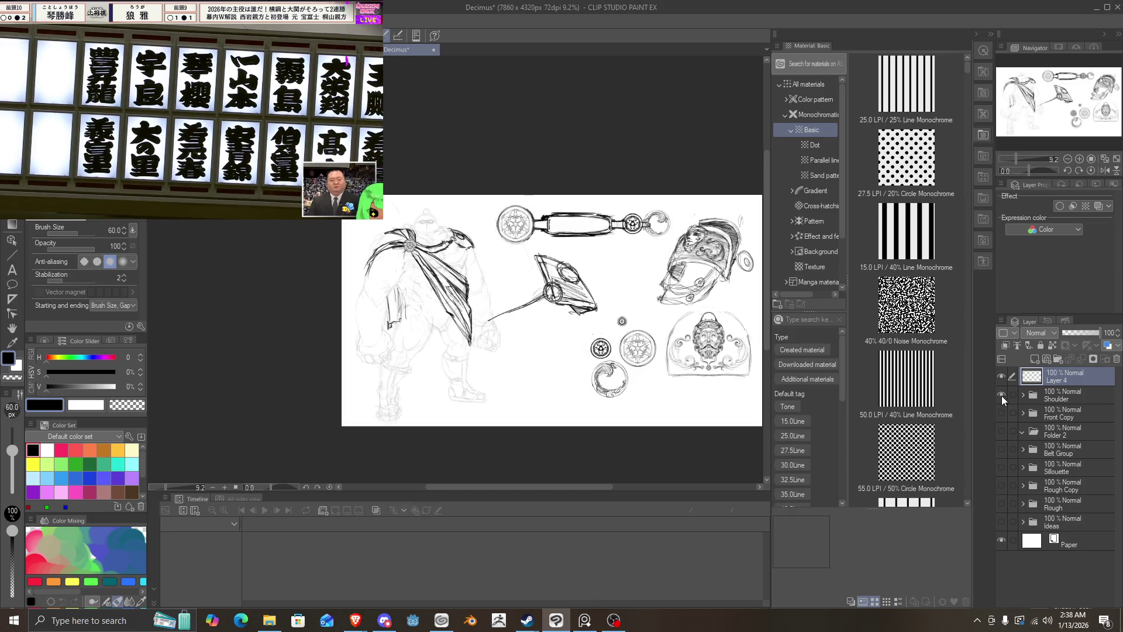
left_click(1001, 395)
left_click(999, 411)
left_click(999, 412)
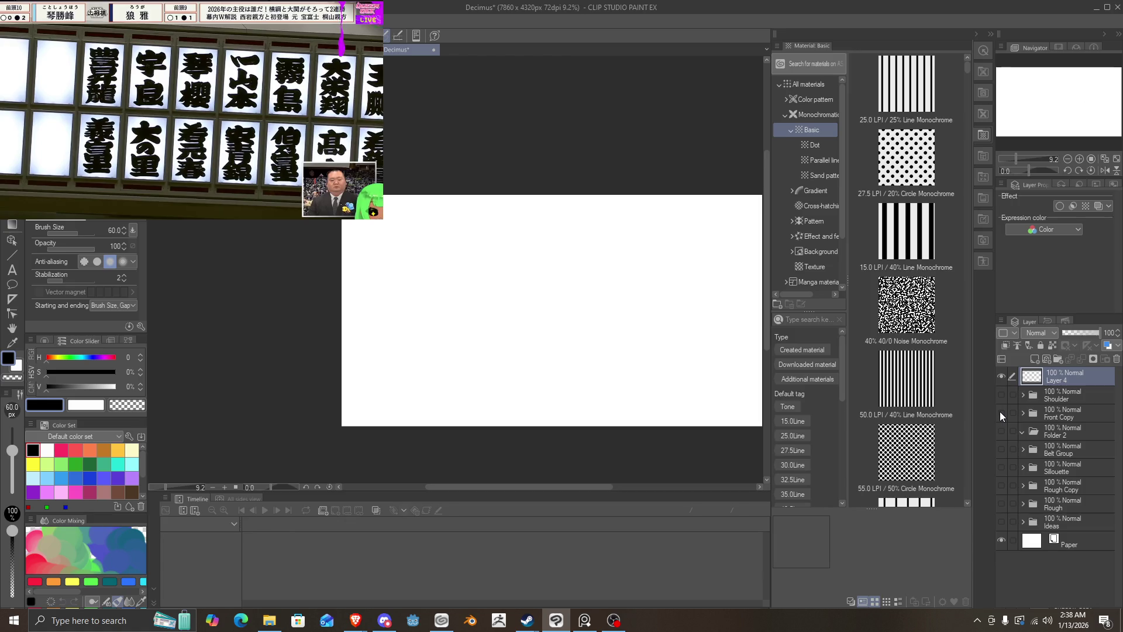
double_click(1002, 395)
left_click(1002, 375)
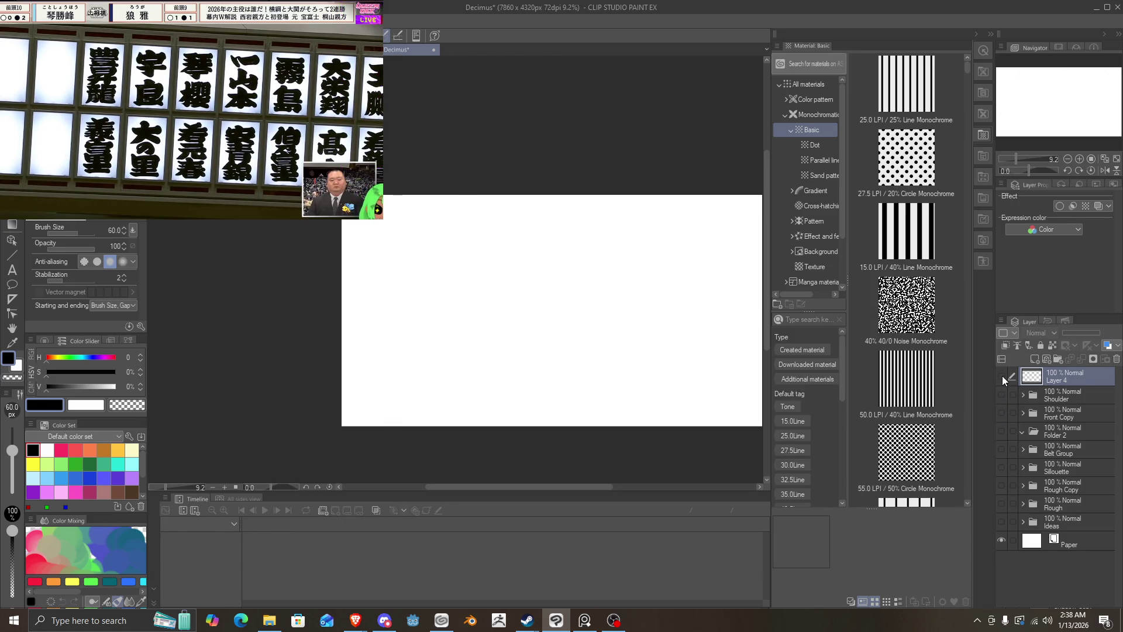
left_click(1002, 376)
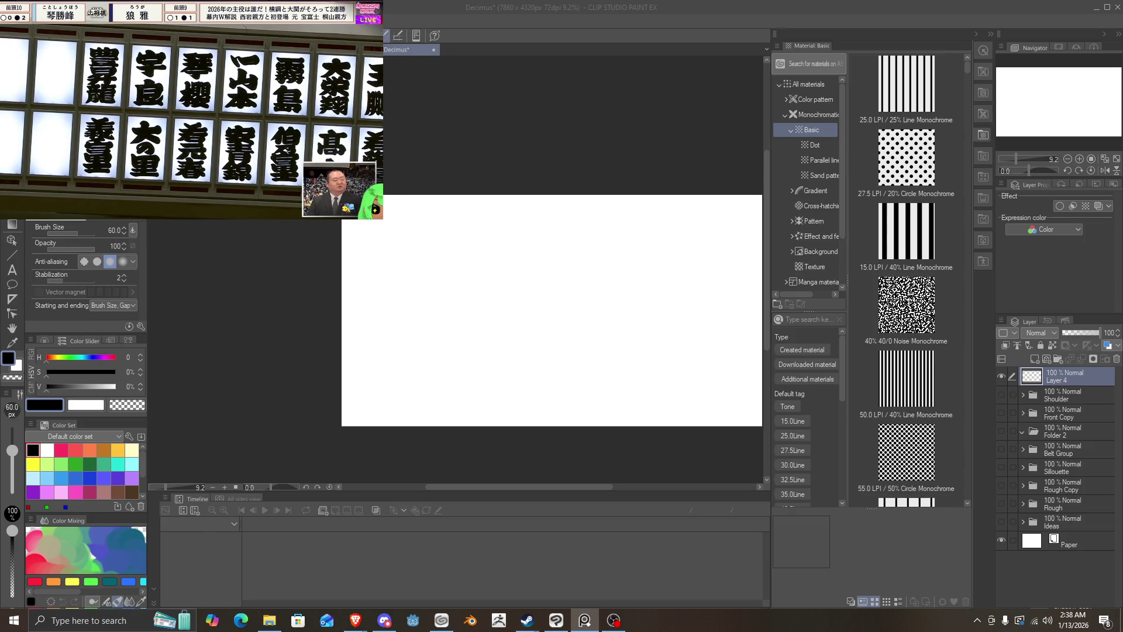
scroll(520, 319, "up", 2)
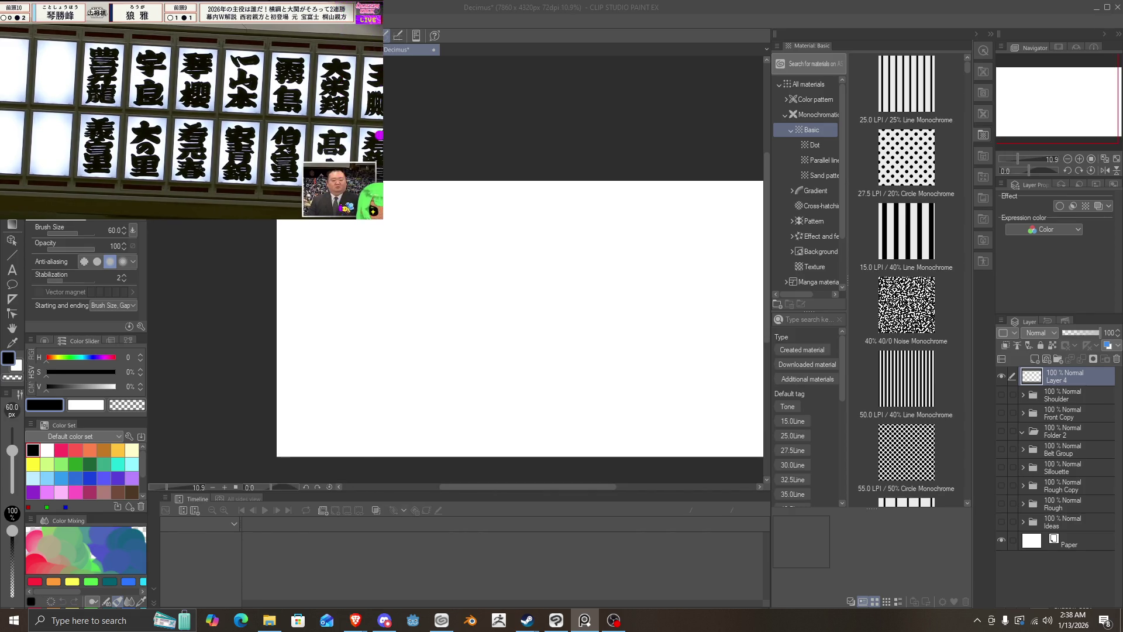
Step: Sketch a faint round head outline with two small eye ovals and inner marks
left_click(556, 290)
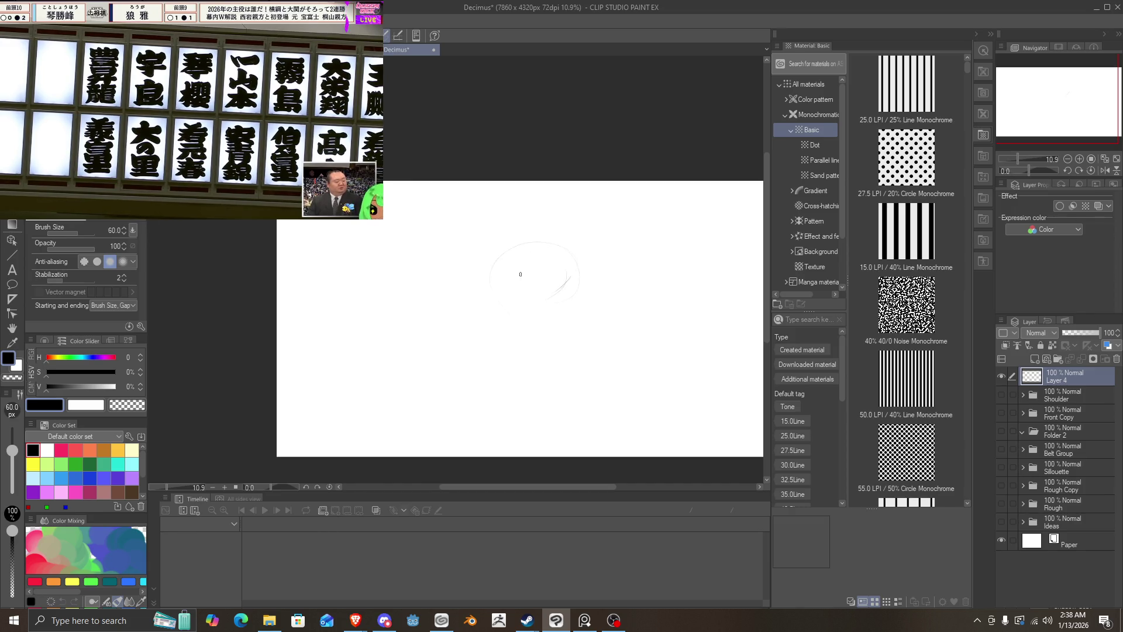
left_click_drag(510, 332, 566, 265)
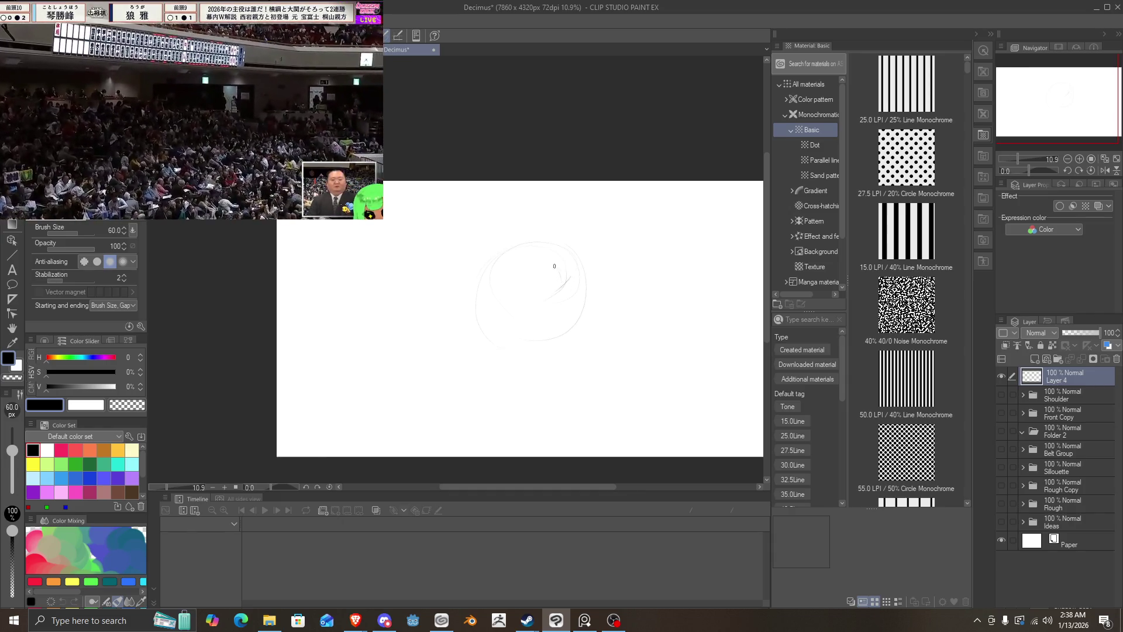
left_click_drag(564, 275, 536, 296)
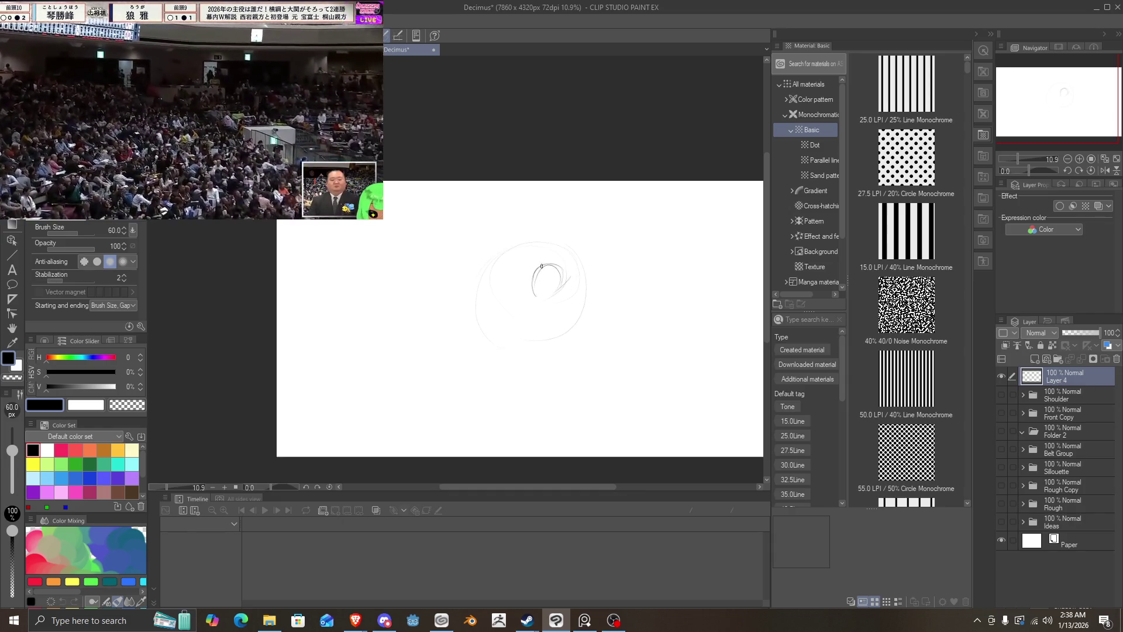
mouse_move(554, 293)
left_mouse_down()
mouse_move(545, 296)
mouse_move(559, 283)
mouse_move(545, 299)
left_mouse_up()
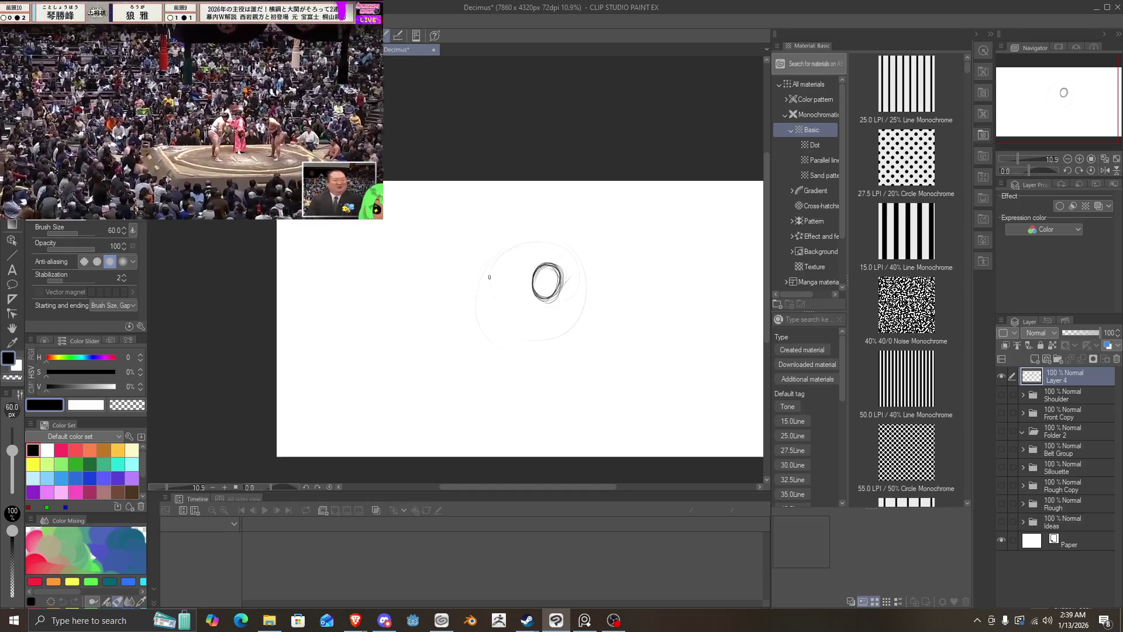
left_click_drag(489, 276, 484, 264)
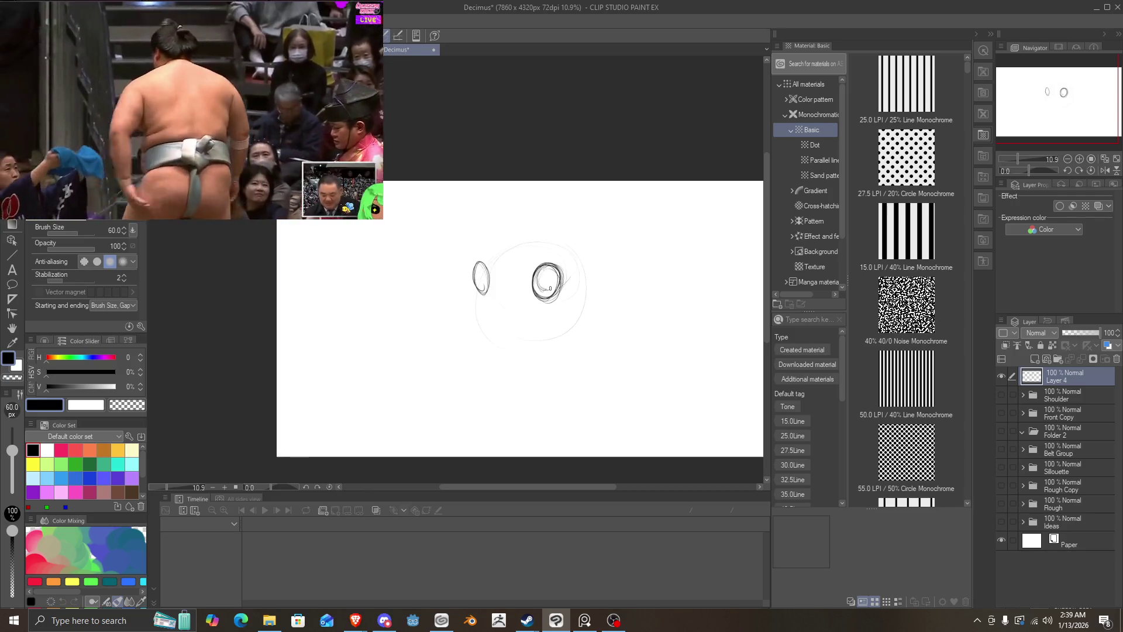
left_click_drag(555, 278, 553, 268)
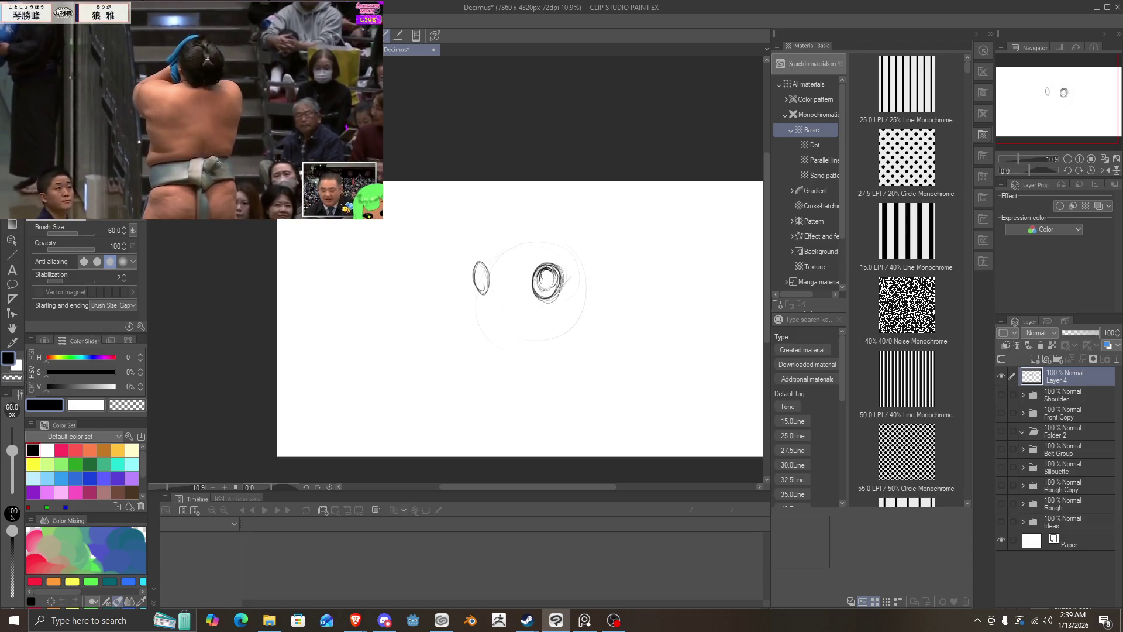
left_click_drag(538, 282, 539, 284)
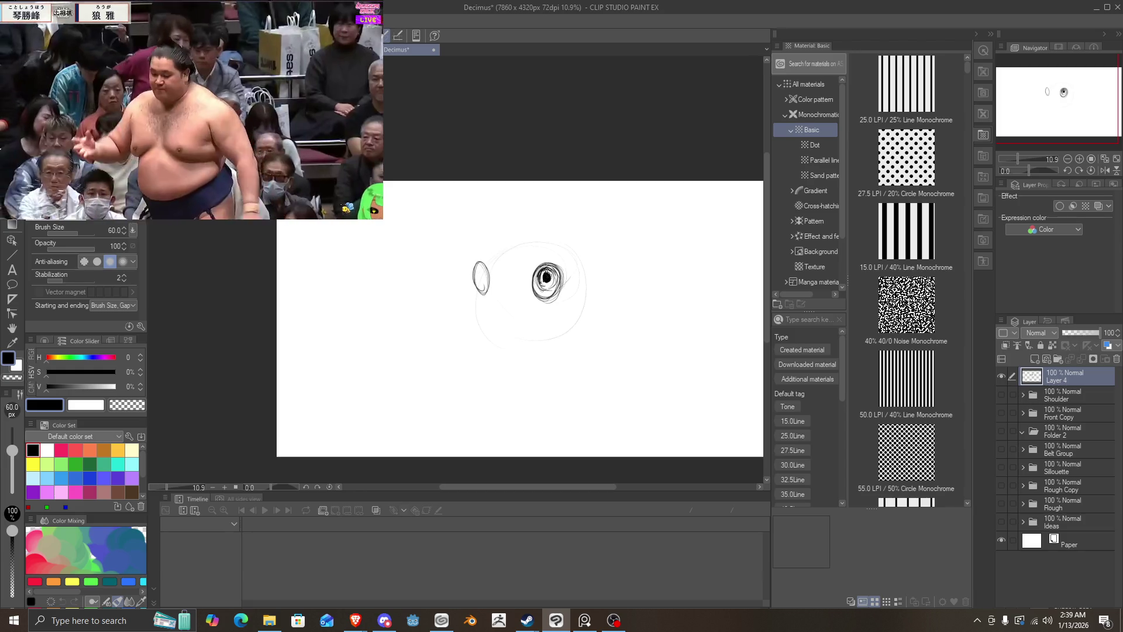
Step: Try a black right pupil, undo it, rework the eyes, then erase their dark strokes
mouse_move(531, 282)
left_mouse_down()
mouse_move(545, 296)
mouse_move(557, 284)
left_mouse_up()
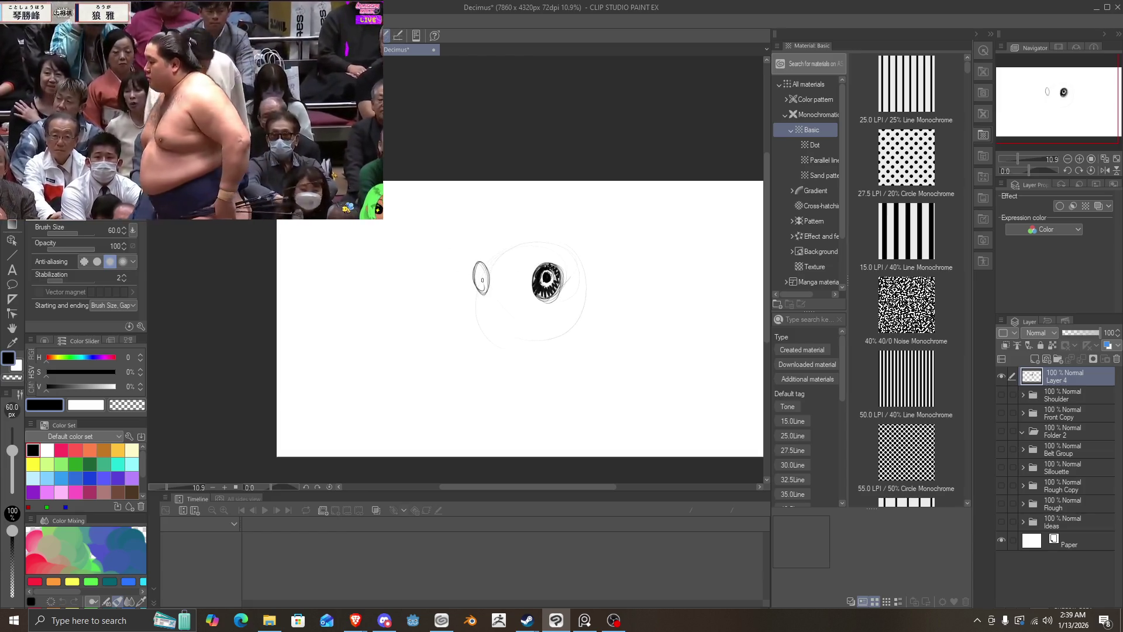
key("ctrl+z")
key("ctrl+z")
key("ctrl+z")
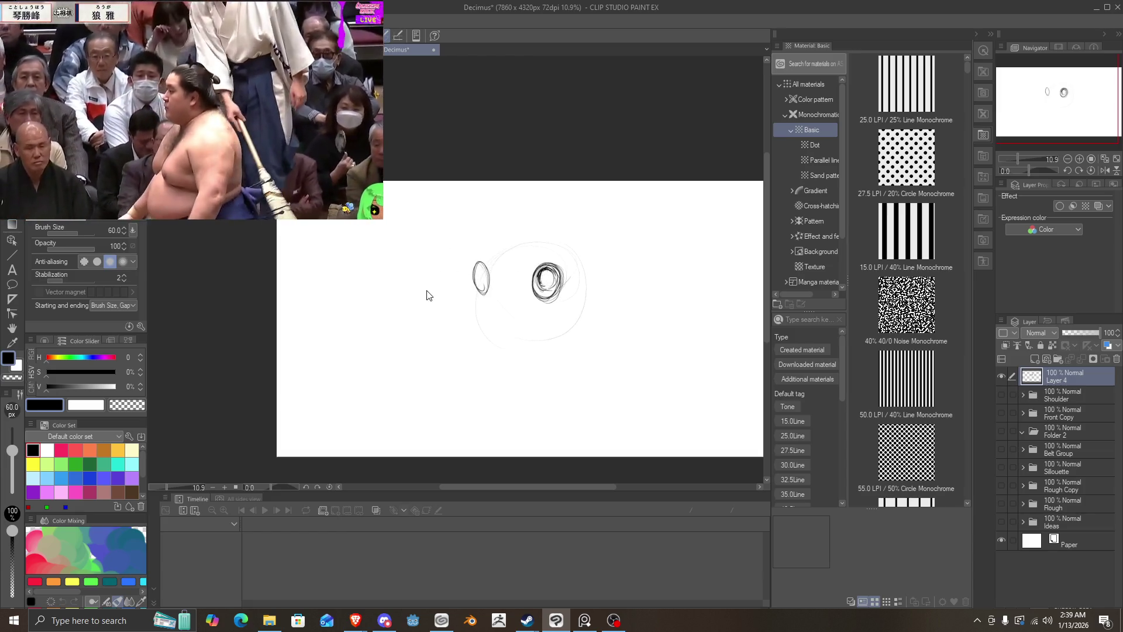
key("ctrl+z")
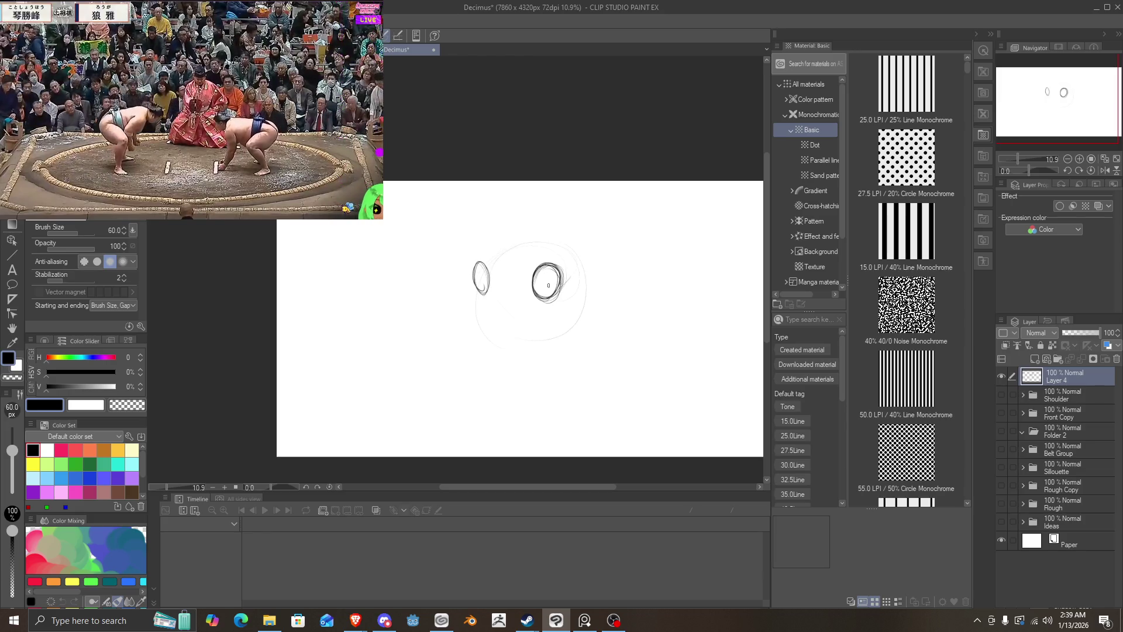
left_click_drag(542, 288, 545, 280)
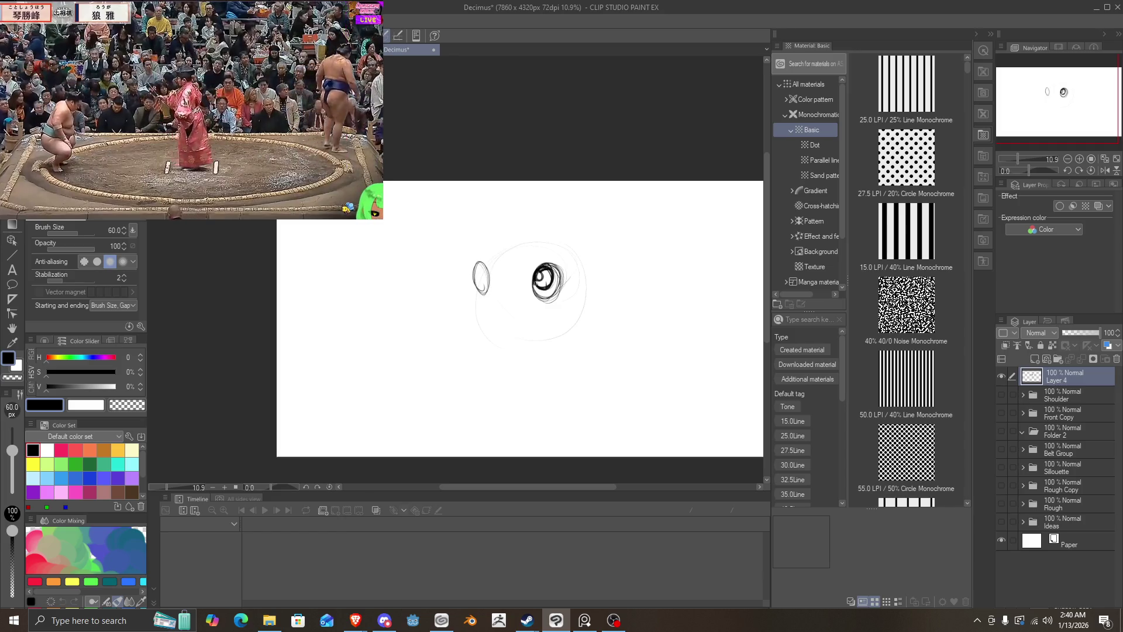
mouse_move(535, 283)
left_mouse_down()
mouse_move(558, 297)
mouse_move(560, 268)
left_mouse_up()
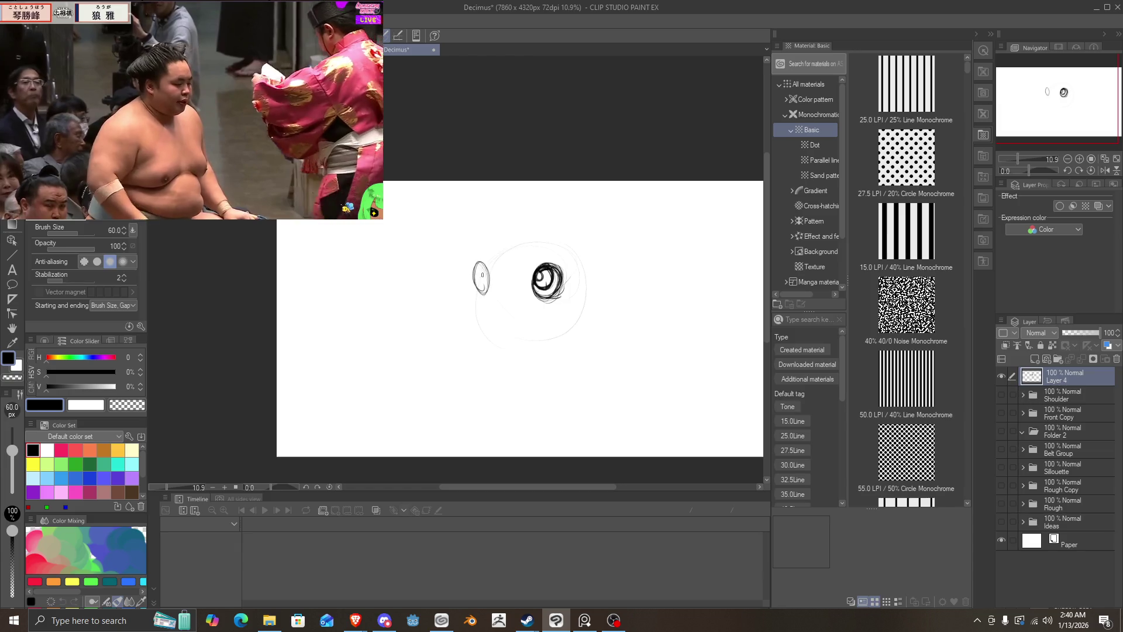
mouse_move(478, 262)
left_mouse_down()
mouse_move(486, 287)
mouse_move(477, 280)
left_mouse_up()
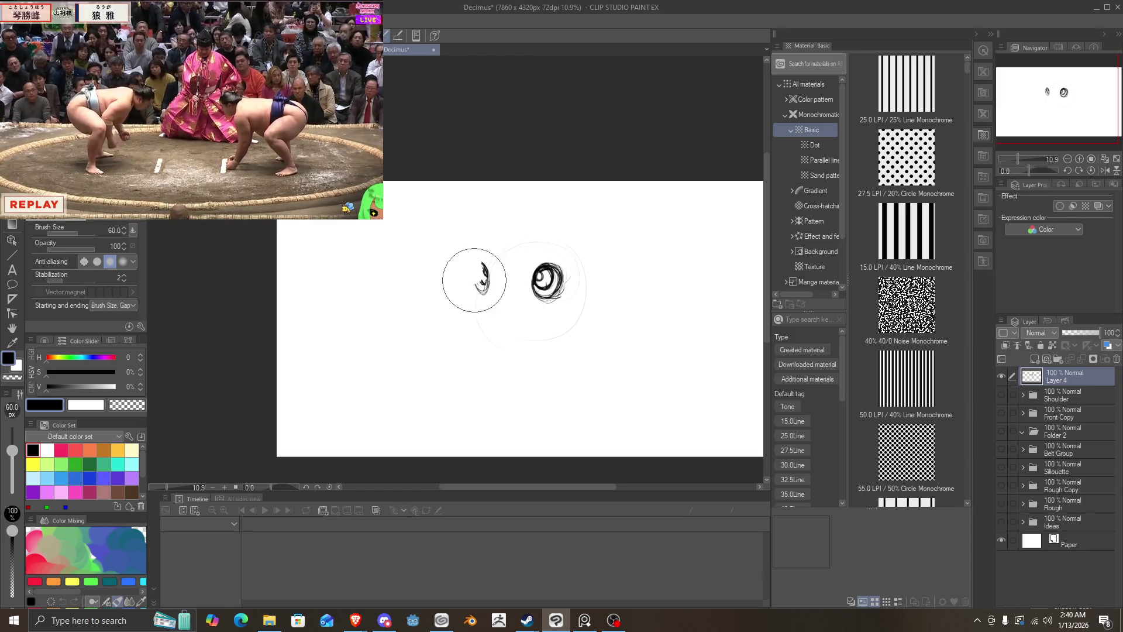
left_click_drag(481, 275, 547, 281)
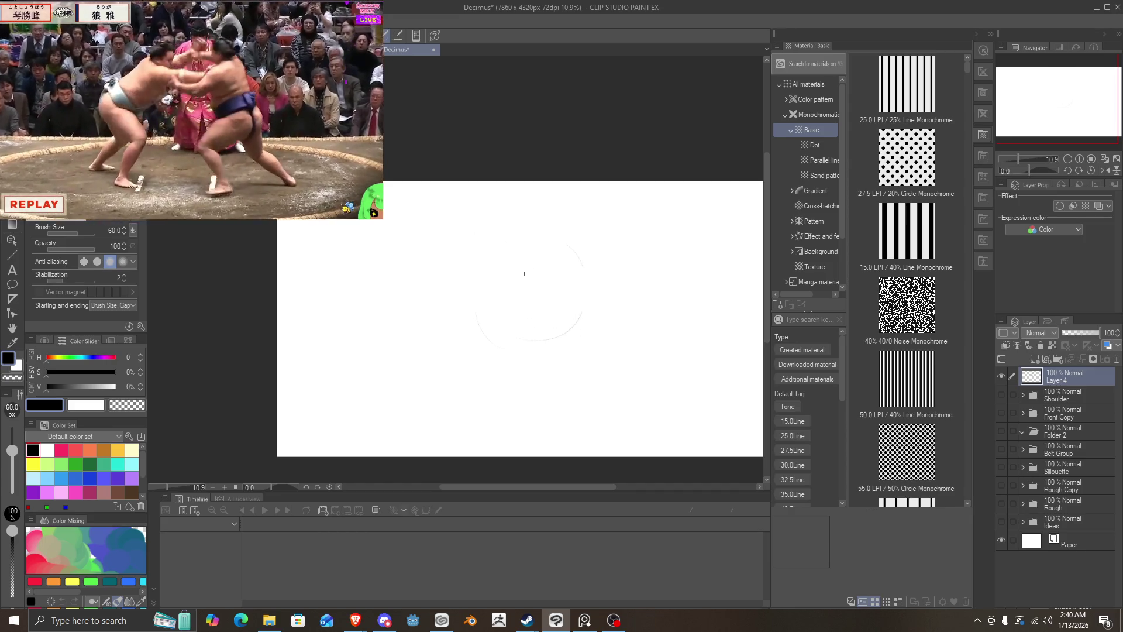
Step: Redraw the right eye as a new oval with an inner loop, erasing the scribbled attempt
mouse_move(550, 276)
left_mouse_down()
mouse_move(540, 299)
mouse_move(536, 287)
left_mouse_up()
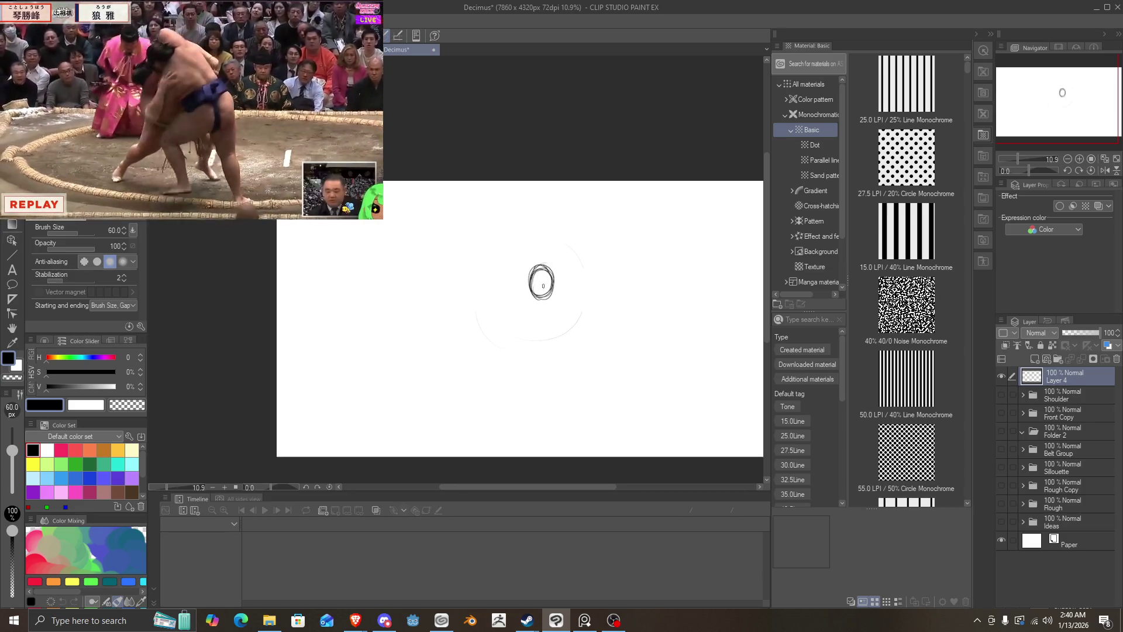
left_click_drag(543, 286, 538, 280)
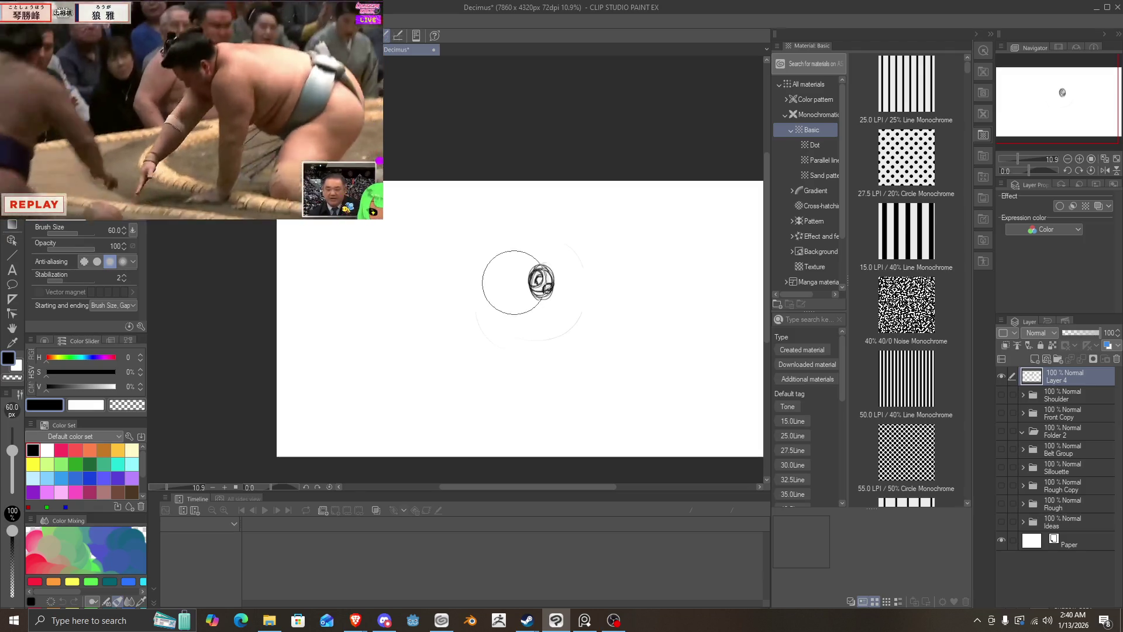
left_click_drag(515, 281, 542, 309)
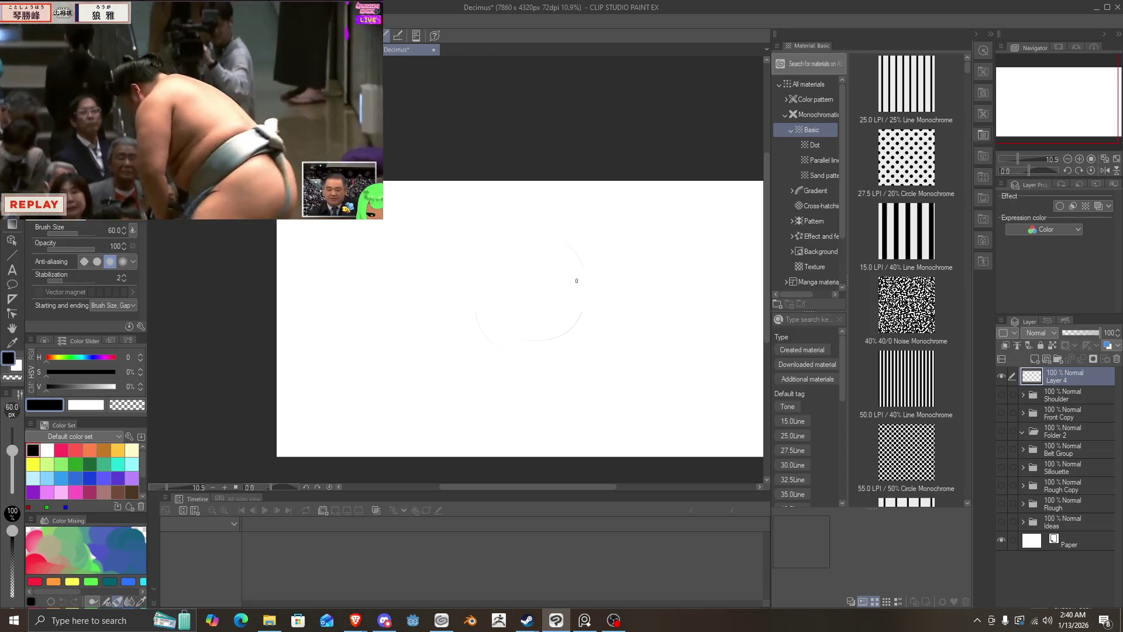
left_click_drag(561, 269, 559, 298)
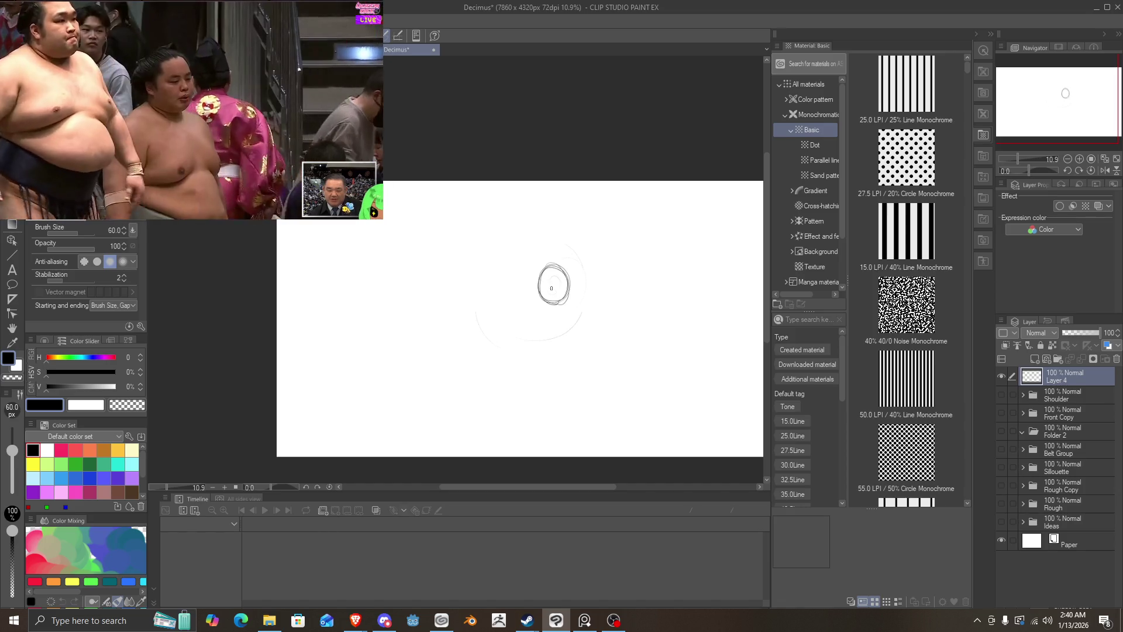
left_click_drag(551, 287, 508, 287)
Step: Draw a long diagonal line across the eyes and build it into a dark band
mouse_move(577, 258)
left_mouse_down()
mouse_move(511, 289)
mouse_move(544, 283)
mouse_move(572, 271)
mouse_move(451, 282)
left_mouse_up()
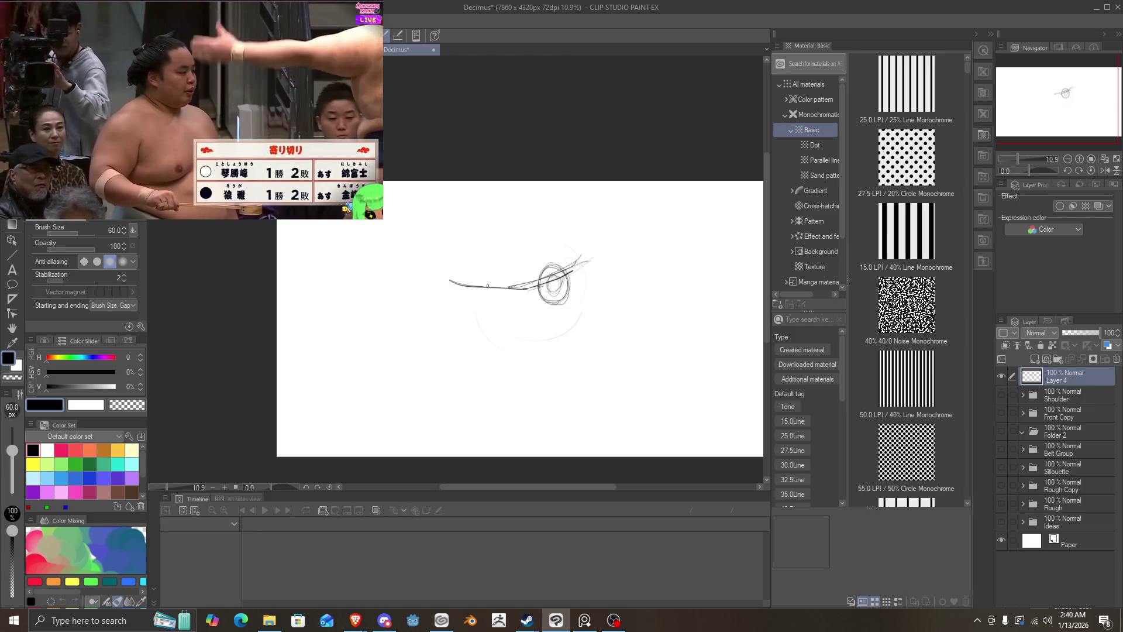
left_click_drag(547, 275, 483, 288)
mouse_move(587, 265)
left_mouse_down()
mouse_move(615, 251)
mouse_move(596, 263)
mouse_move(581, 316)
mouse_move(550, 325)
mouse_move(446, 305)
mouse_move(436, 286)
left_mouse_up()
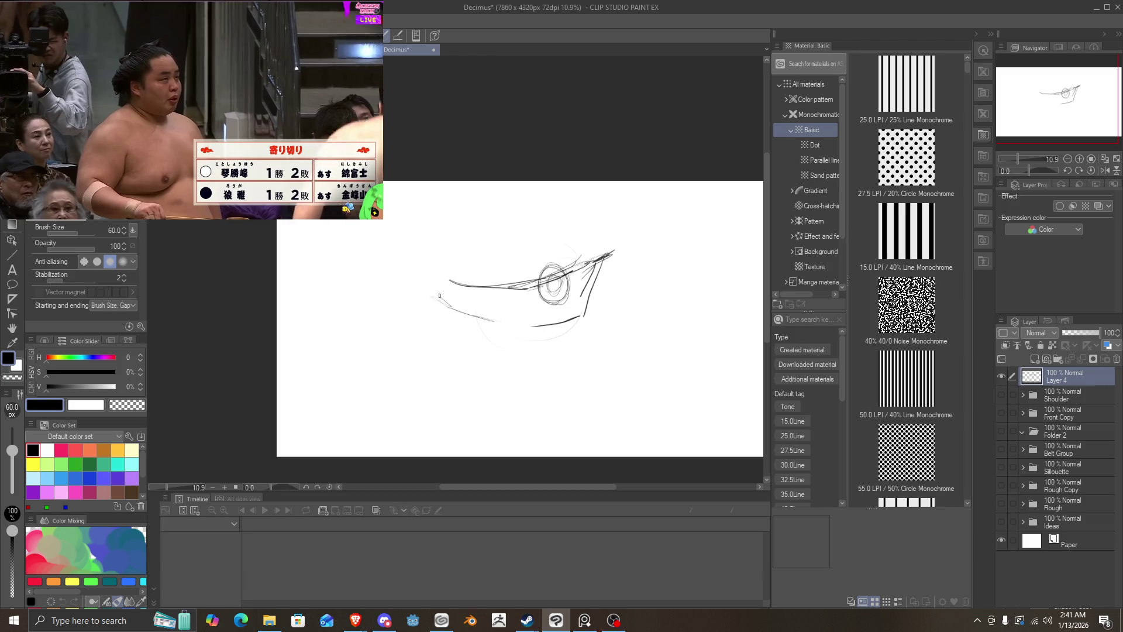
mouse_move(501, 273)
left_mouse_down()
mouse_move(487, 287)
mouse_move(475, 265)
mouse_move(489, 302)
mouse_move(477, 281)
mouse_move(490, 286)
mouse_move(477, 285)
mouse_move(480, 297)
mouse_move(478, 288)
left_mouse_up()
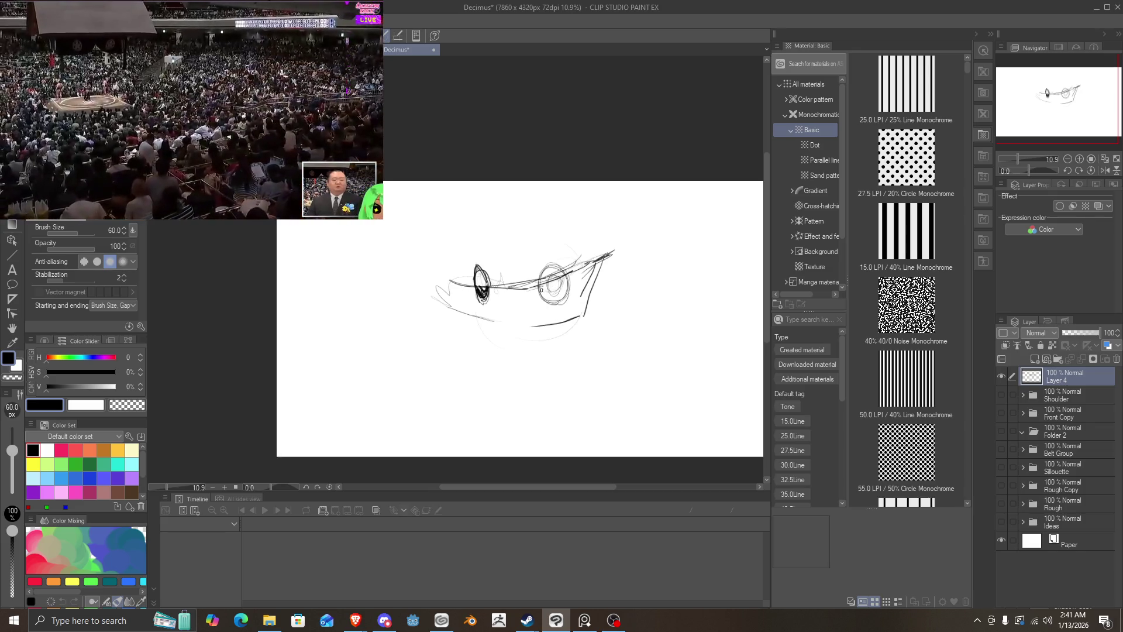
mouse_move(549, 287)
left_mouse_down()
mouse_move(561, 276)
mouse_move(526, 288)
mouse_move(581, 267)
left_mouse_up()
mouse_move(537, 286)
left_mouse_down()
mouse_move(449, 269)
mouse_move(501, 260)
mouse_move(510, 222)
left_mouse_up()
Step: Add strokes above and below the eye band, then erase the left eye and central verticals
mouse_move(500, 284)
left_mouse_down()
mouse_move(520, 208)
mouse_move(512, 229)
left_mouse_up()
mouse_move(497, 292)
left_mouse_down()
mouse_move(510, 362)
mouse_move(597, 327)
left_mouse_up()
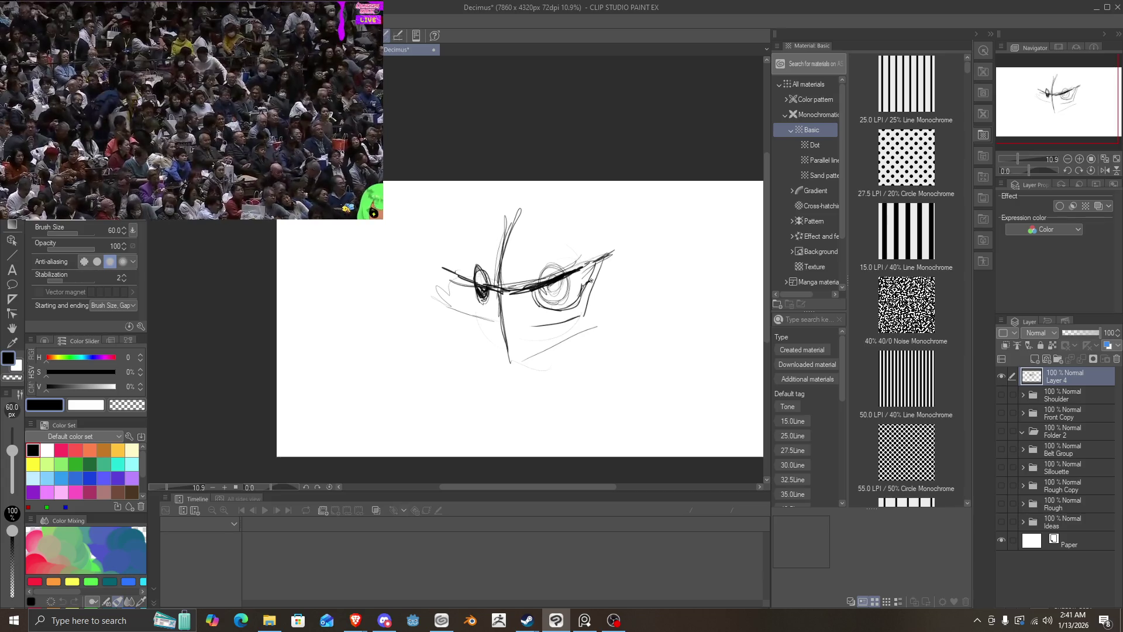
mouse_move(466, 276)
left_mouse_down()
mouse_move(475, 300)
mouse_move(491, 300)
left_mouse_up()
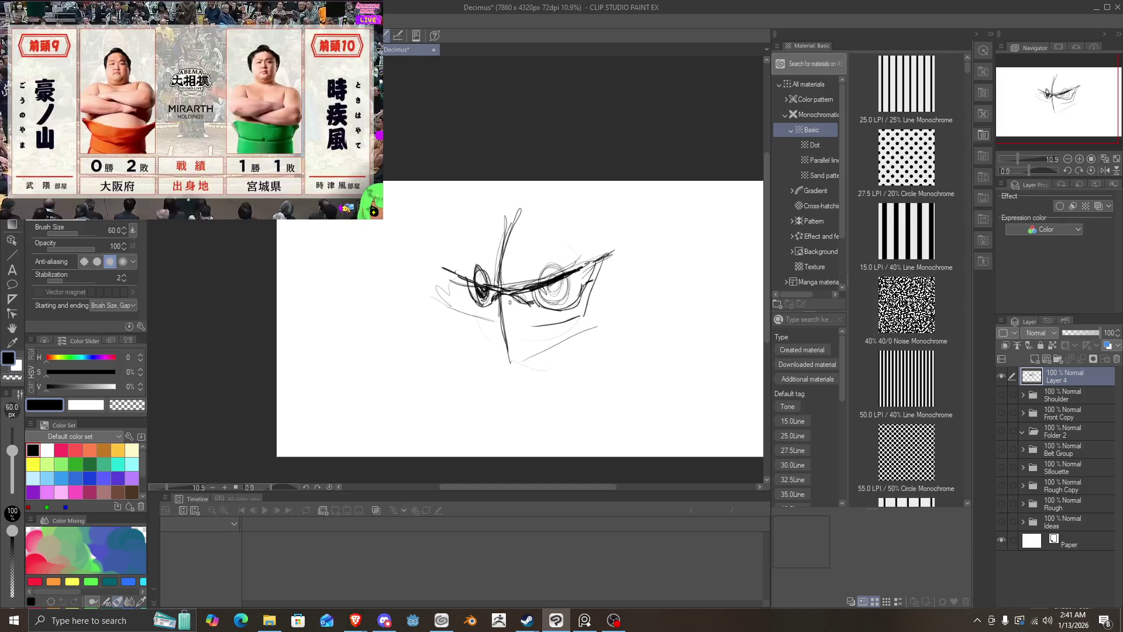
left_click_drag(508, 300, 483, 292)
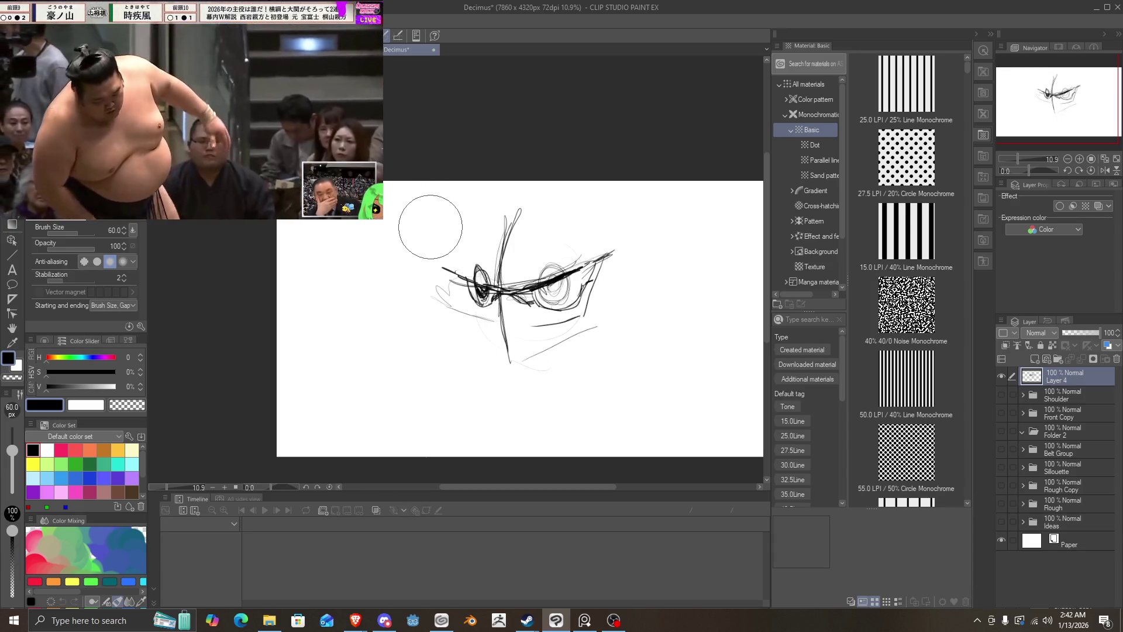
mouse_move(430, 227)
left_mouse_down()
mouse_move(526, 302)
mouse_move(694, 271)
left_mouse_up()
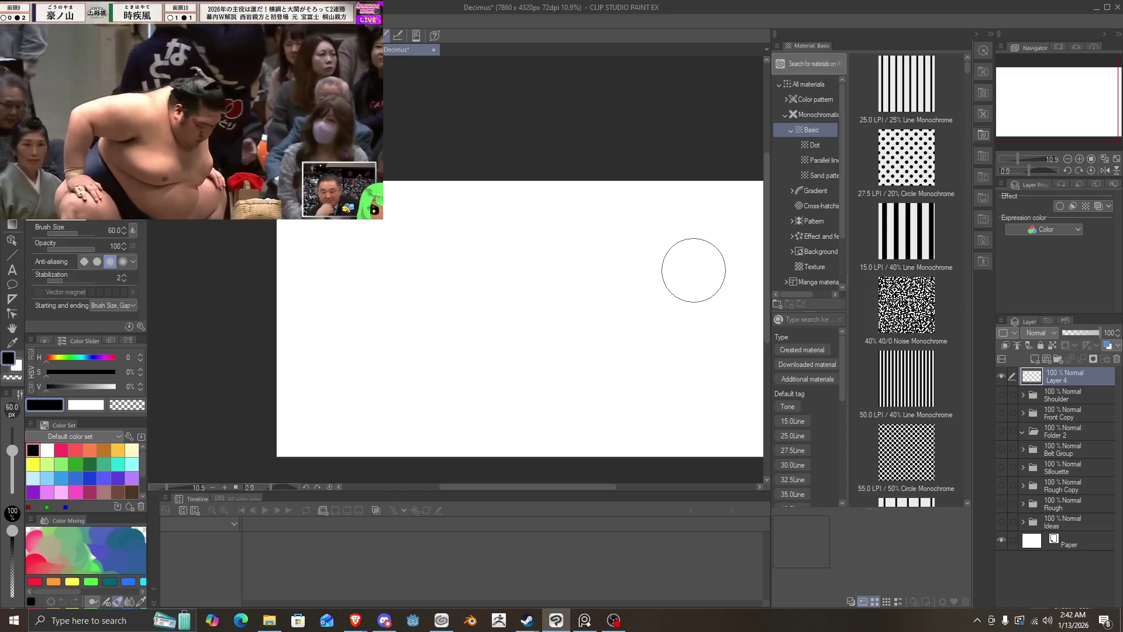
Step: Sketch the wedge-shaped head outline with a centre line, jaw and cheek curve
left_click_drag(588, 269, 445, 304)
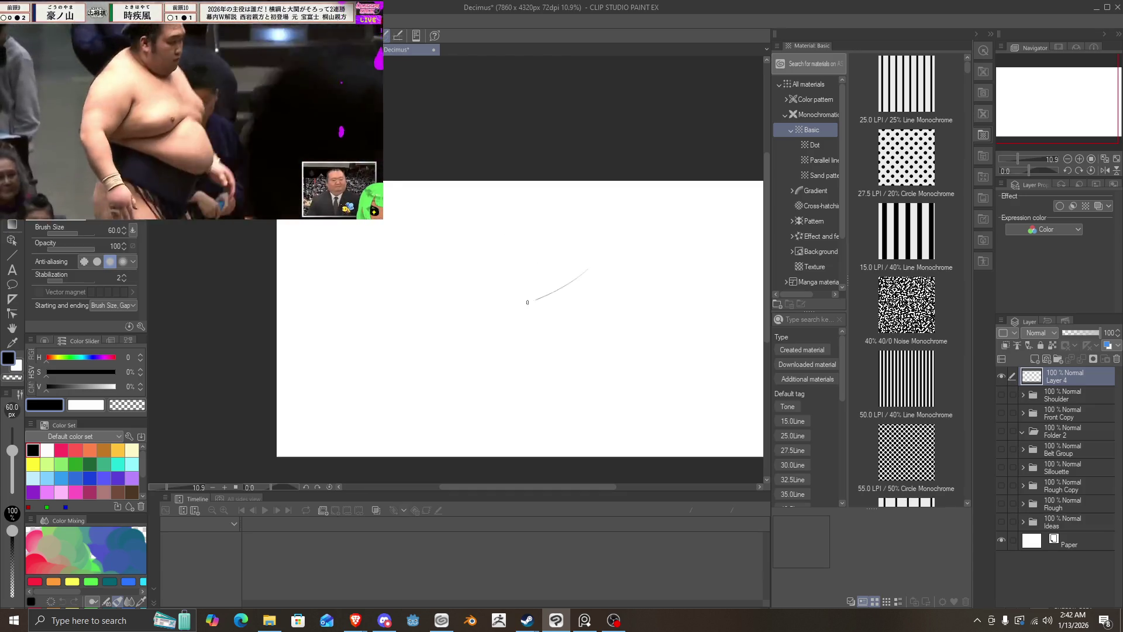
mouse_move(608, 266)
left_mouse_down()
mouse_move(425, 278)
mouse_move(502, 310)
mouse_move(620, 262)
mouse_move(430, 310)
left_mouse_up()
mouse_move(480, 239)
left_mouse_down()
mouse_move(462, 321)
mouse_move(484, 232)
mouse_move(501, 231)
mouse_move(416, 276)
mouse_move(478, 223)
mouse_move(472, 248)
left_mouse_up()
left_click_drag(483, 224, 486, 233)
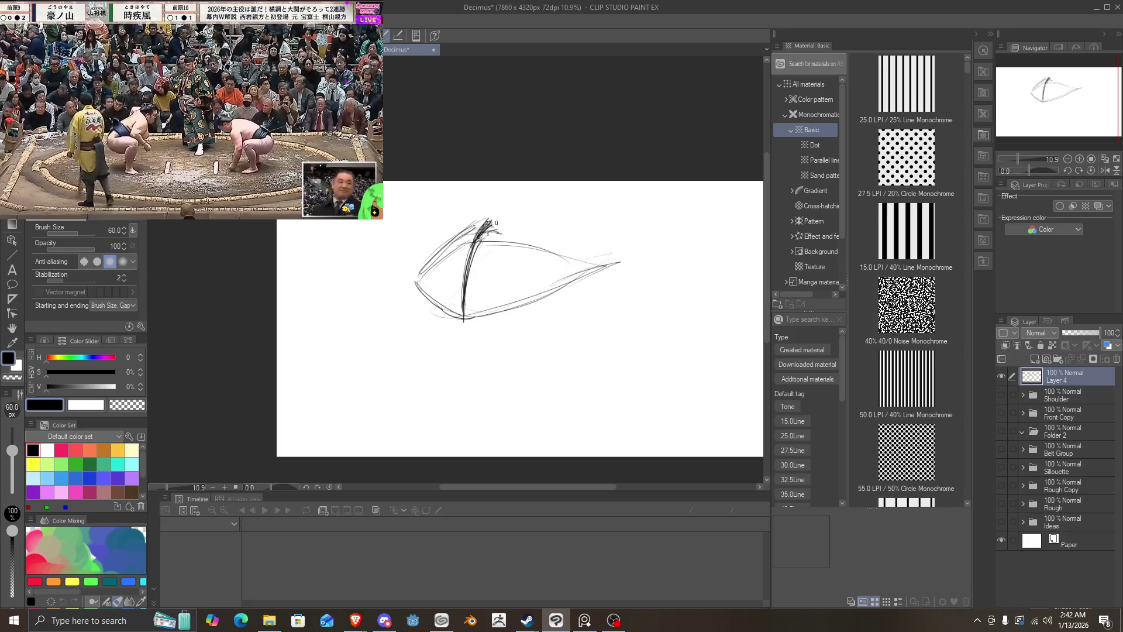
left_click_drag(564, 223, 611, 259)
mouse_move(499, 222)
left_mouse_down()
mouse_move(605, 259)
mouse_move(541, 228)
mouse_move(479, 232)
left_mouse_up()
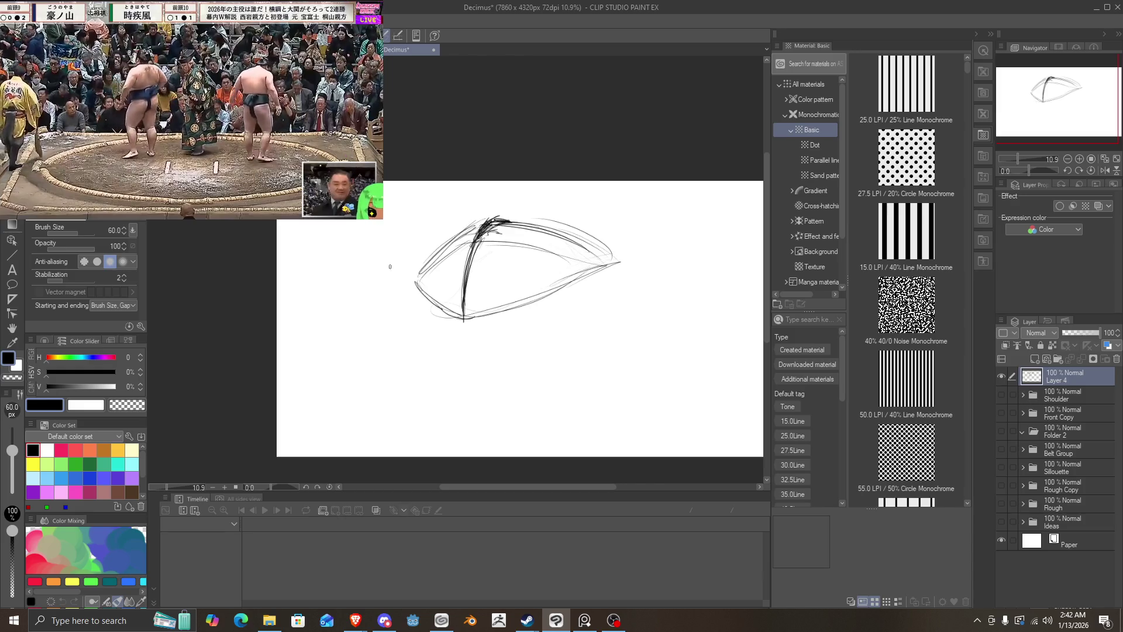
left_click_drag(460, 314, 481, 398)
mouse_move(463, 315)
left_mouse_down()
mouse_move(481, 404)
mouse_move(523, 380)
left_mouse_up()
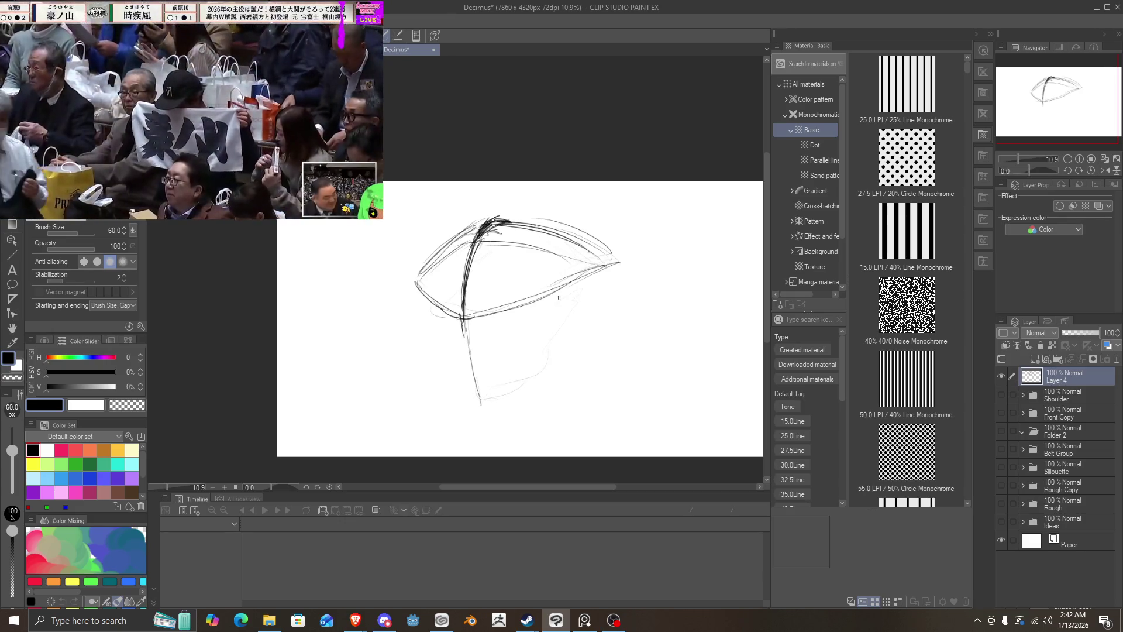
mouse_move(557, 291)
left_mouse_down()
mouse_move(529, 322)
mouse_move(548, 302)
mouse_move(517, 297)
mouse_move(544, 295)
mouse_move(530, 318)
left_mouse_up()
Step: Draw the left and right eye ovals with inner rings and a curve beneath the right eye
mouse_move(429, 282)
left_mouse_down()
mouse_move(432, 318)
mouse_move(440, 292)
mouse_move(421, 319)
mouse_move(434, 327)
mouse_move(437, 312)
left_mouse_up()
left_click_drag(430, 288, 441, 301)
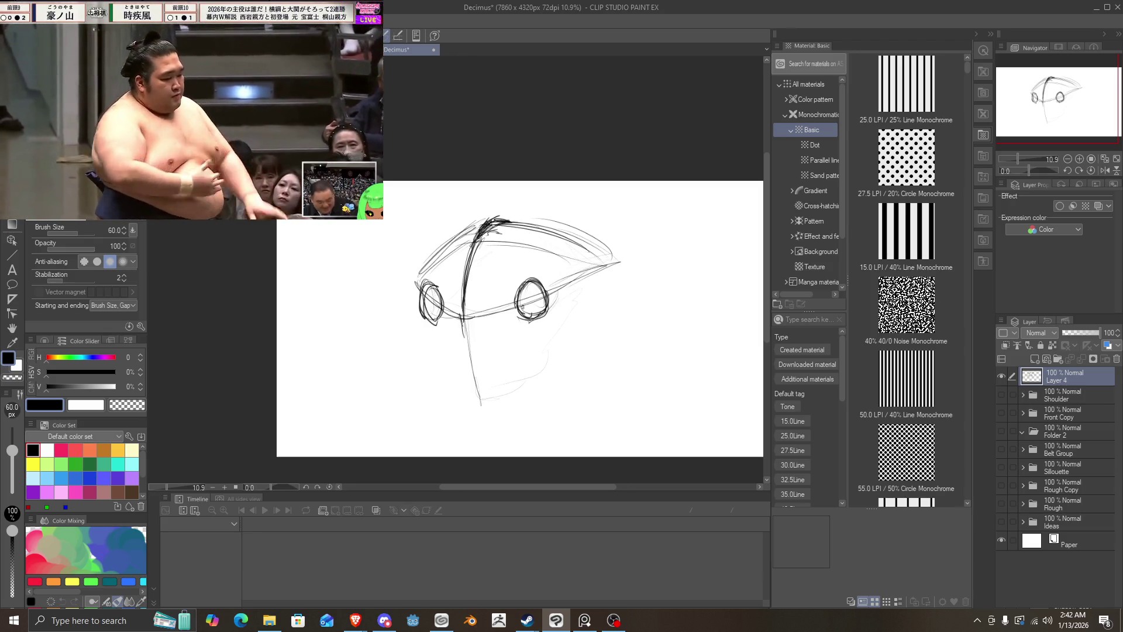
mouse_move(523, 306)
left_mouse_down()
mouse_move(544, 295)
mouse_move(529, 318)
mouse_move(536, 305)
mouse_move(526, 303)
mouse_move(534, 309)
left_mouse_up()
left_click_drag(540, 288, 529, 306)
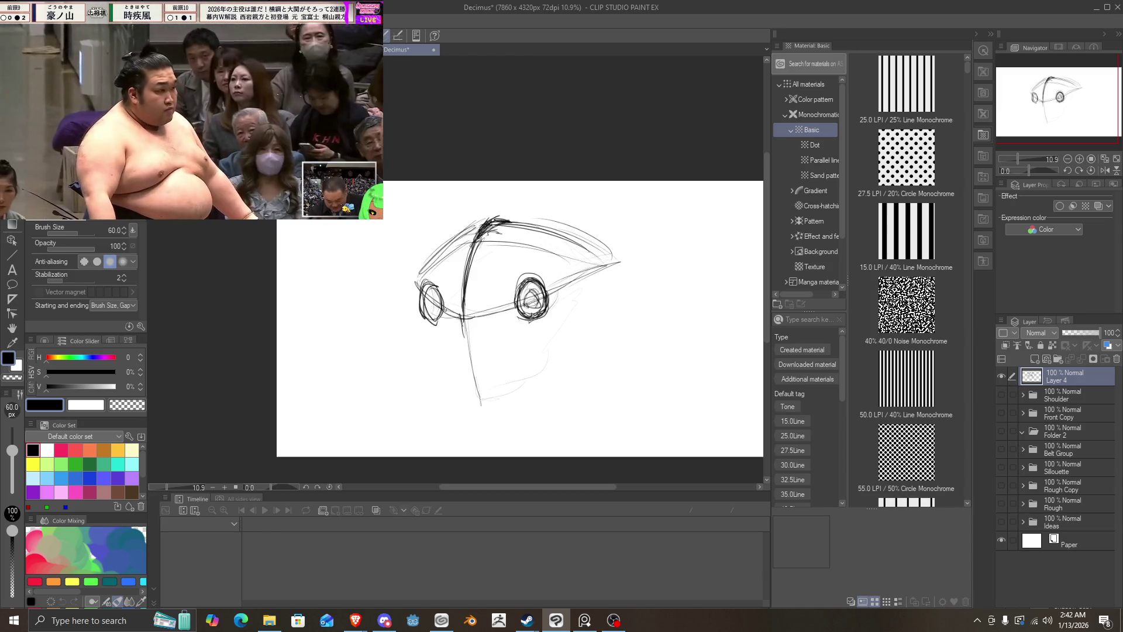
left_click_drag(432, 293, 432, 314)
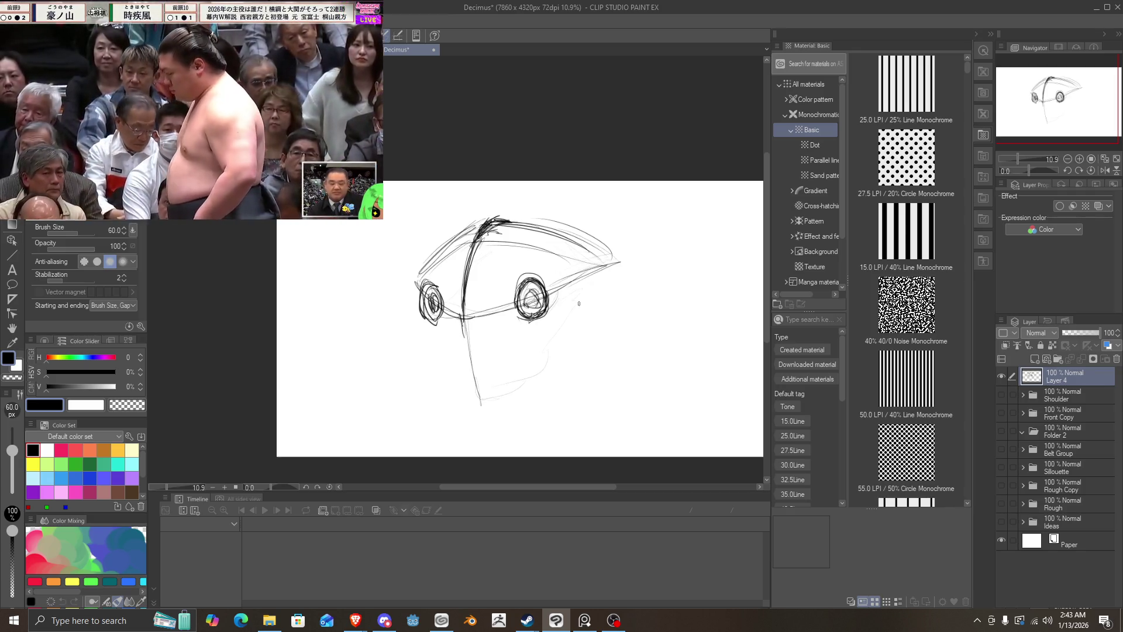
mouse_move(582, 283)
left_mouse_down()
mouse_move(564, 321)
mouse_move(526, 322)
mouse_move(576, 310)
mouse_move(514, 322)
mouse_move(567, 306)
mouse_move(526, 328)
mouse_move(575, 286)
mouse_move(563, 310)
left_mouse_up()
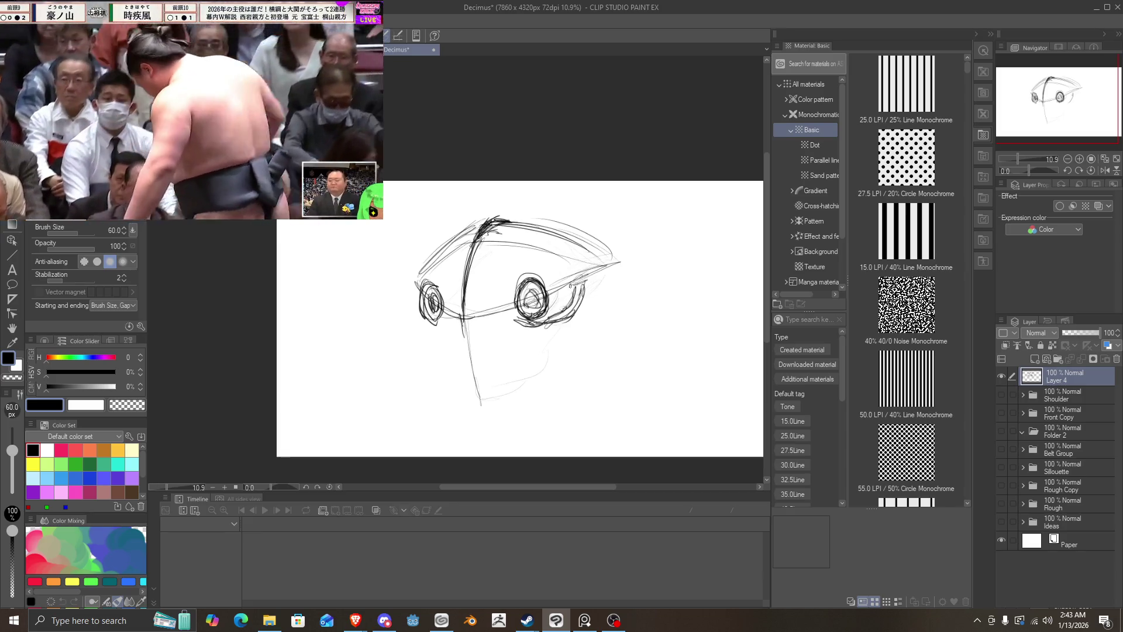
Step: Join the eyes with a shaded band and sketch the nose, jaw lines and cheek arc
mouse_move(564, 268)
left_mouse_down()
mouse_move(559, 292)
mouse_move(591, 290)
mouse_move(573, 322)
mouse_move(496, 327)
left_mouse_up()
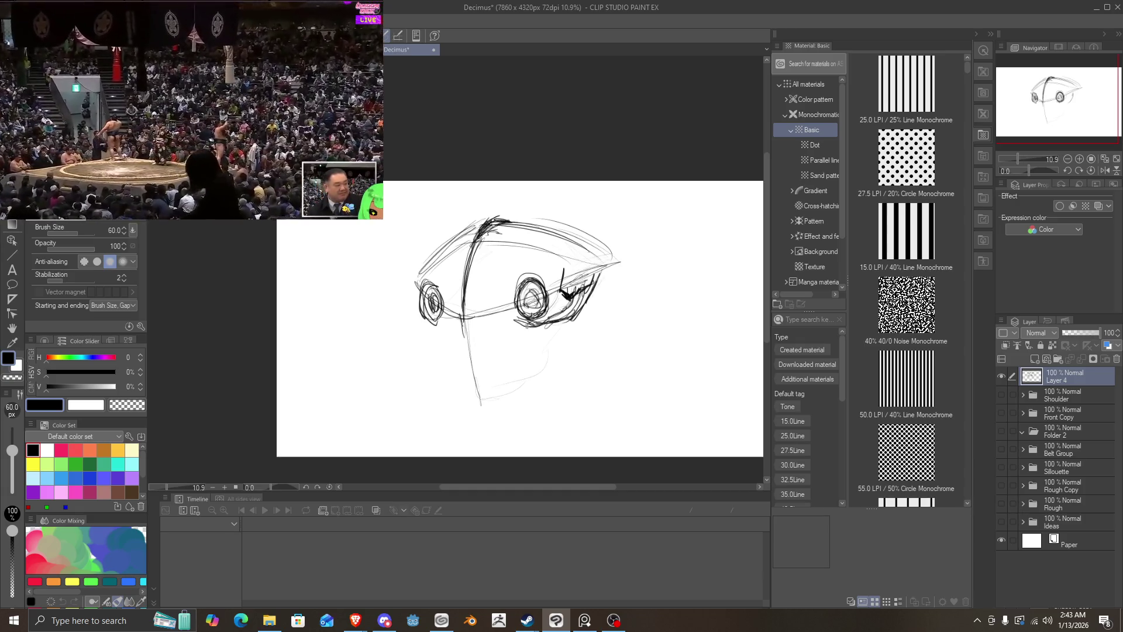
left_click_drag(415, 319, 410, 294)
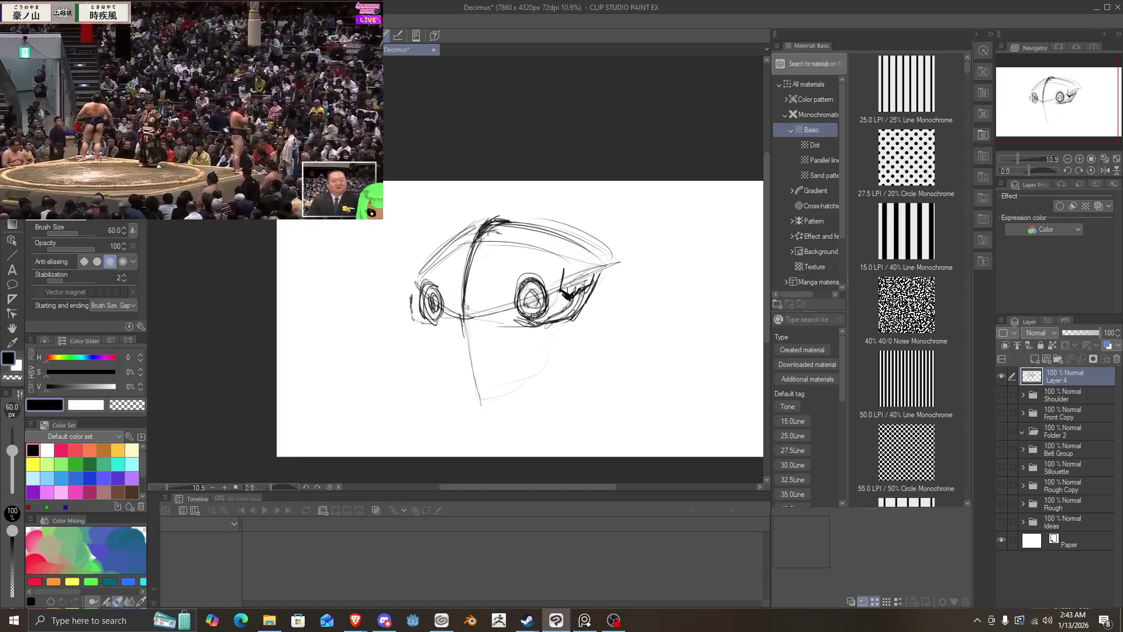
left_click_drag(455, 298, 494, 294)
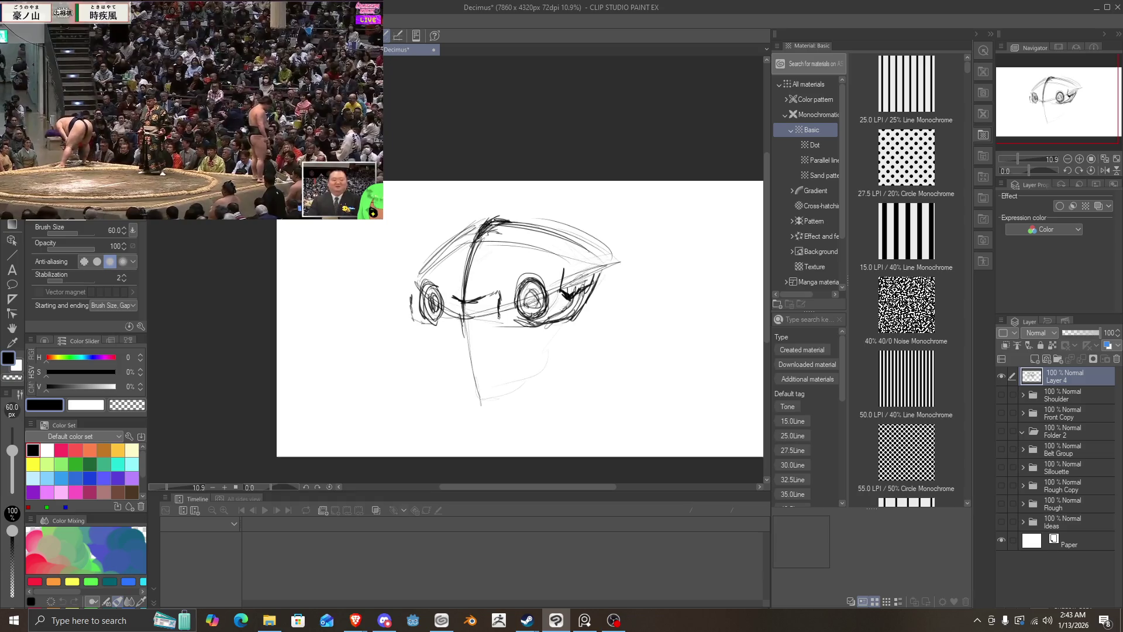
mouse_move(498, 316)
left_mouse_down()
mouse_move(456, 323)
mouse_move(450, 294)
mouse_move(444, 318)
mouse_move(495, 315)
mouse_move(464, 323)
left_mouse_up()
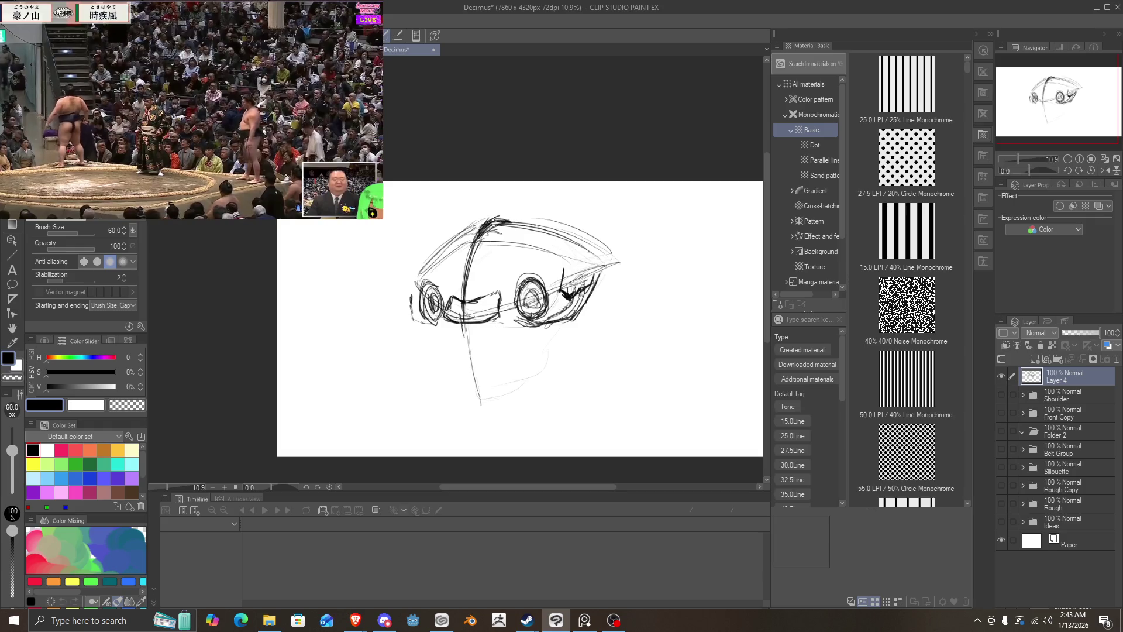
mouse_move(504, 321)
left_mouse_down()
mouse_move(480, 353)
mouse_move(515, 331)
mouse_move(502, 366)
left_mouse_up()
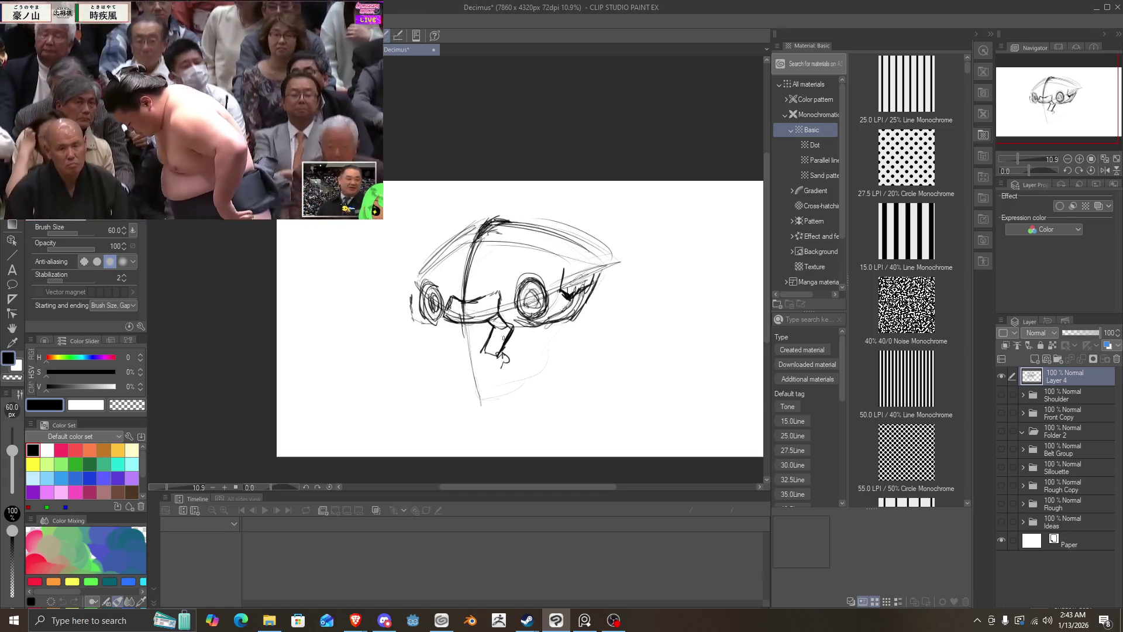
left_click_drag(545, 326, 517, 383)
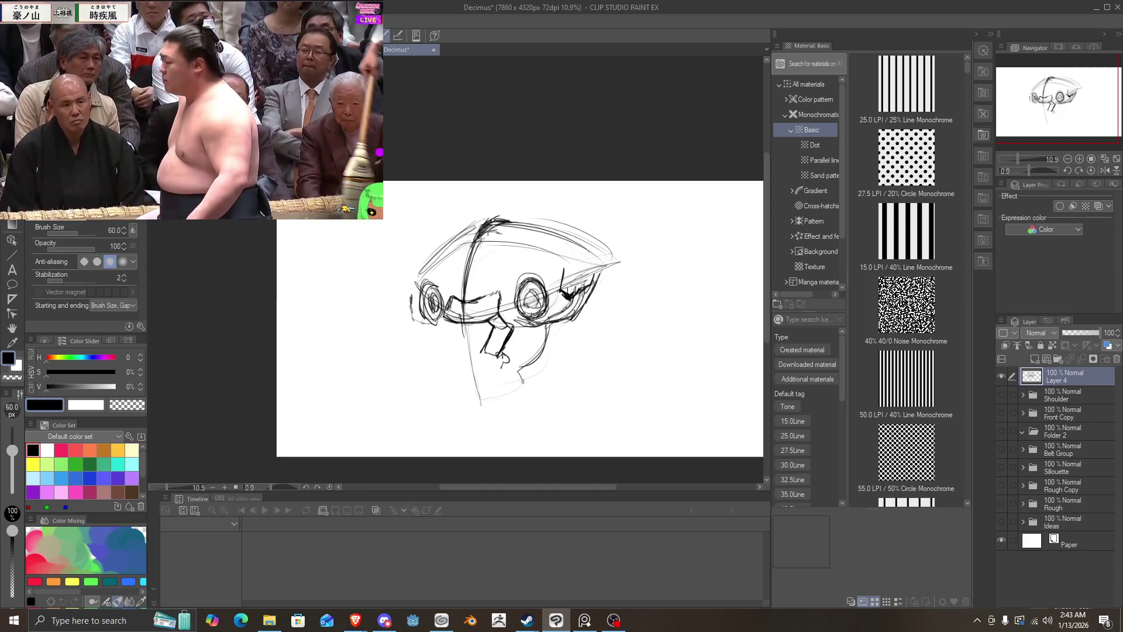
mouse_move(604, 295)
left_mouse_down()
mouse_move(566, 356)
mouse_move(541, 361)
left_mouse_up()
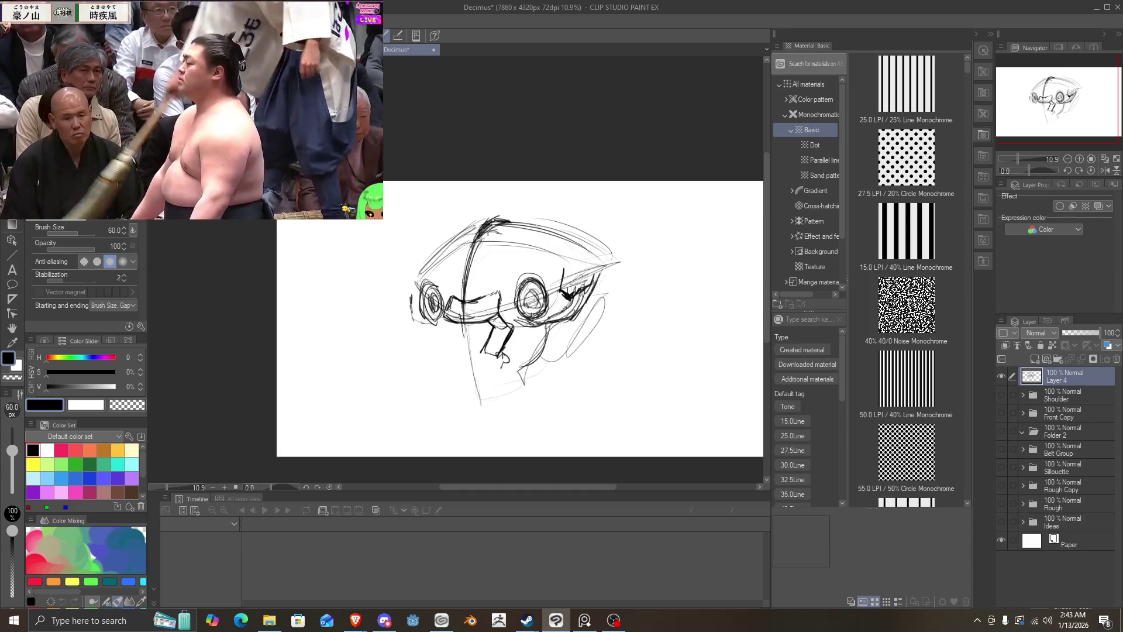
Step: Clear Layer 4, then sketch two eyes joined by a long brow line and a frowning mouth
key("Delete")
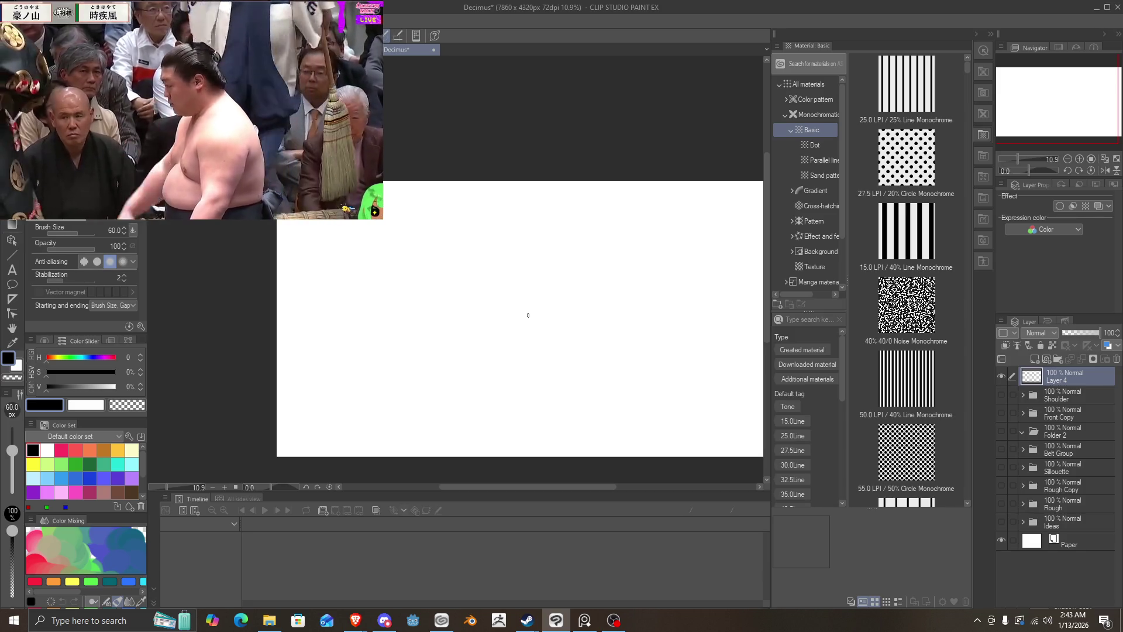
key("alt+Tab")
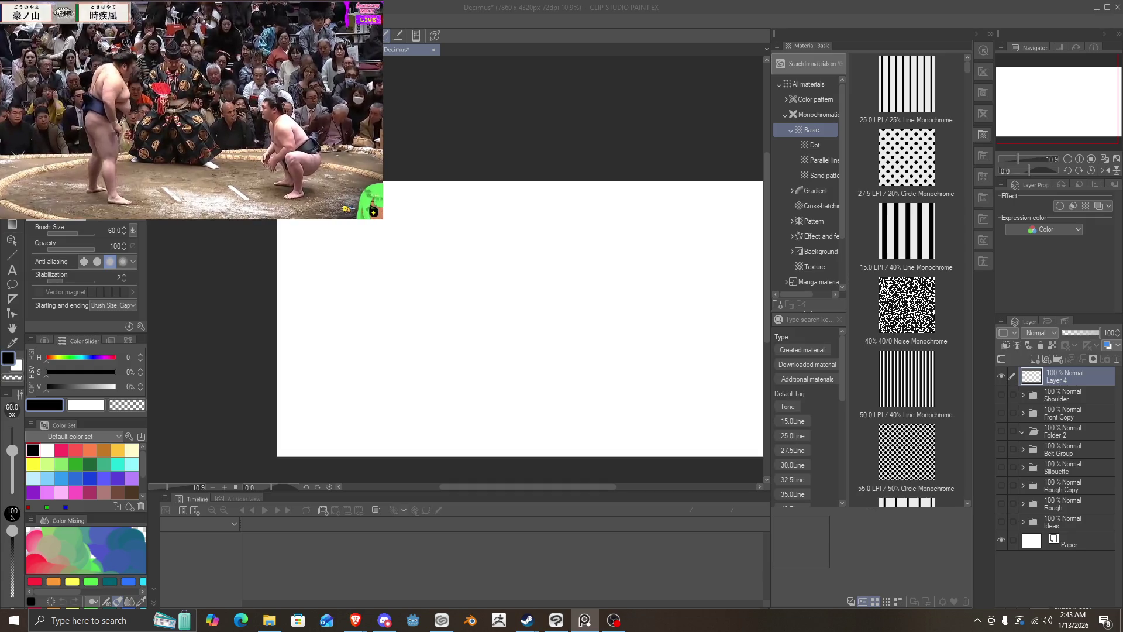
mouse_move(635, 290)
left_mouse_down()
mouse_move(570, 297)
mouse_move(609, 303)
mouse_move(590, 313)
mouse_move(612, 293)
mouse_move(567, 296)
left_mouse_up()
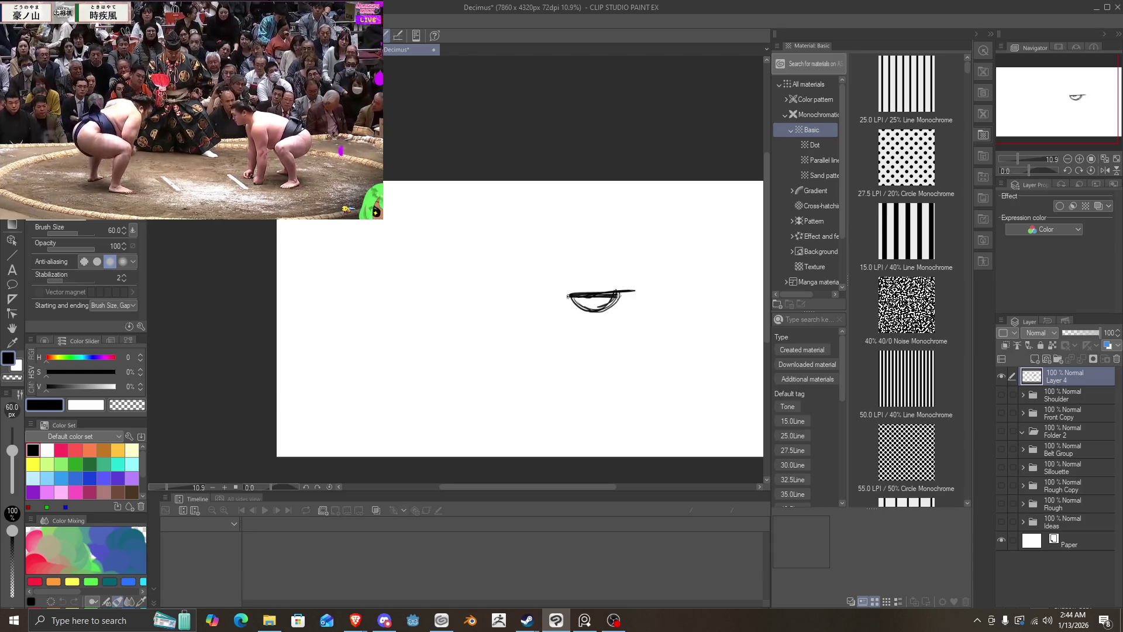
mouse_move(495, 298)
left_mouse_down()
mouse_move(460, 297)
mouse_move(504, 296)
mouse_move(477, 311)
mouse_move(501, 302)
mouse_move(486, 313)
mouse_move(471, 312)
mouse_move(570, 294)
left_mouse_up()
left_click_drag(468, 296, 432, 294)
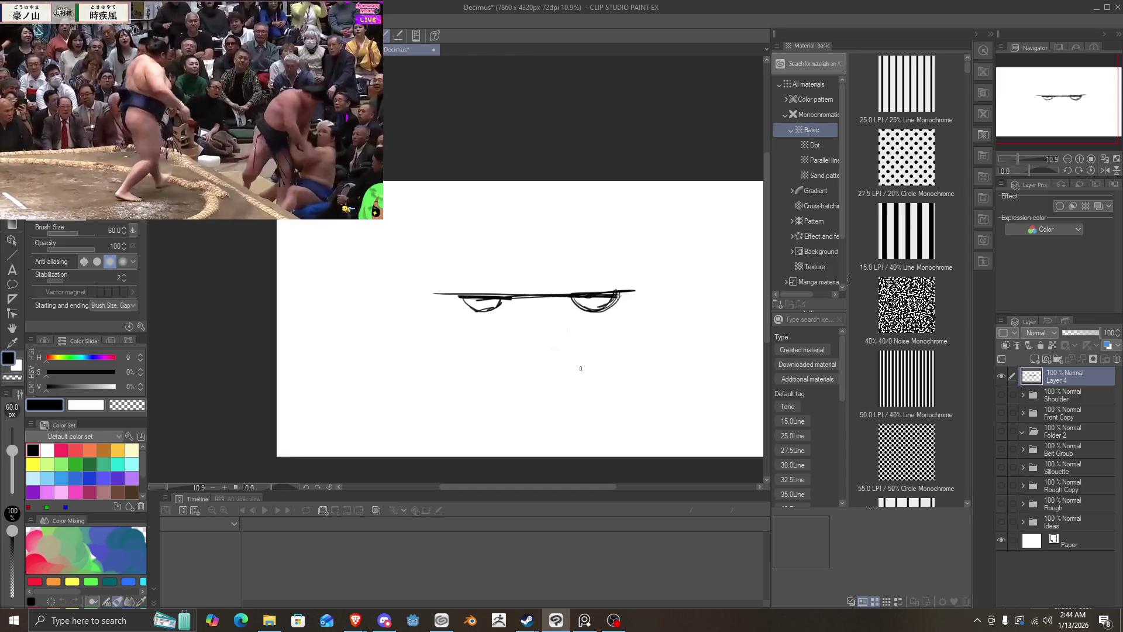
mouse_move(565, 359)
left_mouse_down()
mouse_move(494, 364)
mouse_move(499, 379)
mouse_move(544, 347)
left_mouse_up()
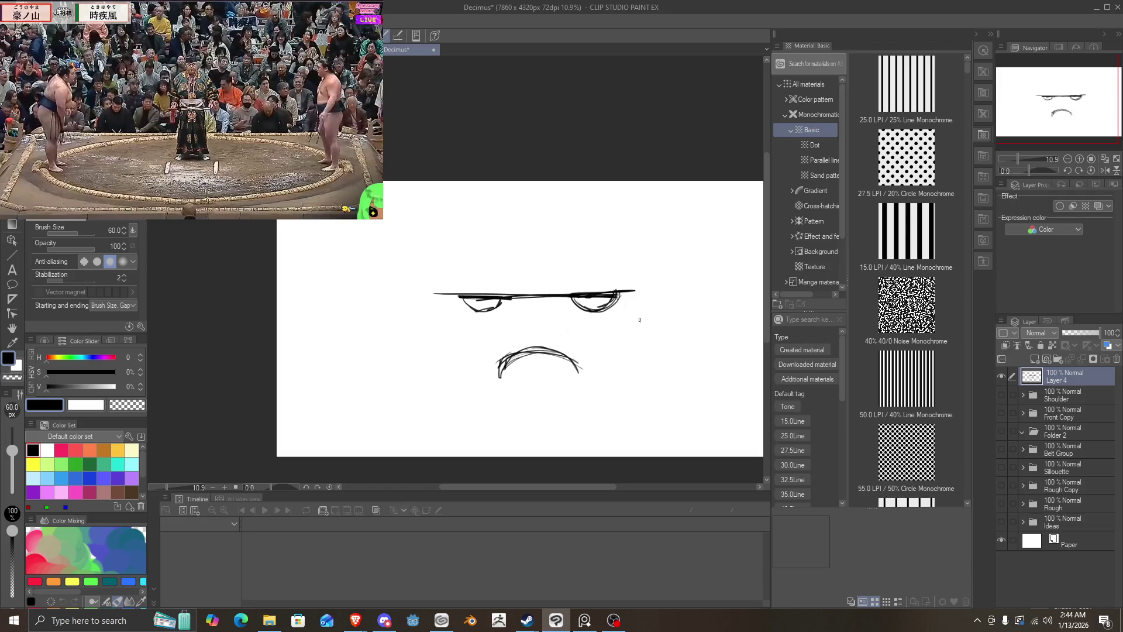
Step: Add diagonal face outlines, undo them, and clear the face sketch from the layer
left_click_drag(632, 326, 613, 356)
left_click_drag(651, 295, 602, 369)
mouse_move(424, 296)
left_mouse_down()
mouse_move(468, 371)
mouse_move(432, 312)
left_mouse_up()
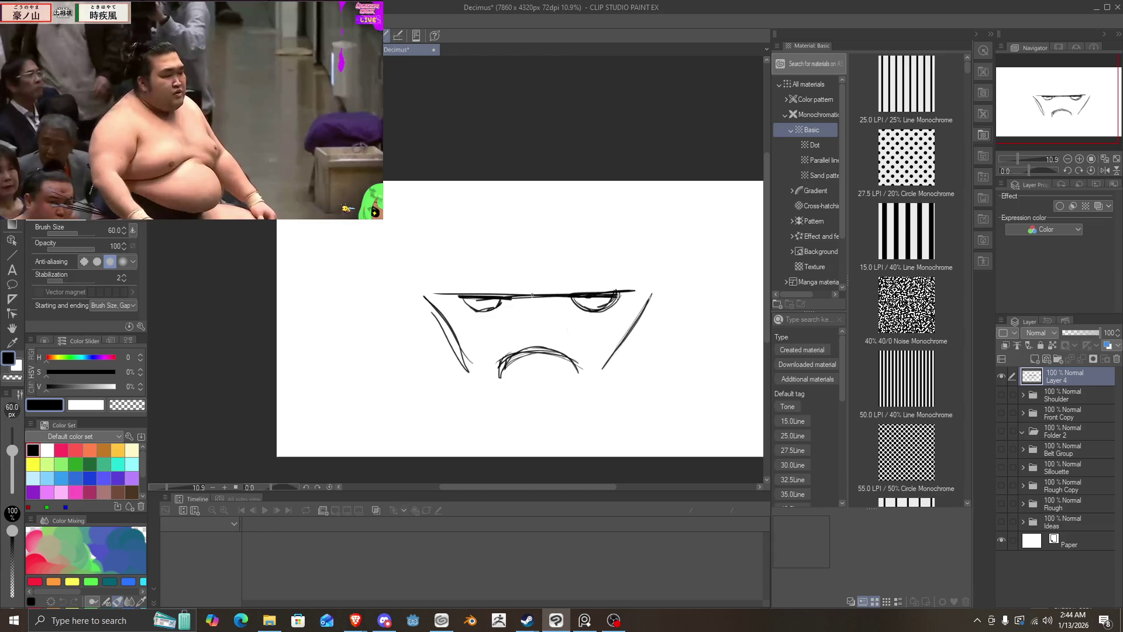
key("ctrl+z")
key("ctrl+z")
key("ctrl+z")
key("ctrl+z")
key("ctrl+z")
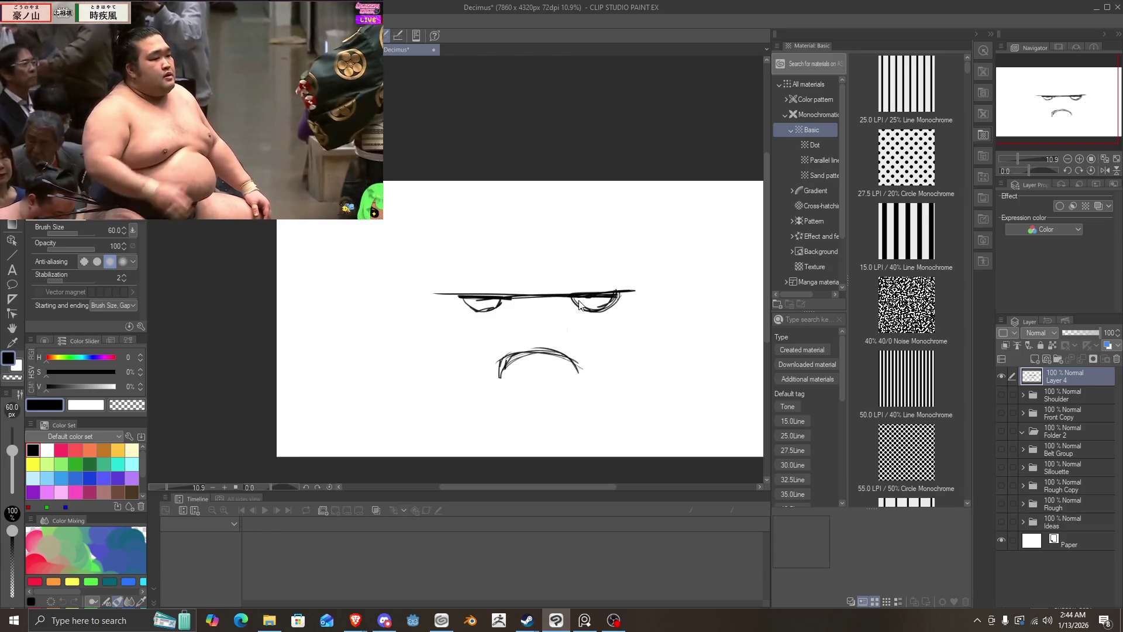
key("ctrl+z")
key("ctrl+z")
key("Delete")
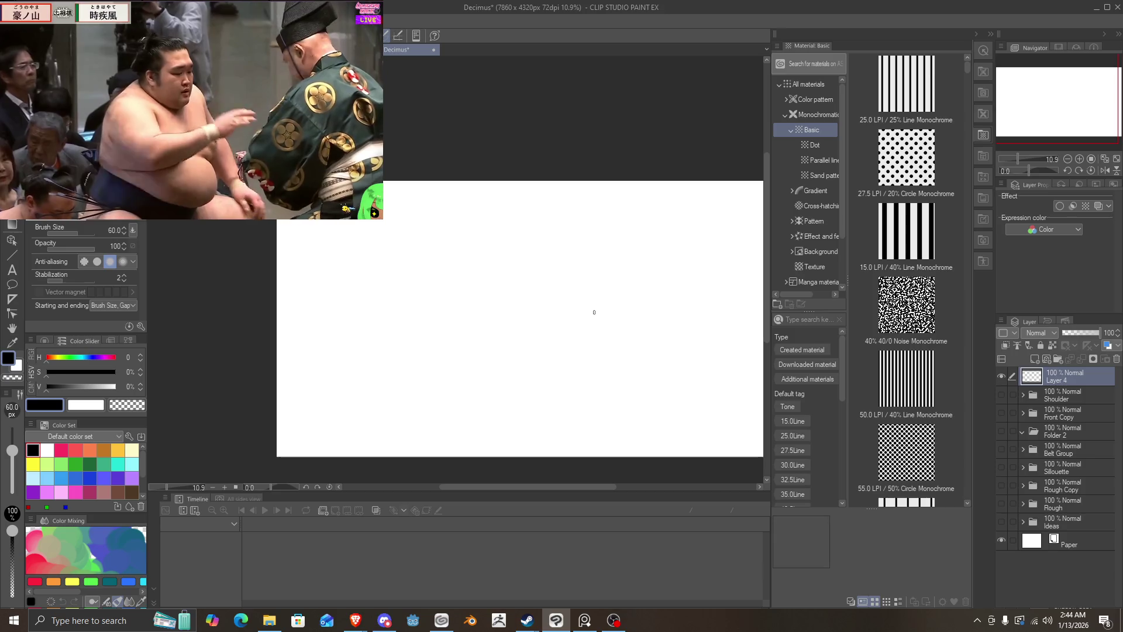
Step: Draw a large new head circle with a vertical centre guide and guide arcs
mouse_move(623, 328)
left_mouse_down()
mouse_move(468, 369)
mouse_move(613, 329)
left_mouse_up()
mouse_move(556, 401)
left_mouse_down()
mouse_move(526, 213)
mouse_move(450, 347)
left_mouse_up()
mouse_move(482, 383)
left_mouse_down()
mouse_move(561, 402)
mouse_move(632, 367)
left_mouse_up()
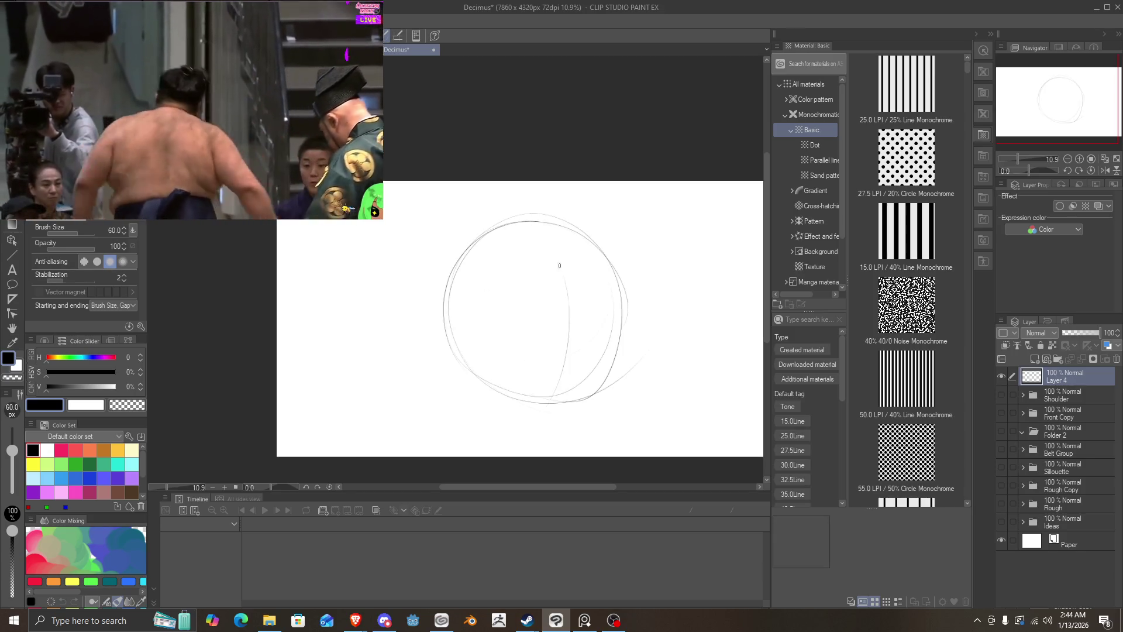
left_click_drag(564, 382, 559, 305)
left_click_drag(537, 228, 561, 367)
left_click_drag(597, 416, 497, 202)
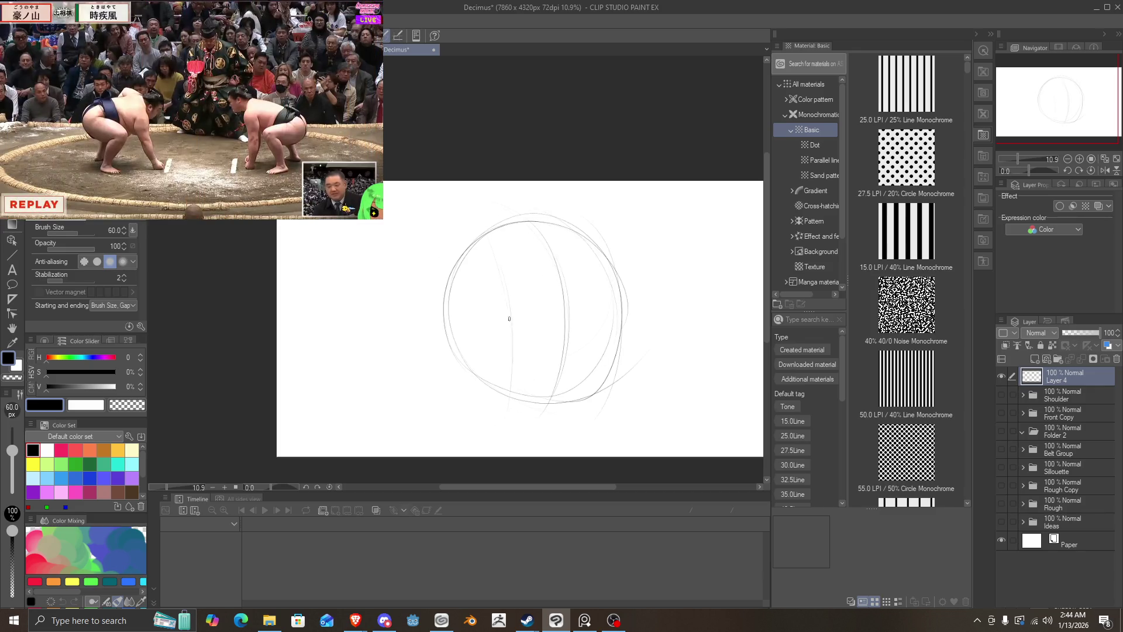
left_click_drag(509, 319, 497, 401)
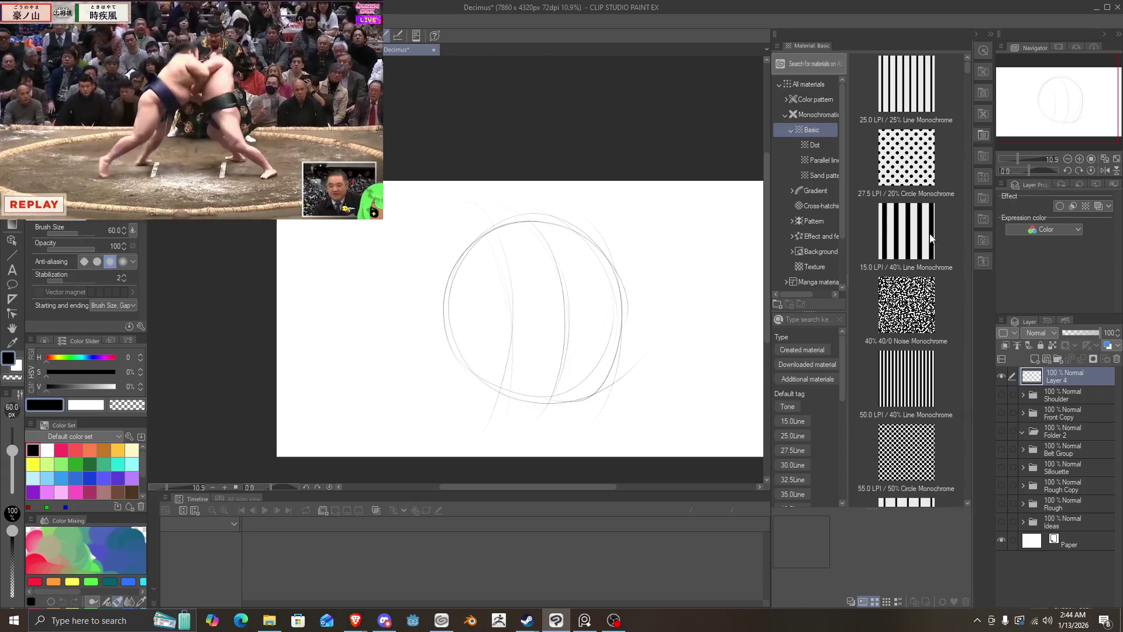
Step: Ink a dark horizontal eye line with a small eye, curved lower lid and closed right end
left_click_drag(624, 291, 424, 303)
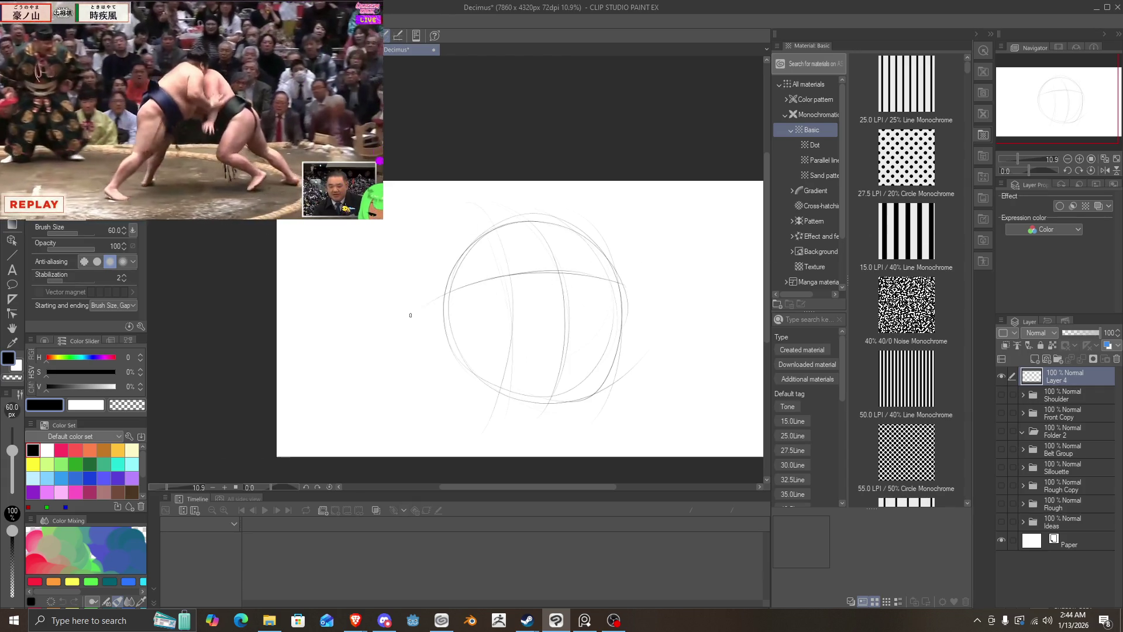
left_click_drag(623, 287, 477, 289)
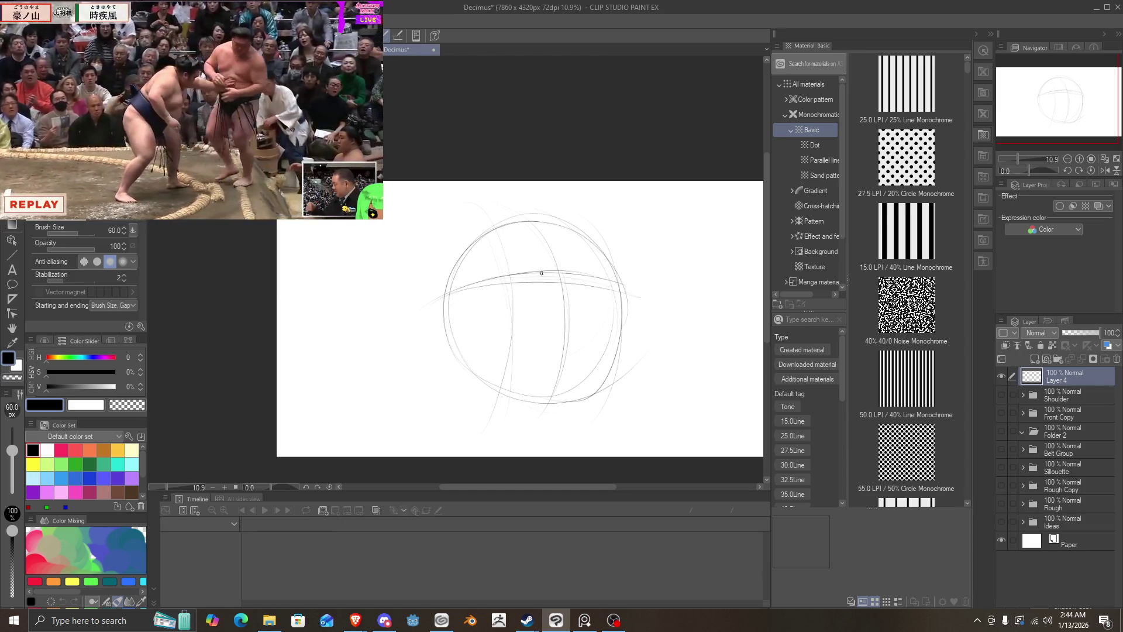
left_click_drag(541, 273, 524, 275)
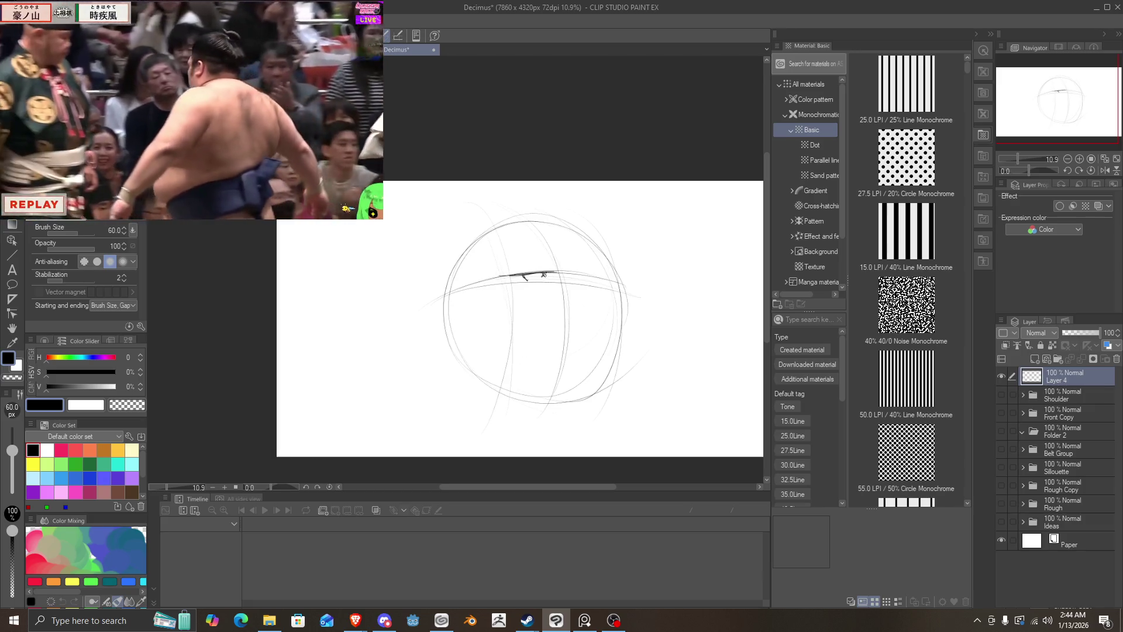
left_click_drag(541, 276, 532, 281)
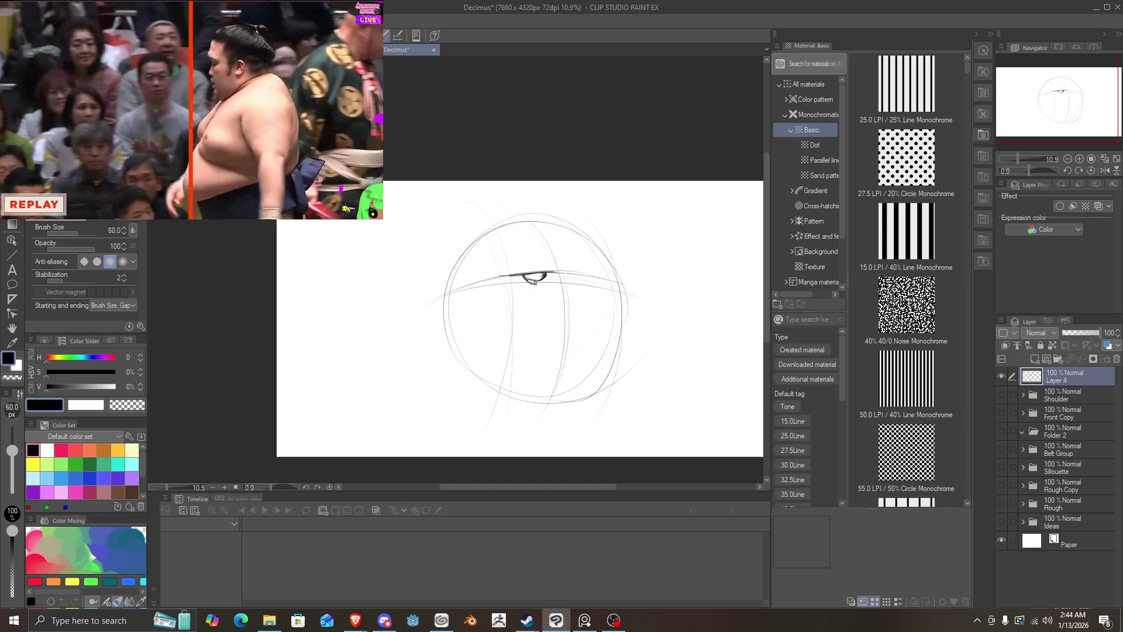
left_click_drag(525, 277, 544, 280)
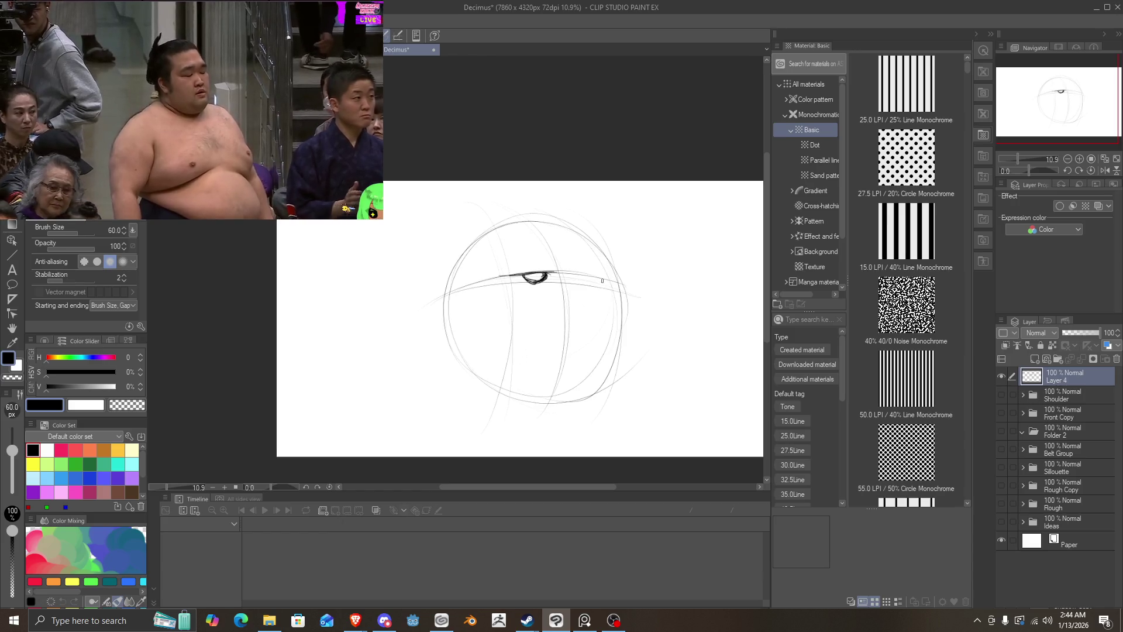
left_click_drag(596, 279, 607, 282)
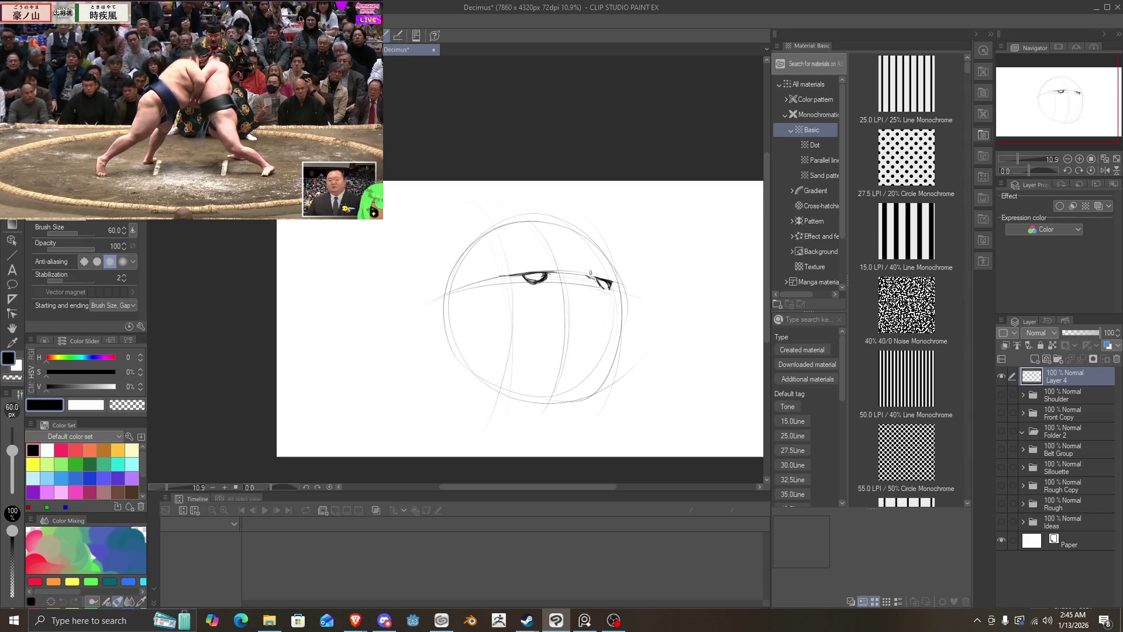
mouse_move(593, 272)
left_mouse_down()
mouse_move(520, 273)
mouse_move(549, 274)
mouse_move(532, 272)
left_mouse_up()
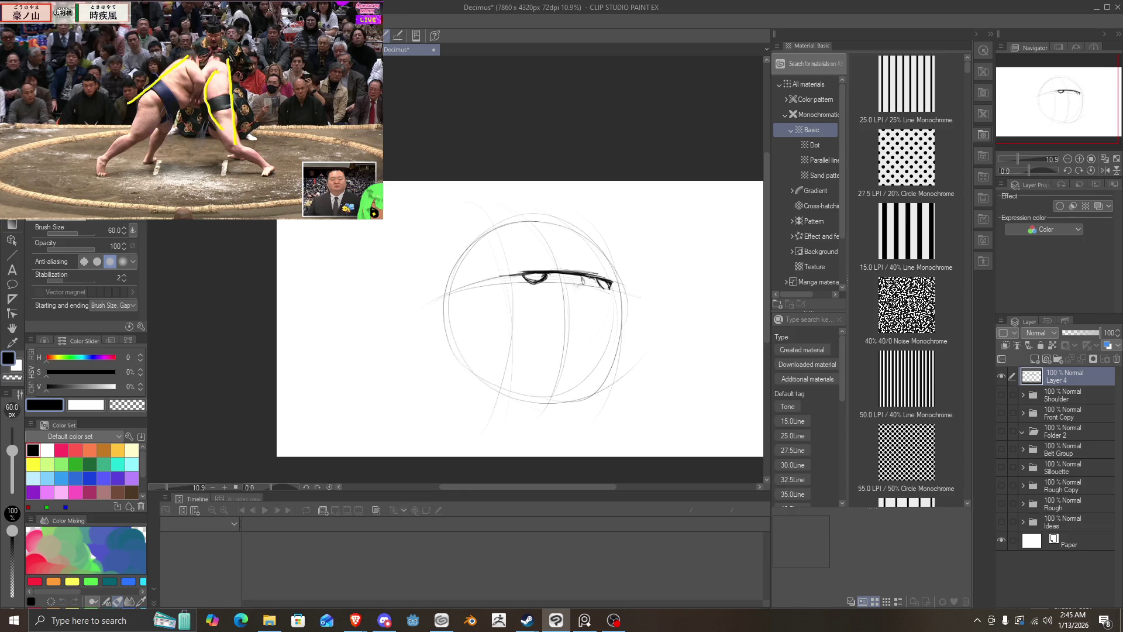
mouse_move(553, 276)
left_mouse_down()
mouse_move(538, 289)
mouse_move(516, 284)
mouse_move(533, 289)
left_mouse_up()
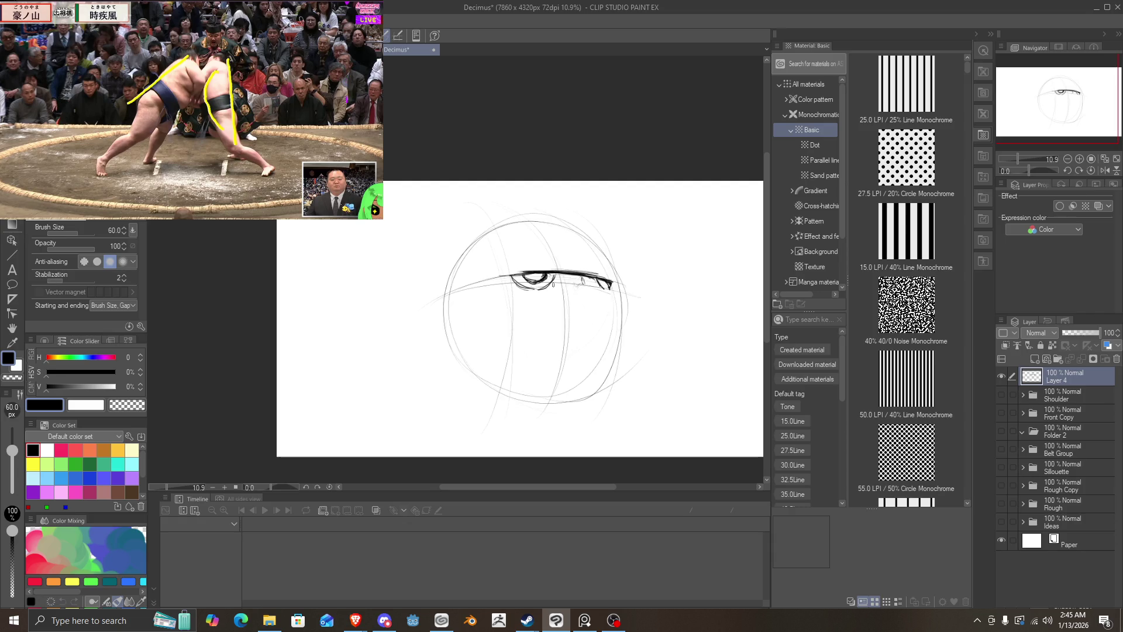
mouse_move(602, 290)
left_mouse_down()
mouse_move(612, 285)
mouse_move(611, 389)
left_mouse_up()
Step: Extend the right contour toward the jaw and strengthen the upper lid and eye corner
left_click_drag(466, 367, 481, 374)
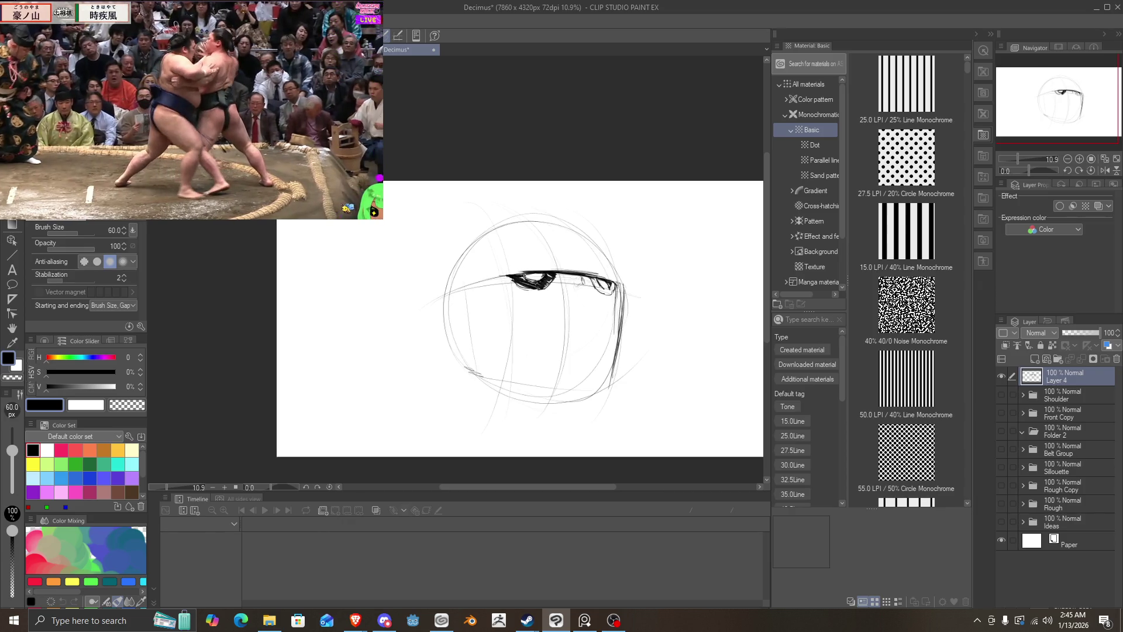
left_click_drag(509, 275, 481, 278)
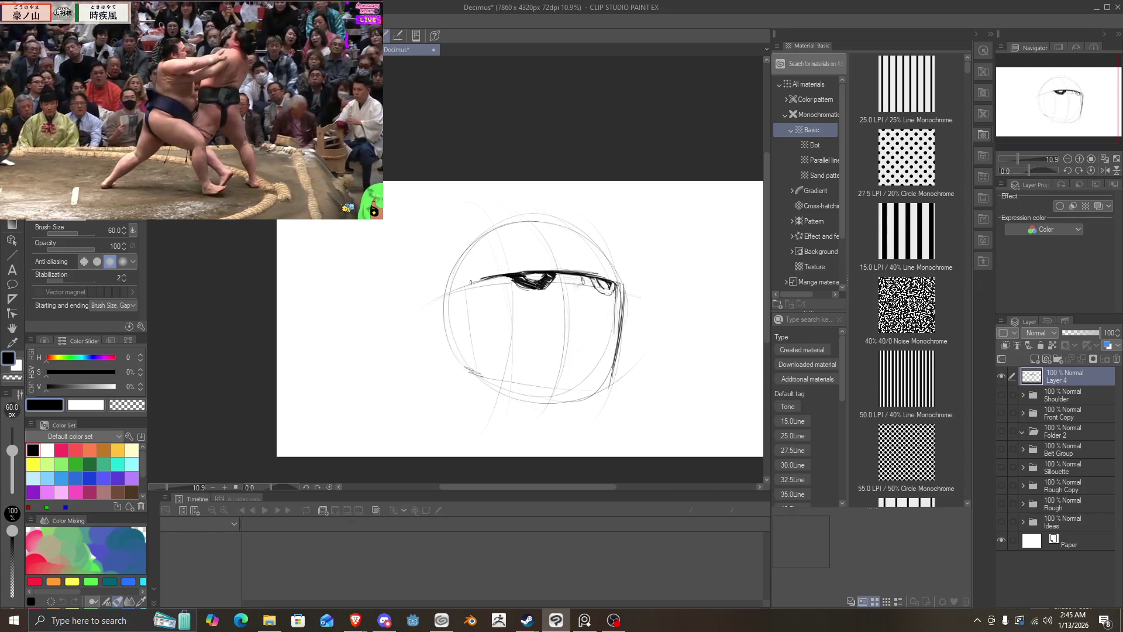
left_click_drag(549, 280, 611, 293)
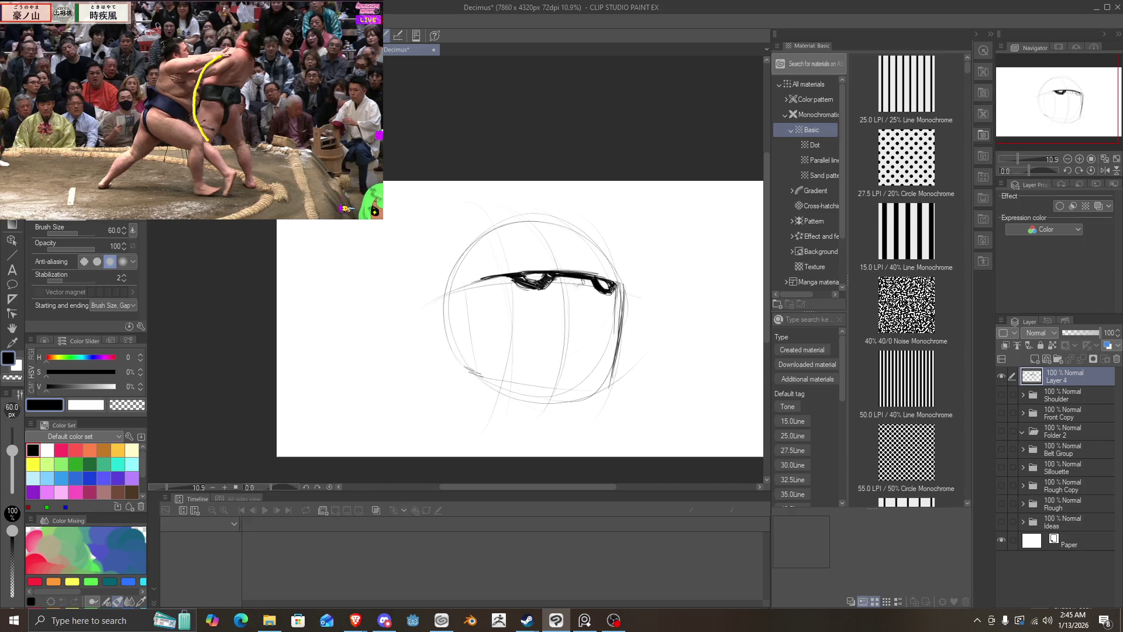
mouse_move(612, 286)
left_mouse_down()
mouse_move(623, 283)
mouse_move(619, 321)
left_mouse_up()
Step: Carry the eye band to the head's left edge, then erase trial hair and vertical strokes
left_click_drag(493, 283, 462, 288)
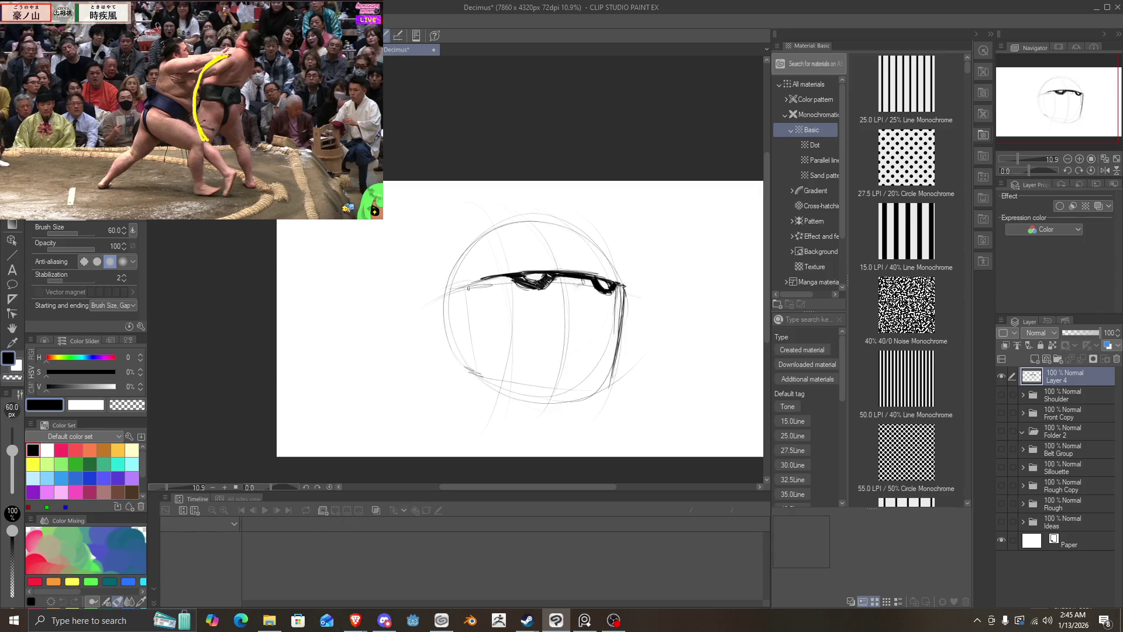
left_click_drag(472, 282, 428, 295)
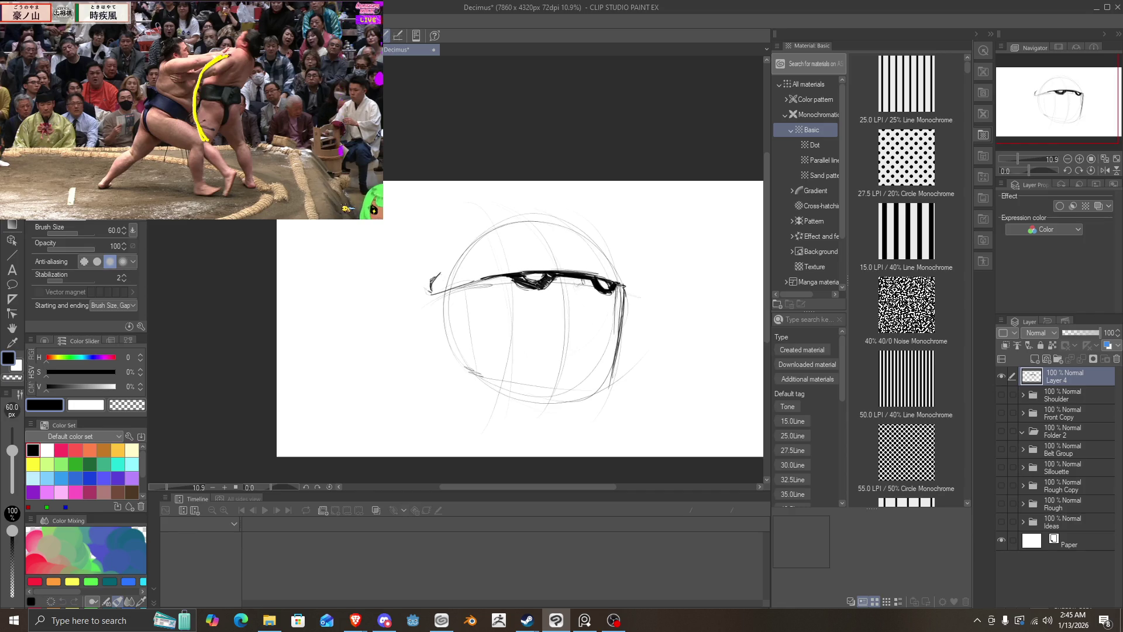
left_click_drag(439, 273, 431, 292)
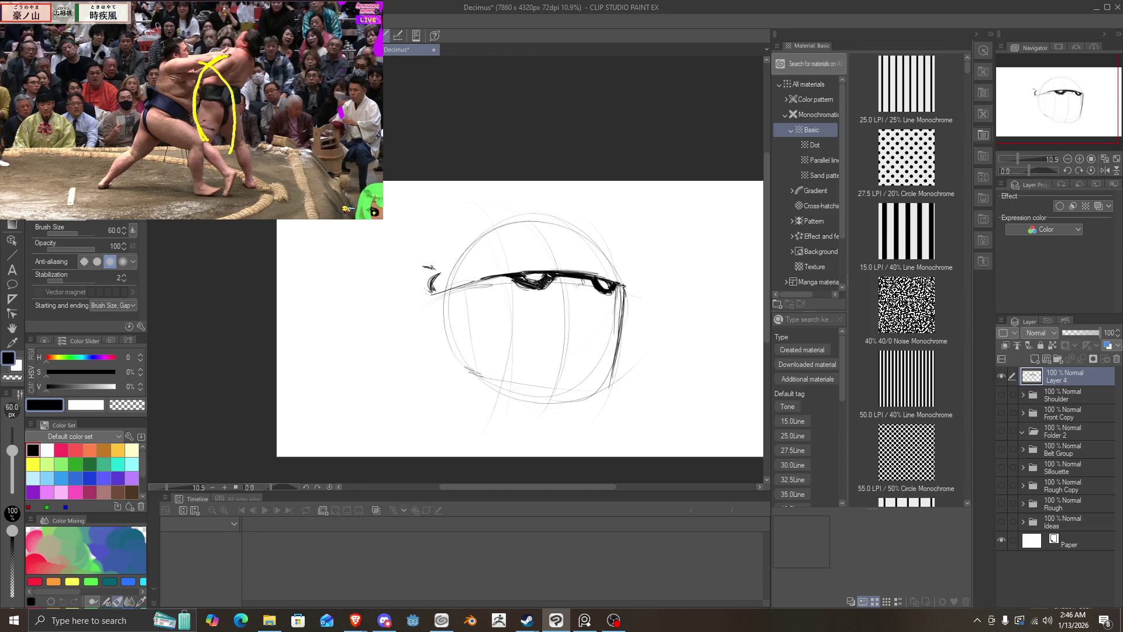
left_click_drag(434, 268, 413, 369)
left_click_drag(437, 299, 438, 354)
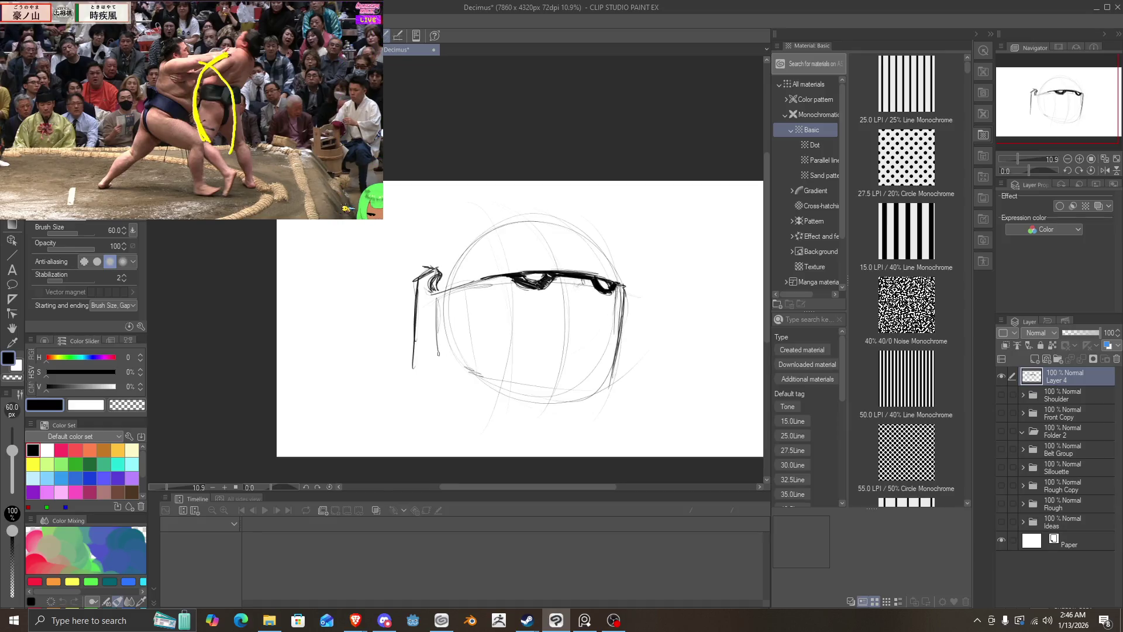
mouse_move(433, 272)
left_mouse_down()
mouse_move(414, 292)
mouse_move(422, 351)
left_mouse_up()
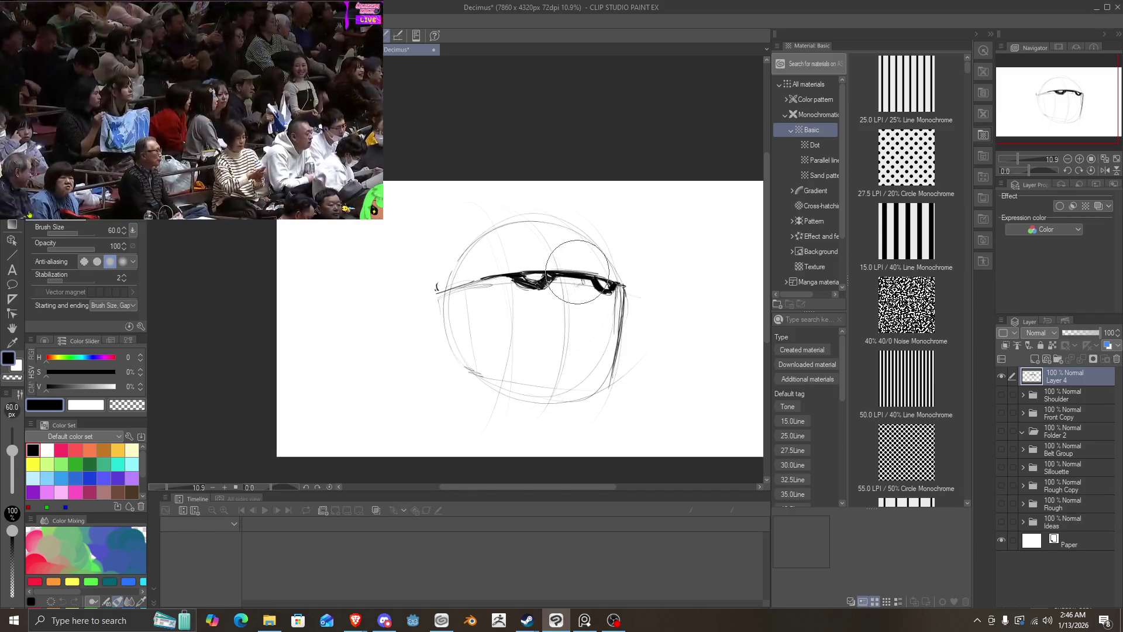
Step: Erase the eye band, try angrier eye and brow strokes, undo, then erase both eyes
left_click_drag(585, 275, 571, 285)
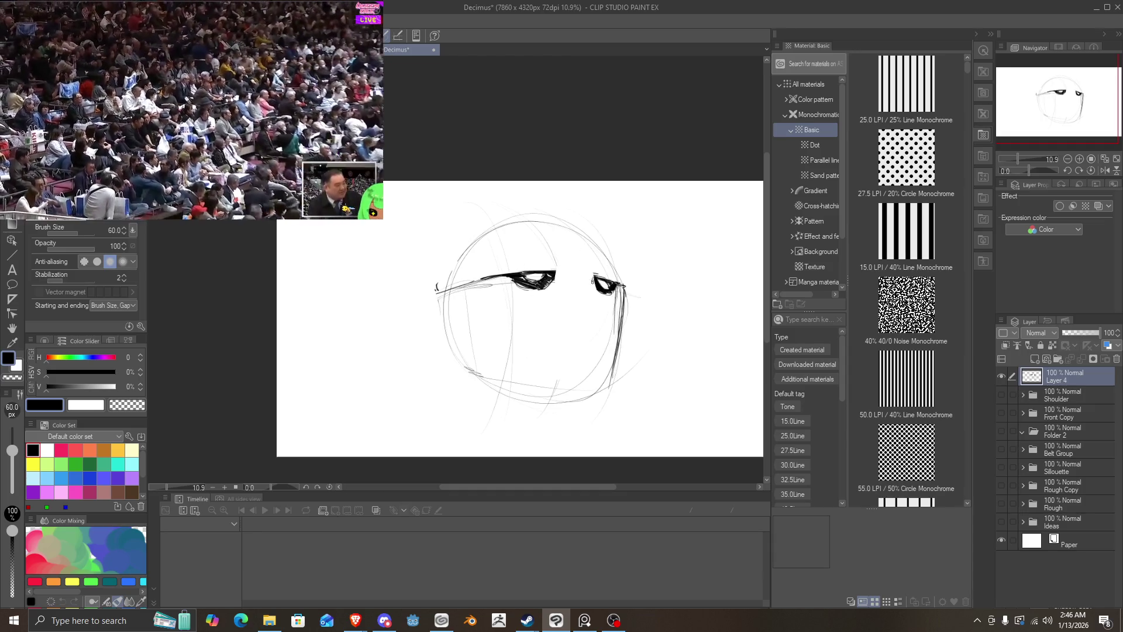
mouse_move(592, 273)
left_mouse_down()
mouse_move(599, 290)
mouse_move(543, 282)
left_mouse_up()
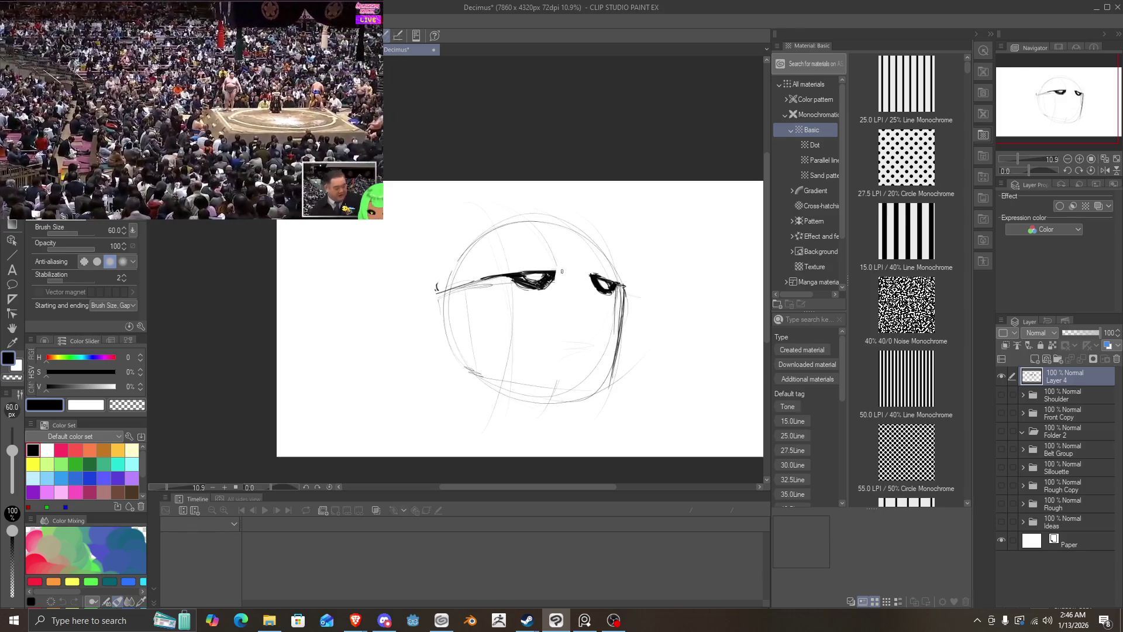
left_click_drag(534, 273, 553, 271)
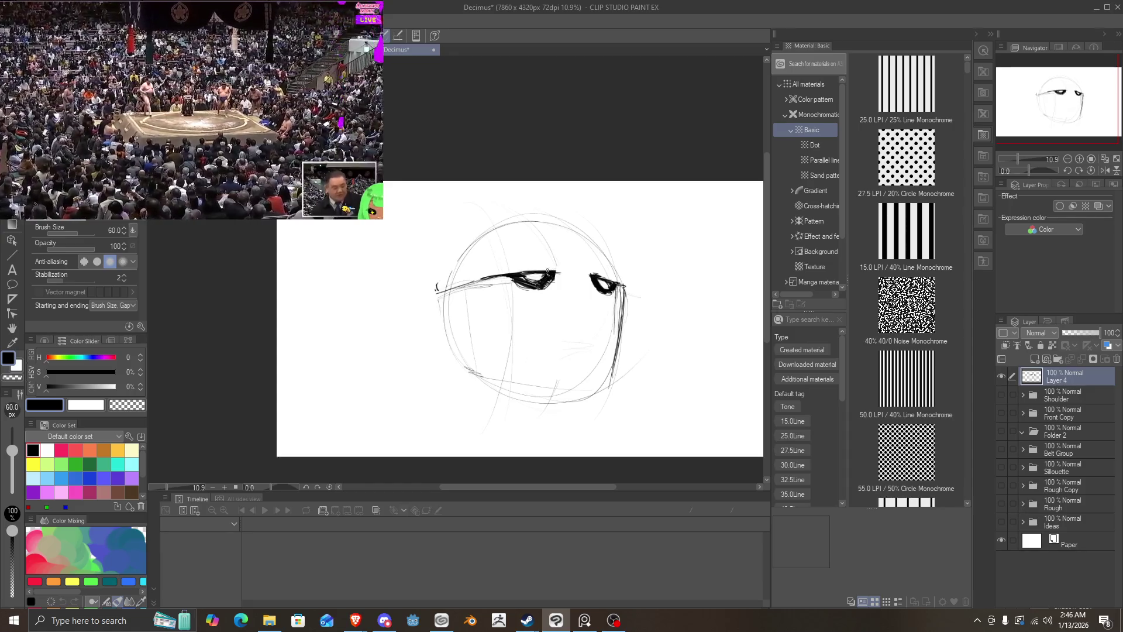
mouse_move(553, 272)
left_mouse_down()
mouse_move(506, 256)
mouse_move(552, 273)
mouse_move(525, 268)
mouse_move(542, 281)
left_mouse_up()
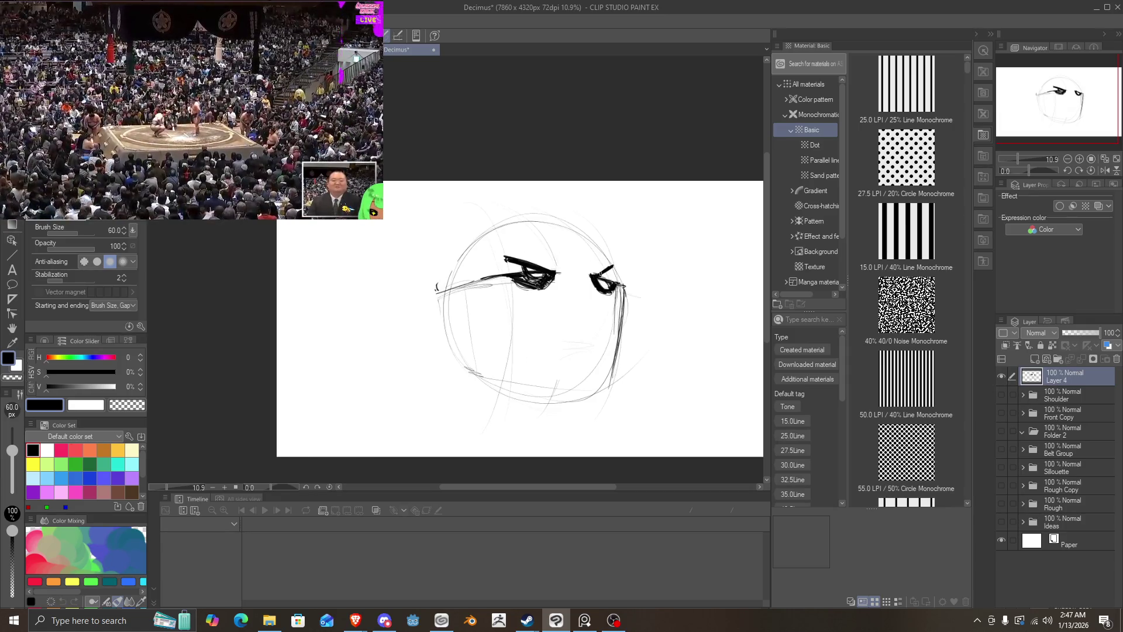
mouse_move(600, 275)
left_mouse_down()
mouse_move(613, 268)
mouse_move(608, 285)
left_mouse_up()
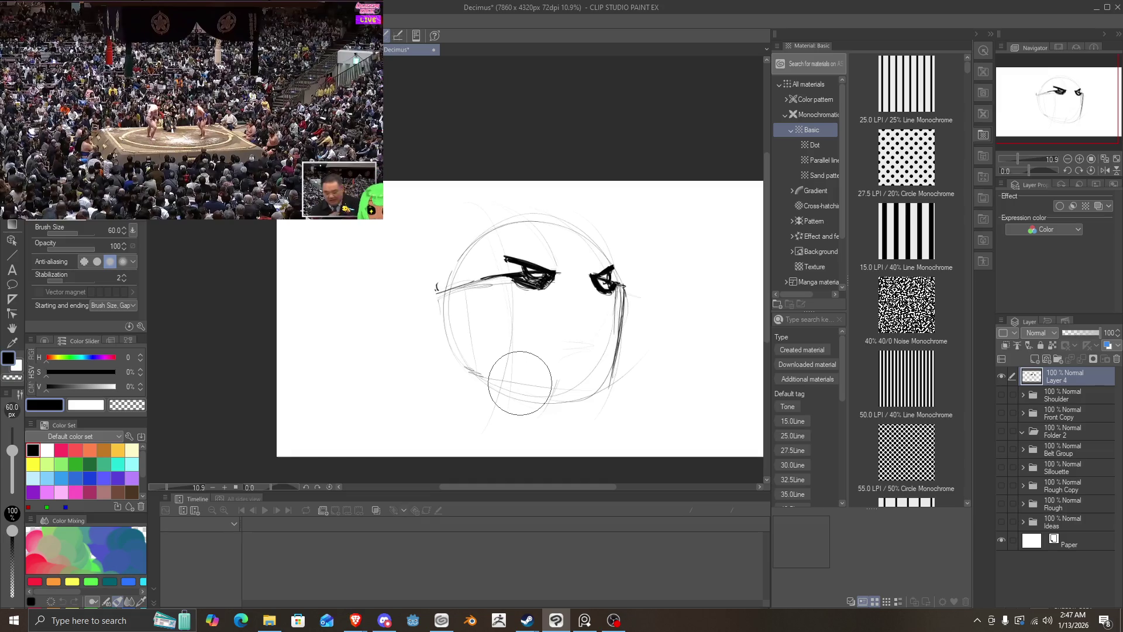
key("ctrl+z")
key("ctrl+z")
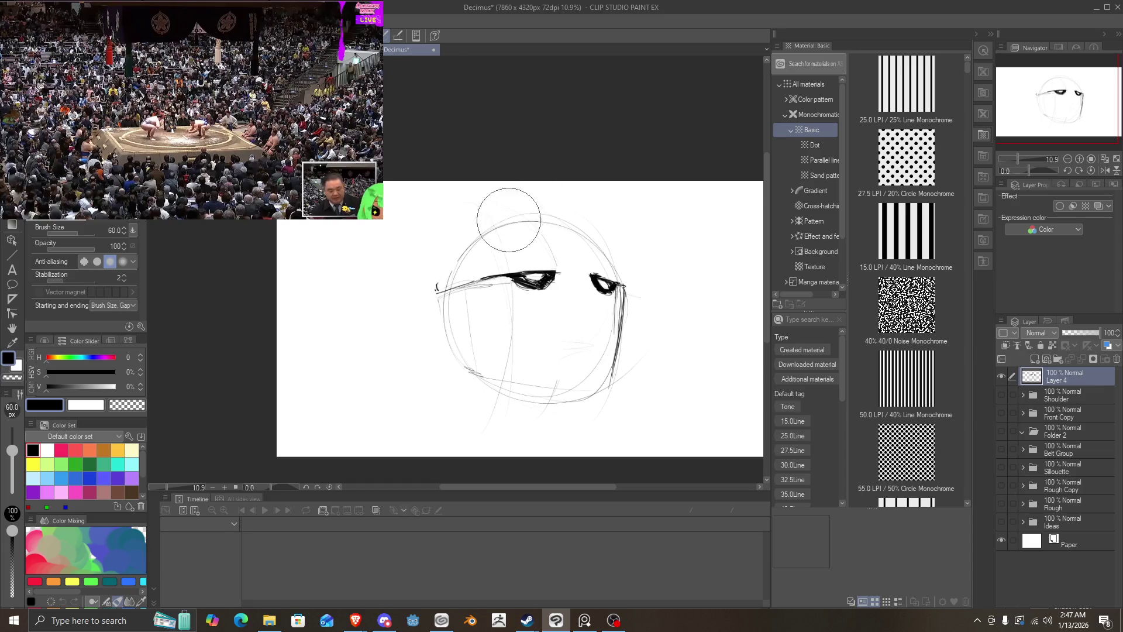
left_click_drag(529, 278, 579, 287)
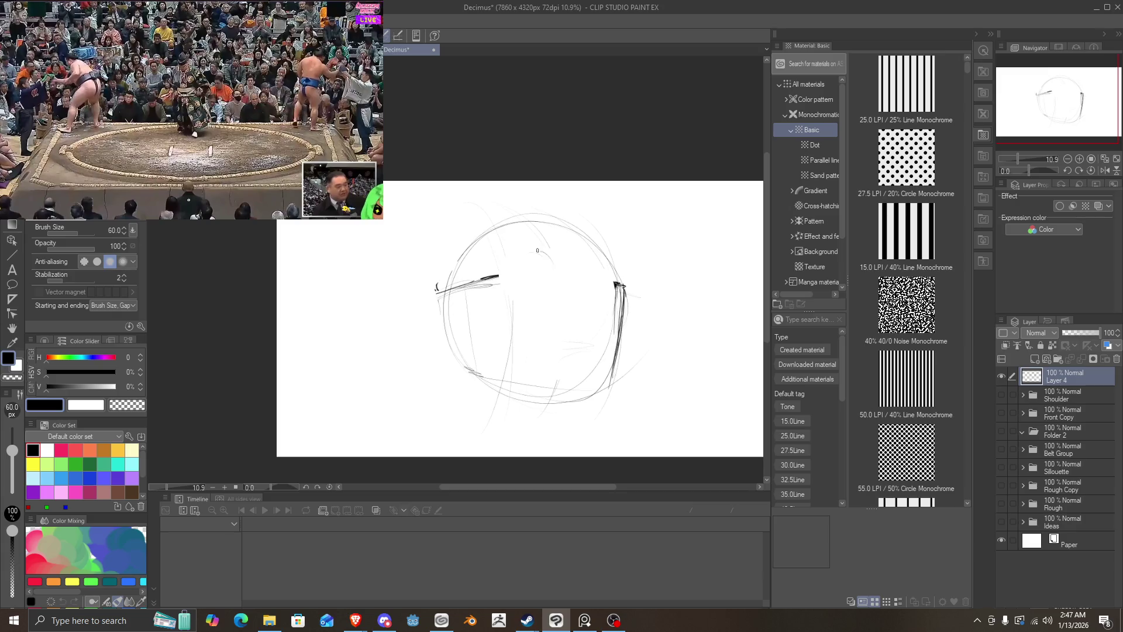
Step: Draw round eyes with small pupils, undoing a stray fill, then rub them out with the eraser (E)
mouse_move(537, 251)
left_mouse_down()
mouse_move(527, 279)
mouse_move(547, 261)
mouse_move(526, 284)
mouse_move(606, 285)
left_mouse_up()
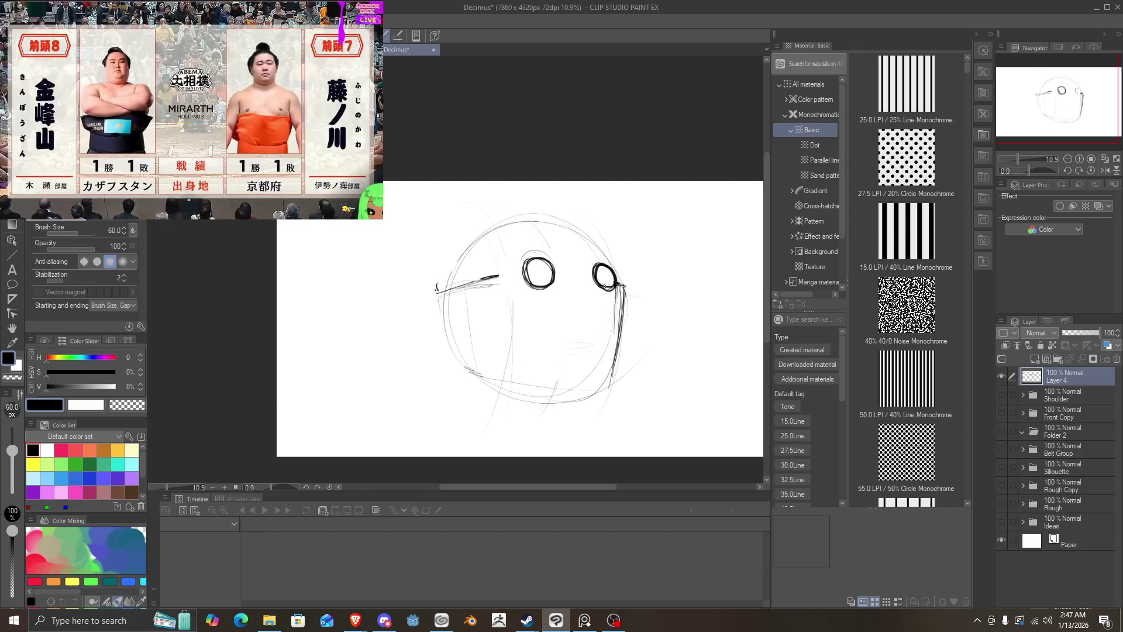
mouse_move(550, 261)
left_mouse_down()
mouse_move(530, 275)
mouse_move(535, 288)
left_mouse_up()
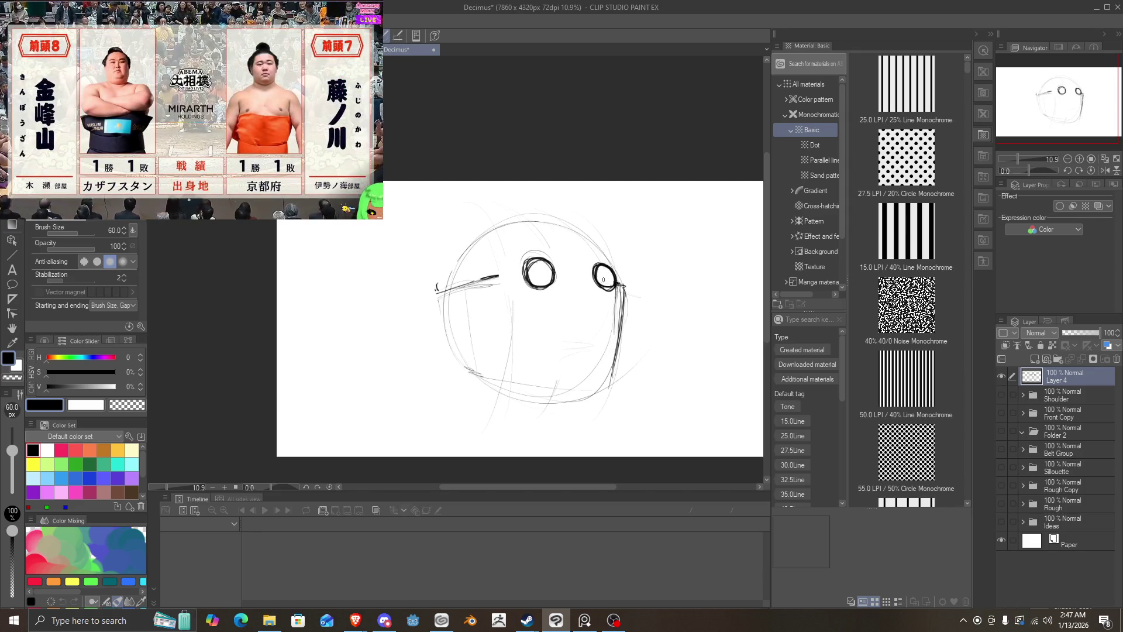
left_click_drag(605, 288, 606, 275)
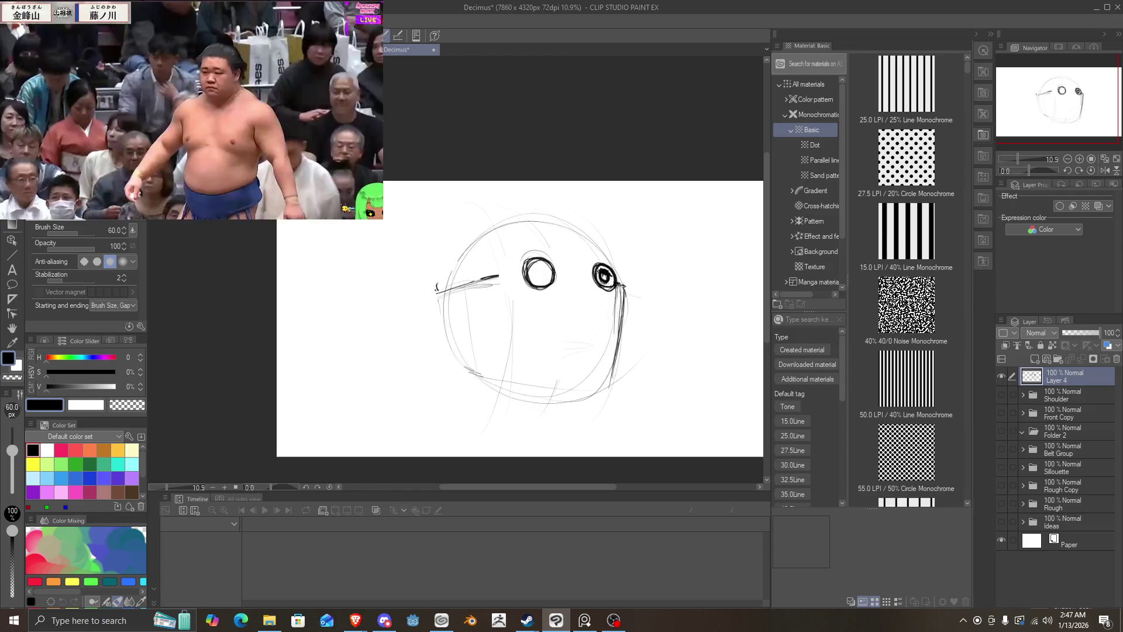
key("ctrl+z")
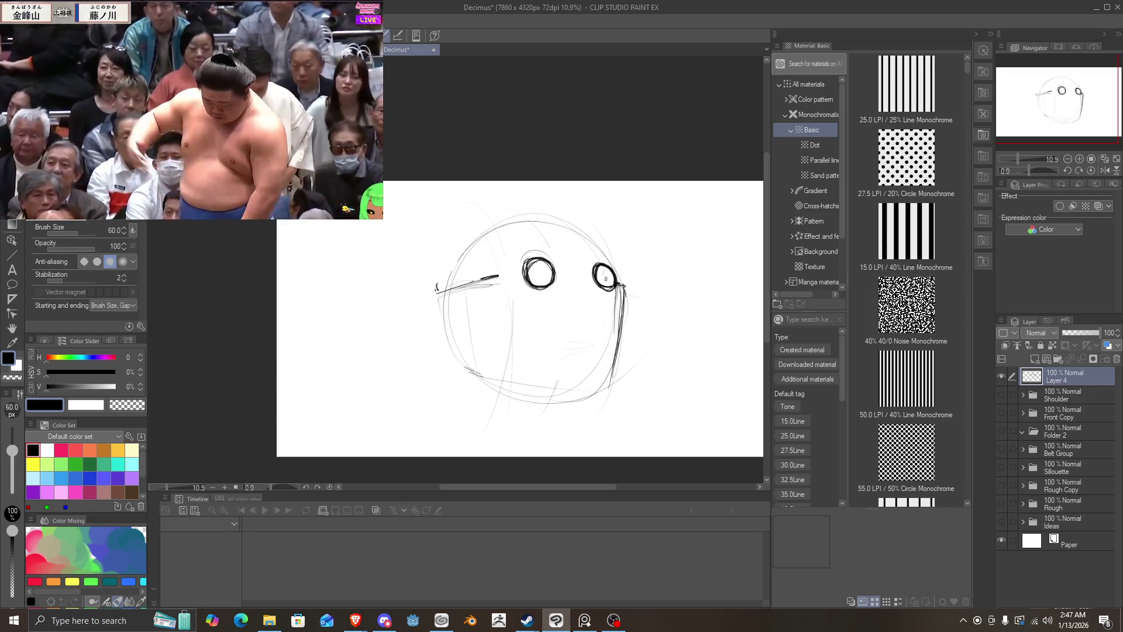
left_click_drag(606, 280, 608, 282)
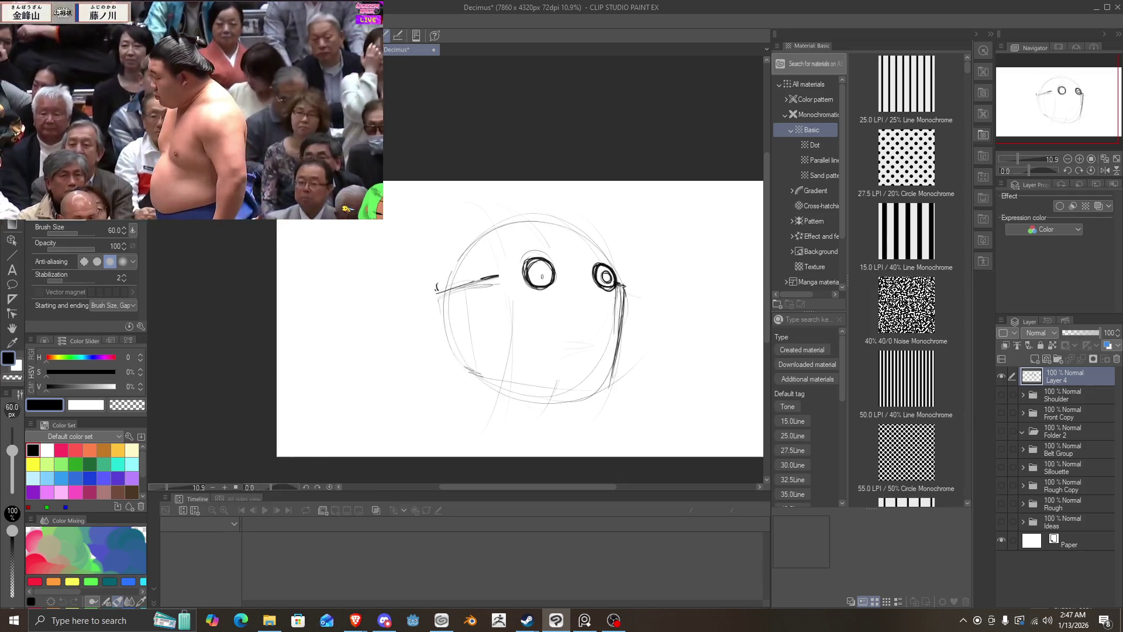
left_click_drag(538, 268, 537, 272)
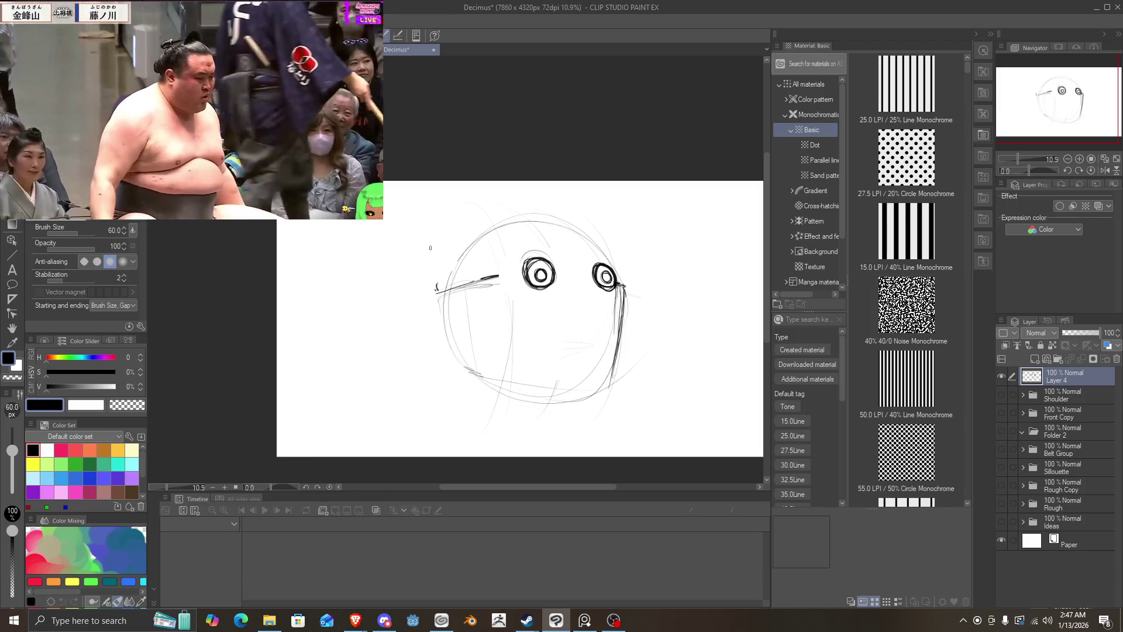
key("e")
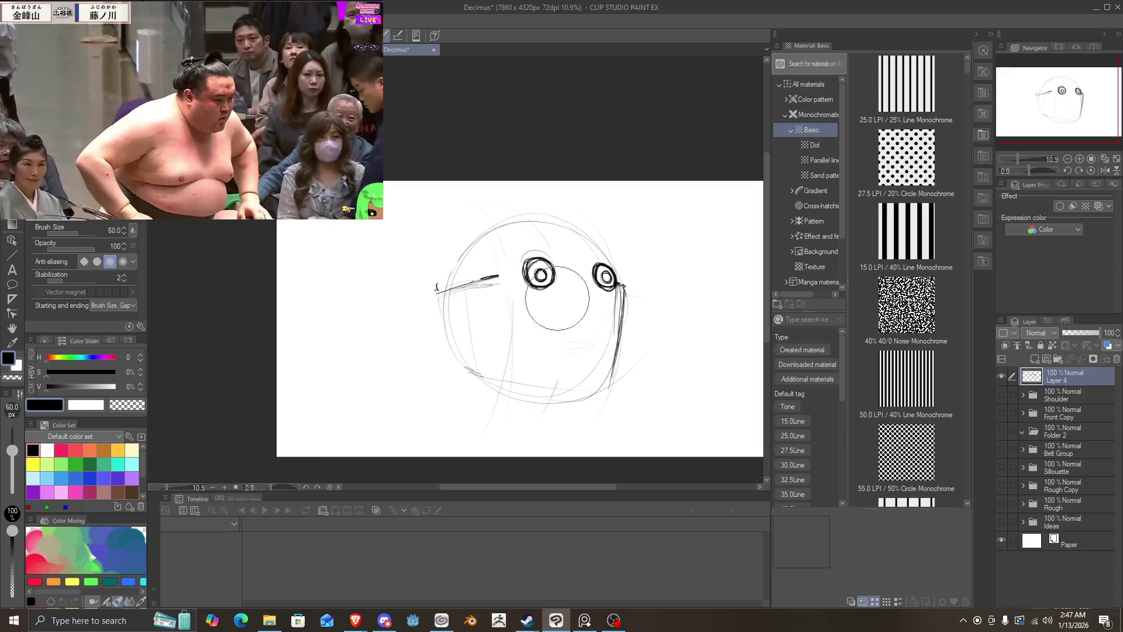
mouse_move(605, 277)
left_mouse_down()
mouse_move(576, 276)
mouse_move(609, 277)
left_mouse_up()
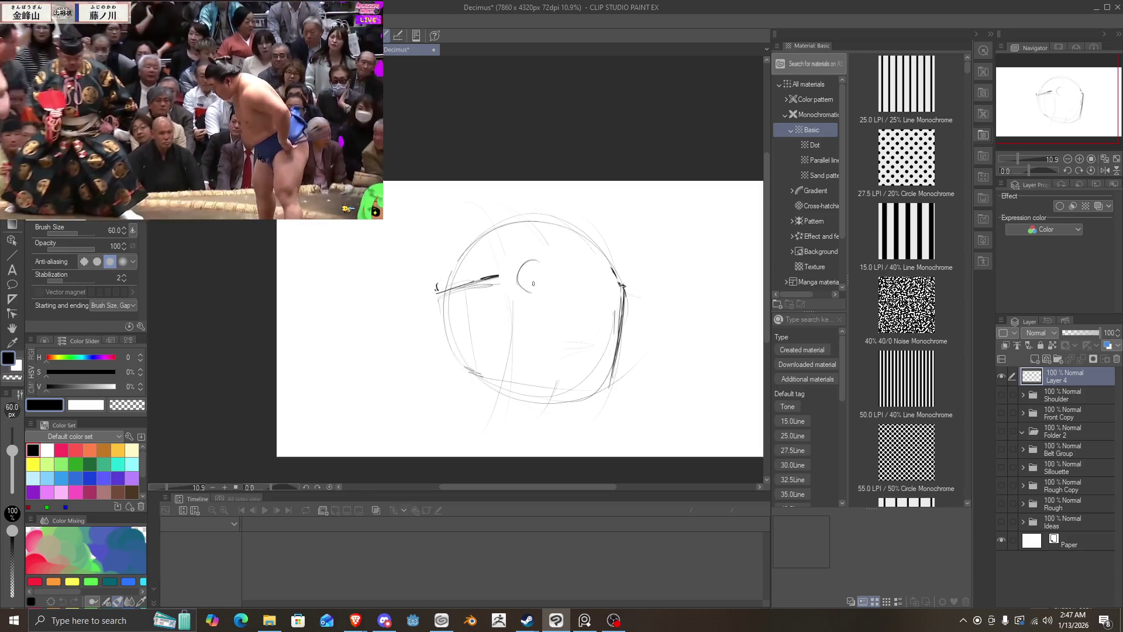
Step: Redraw an eye circle with upper and lower eye lines and iris shading, then undo the latest strokes
left_click_drag(533, 284, 537, 295)
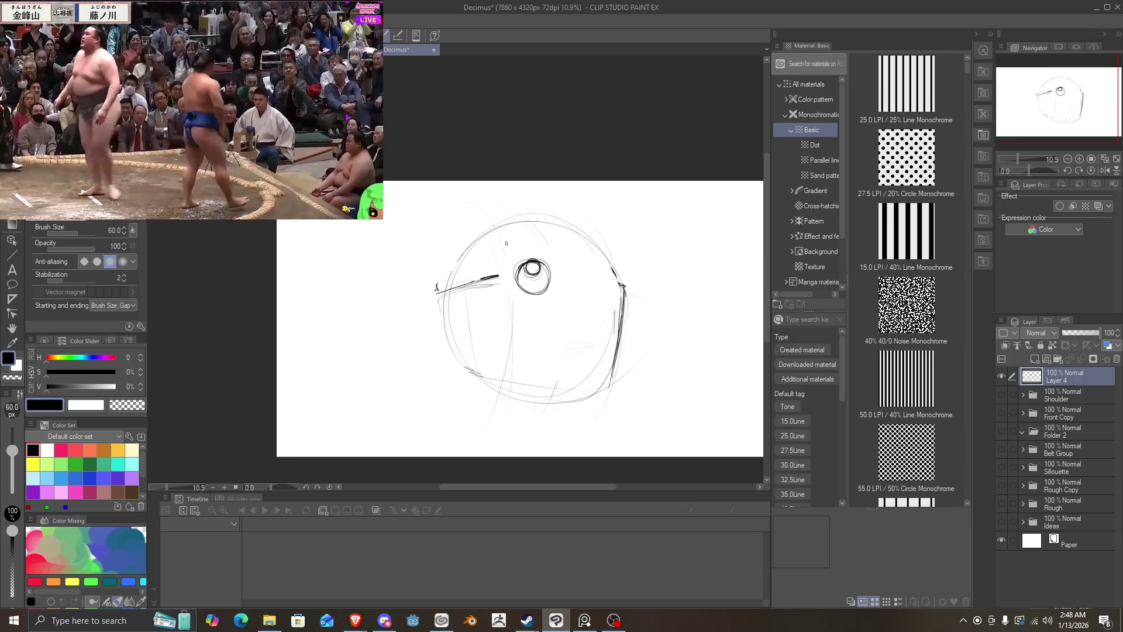
left_click_drag(529, 274, 567, 271)
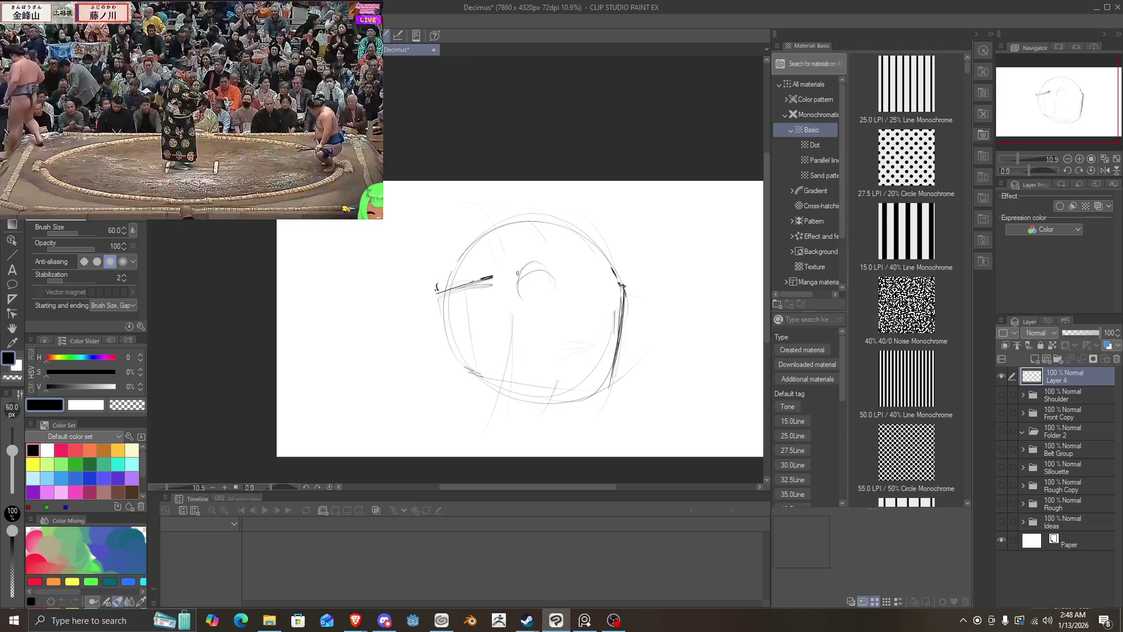
mouse_move(533, 263)
left_mouse_down()
mouse_move(540, 301)
mouse_move(545, 276)
left_mouse_up()
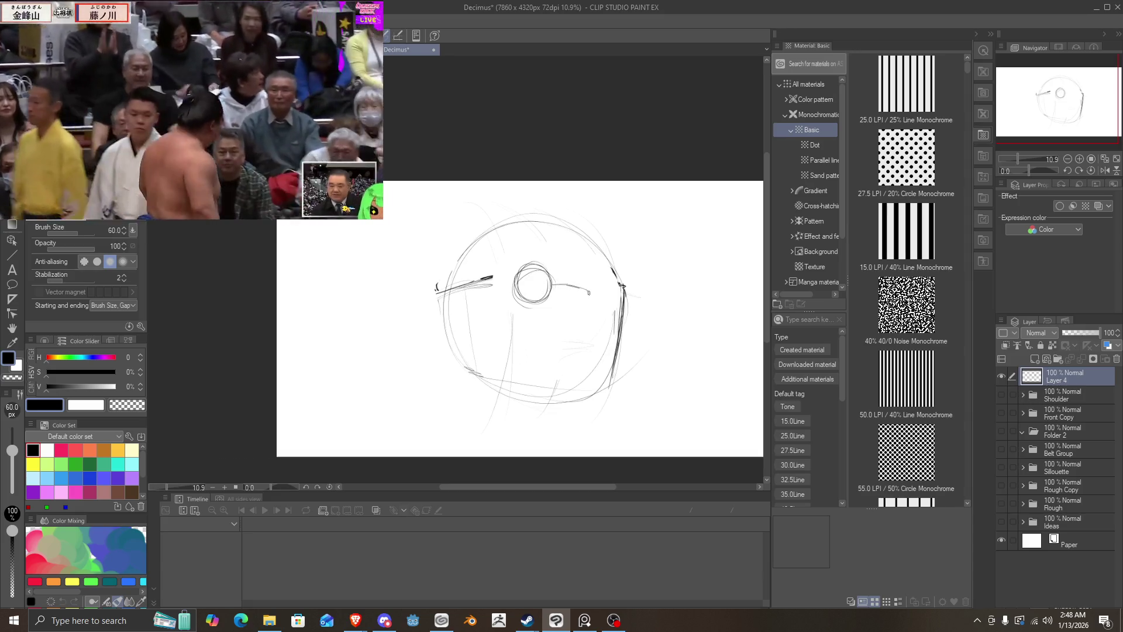
mouse_move(597, 291)
left_mouse_down()
mouse_move(553, 288)
mouse_move(597, 288)
left_mouse_up()
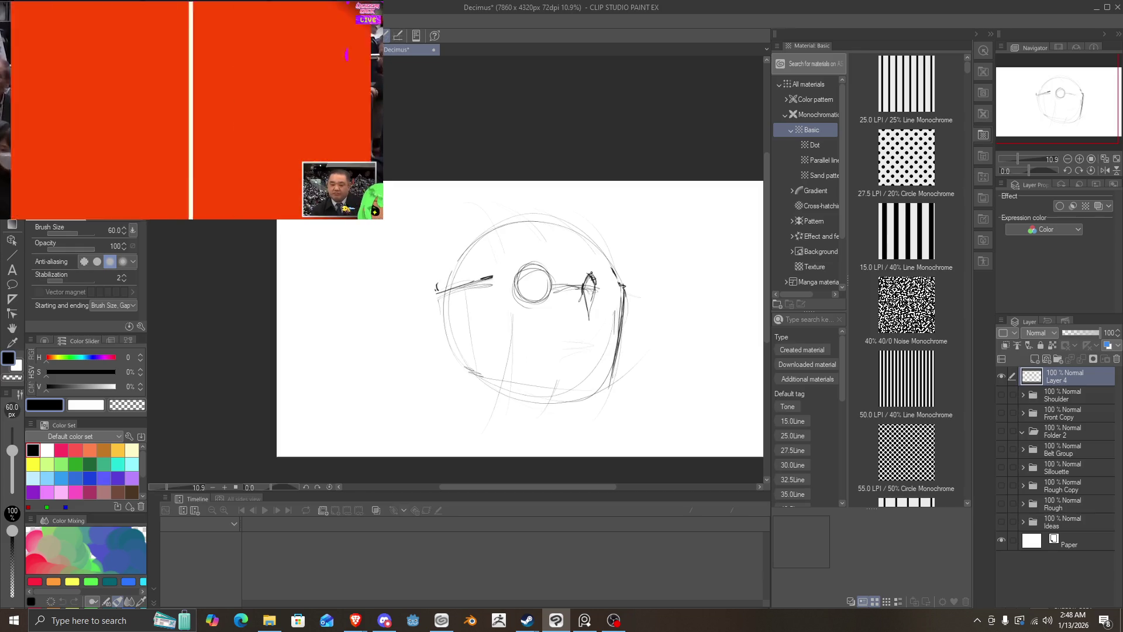
mouse_move(580, 273)
left_mouse_down()
mouse_move(495, 276)
mouse_move(575, 290)
left_mouse_up()
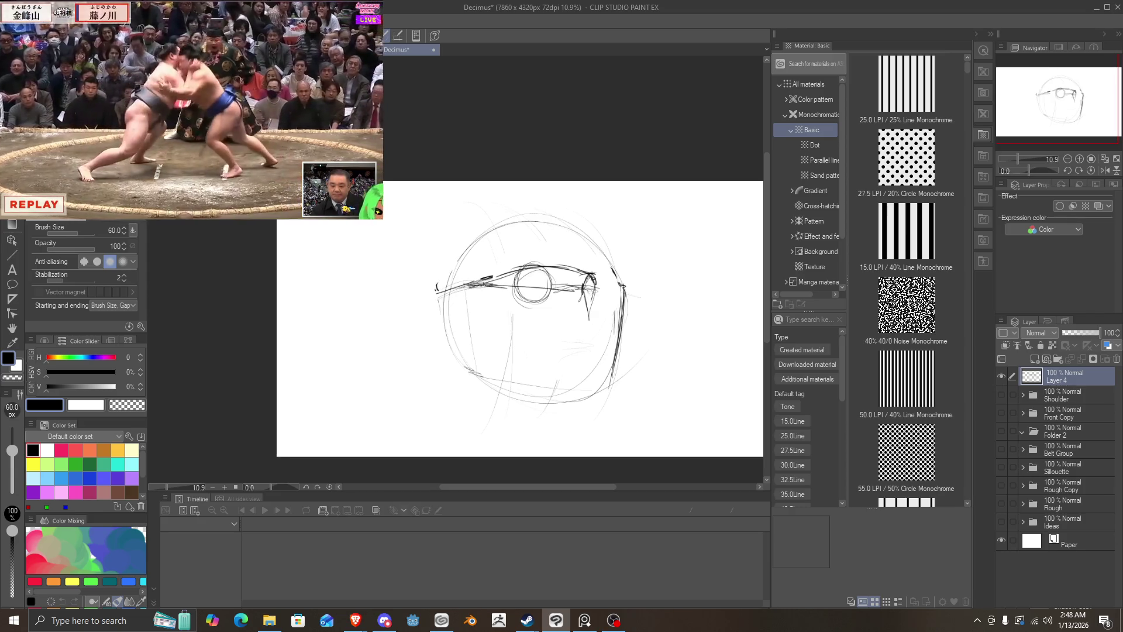
left_click_drag(496, 287, 598, 291)
mouse_move(543, 264)
left_mouse_down()
mouse_move(616, 282)
mouse_move(597, 293)
left_mouse_up()
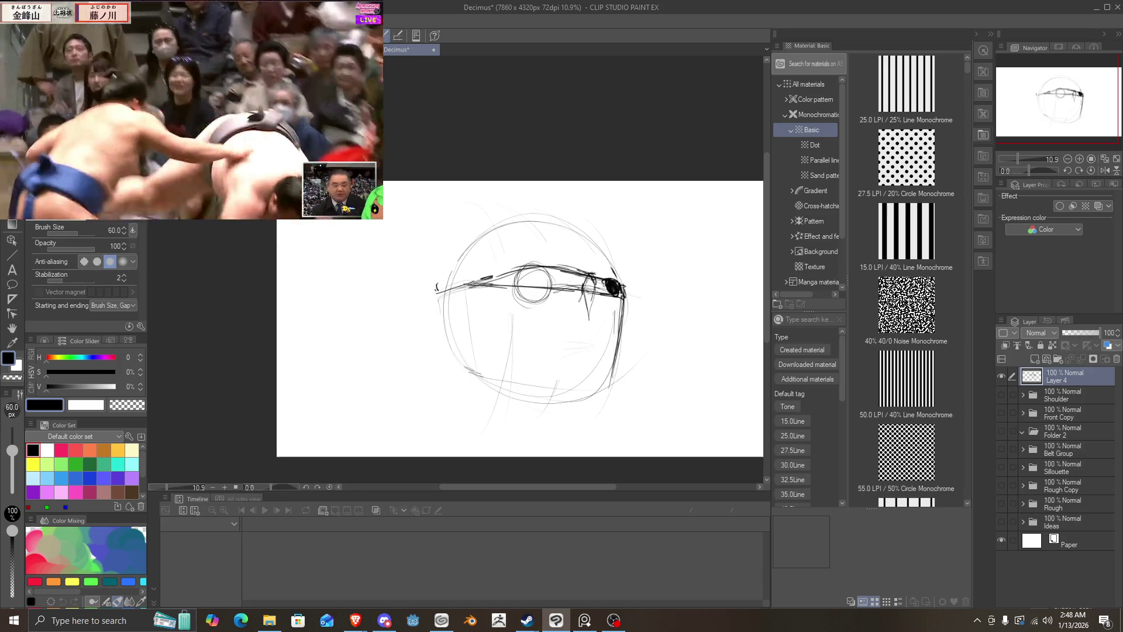
left_click_drag(537, 283, 541, 277)
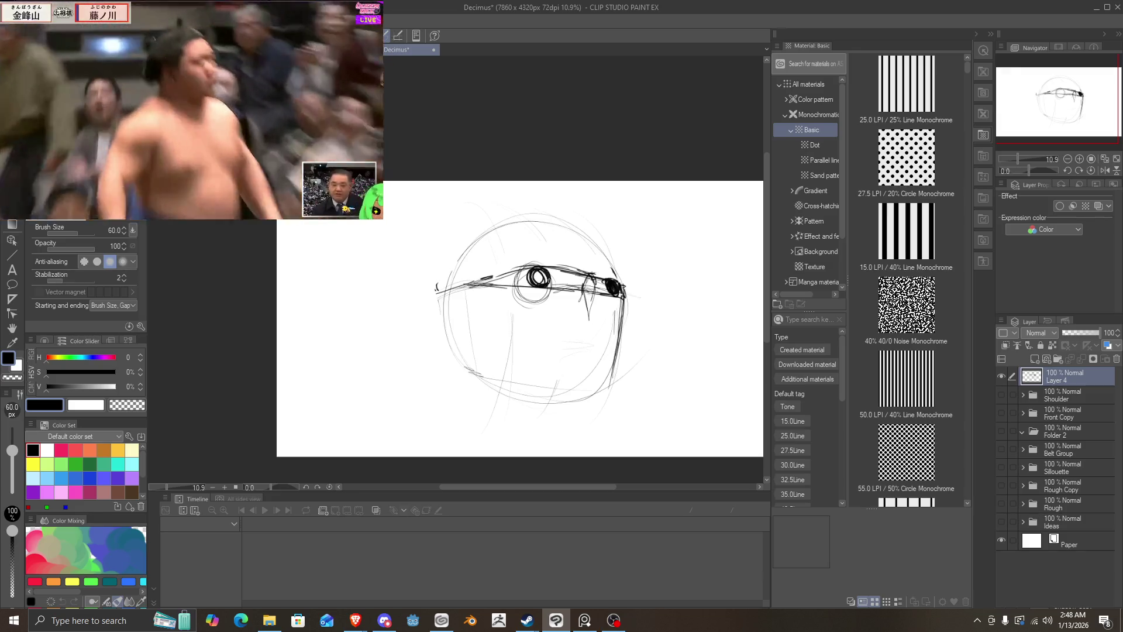
key("ctrl+z")
key("ctrl+z")
key("ctrl+z")
key("ctrl+z")
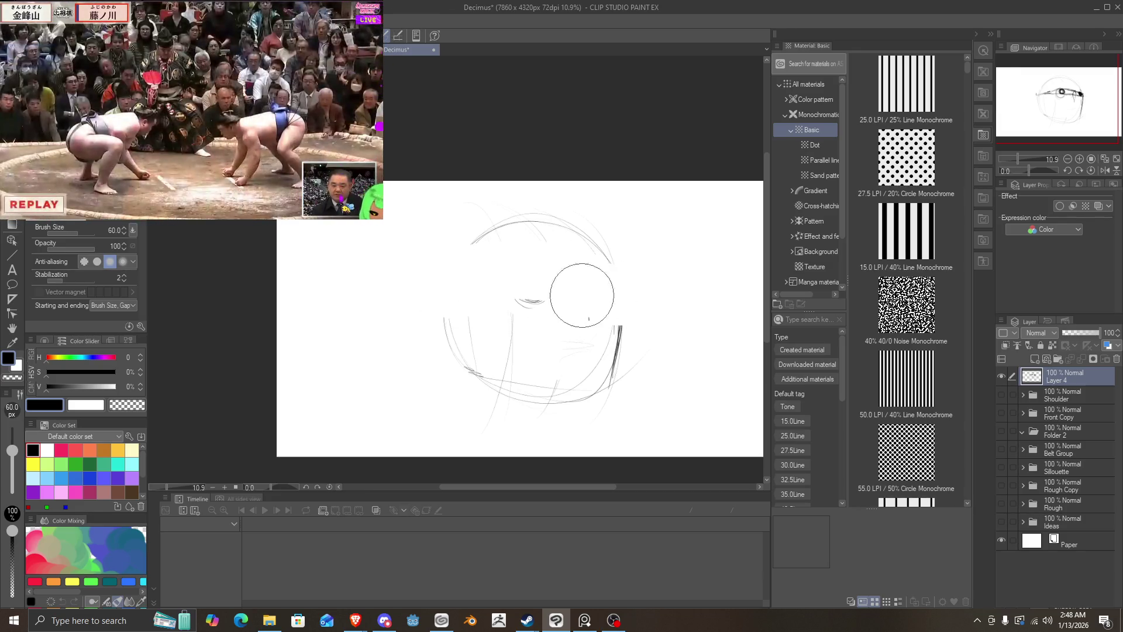
key("ctrl+z")
key("ctrl+z")
key("ctrl+z")
key("ctrl+z")
key("ctrl+z")
key("ctrl+z")
key("ctrl+z")
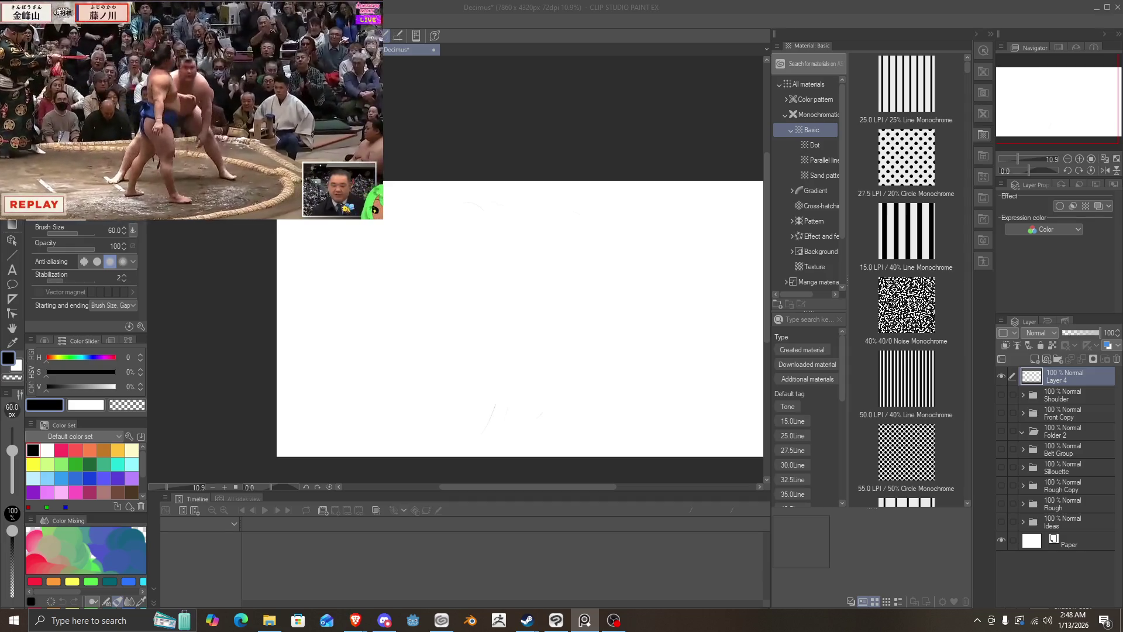
Step: Draw a large head arc with vertical guides and a curved horizontal guide across it
mouse_move(617, 379)
left_mouse_down()
mouse_move(453, 330)
mouse_move(530, 230)
mouse_move(465, 379)
left_mouse_up()
left_click_drag(587, 264, 576, 410)
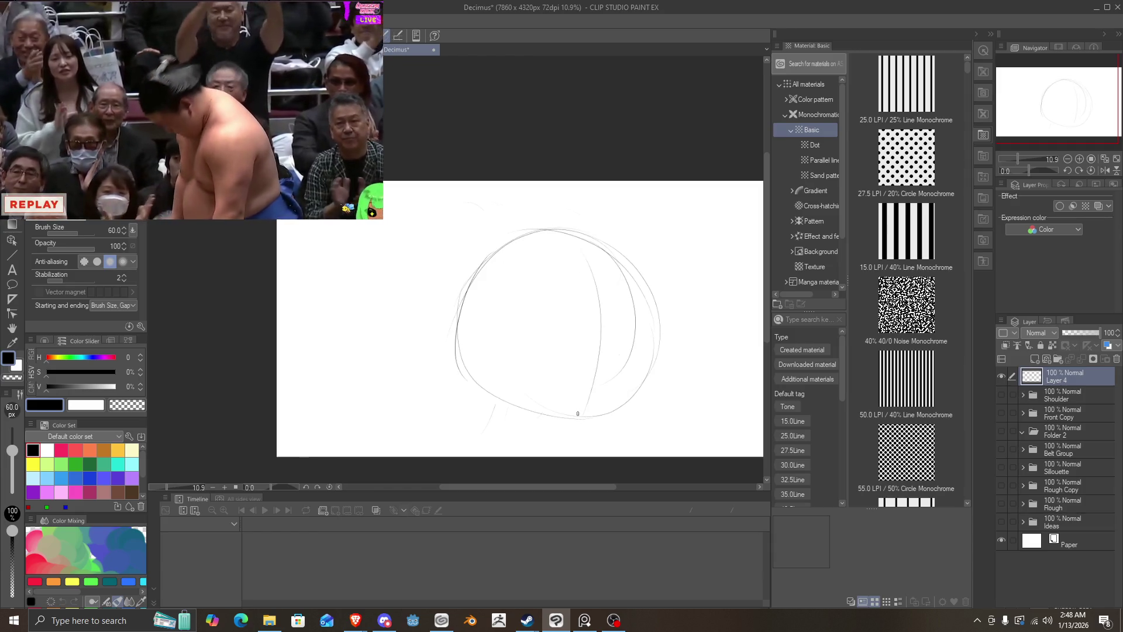
left_click_drag(585, 240, 576, 423)
left_click_drag(471, 297, 657, 328)
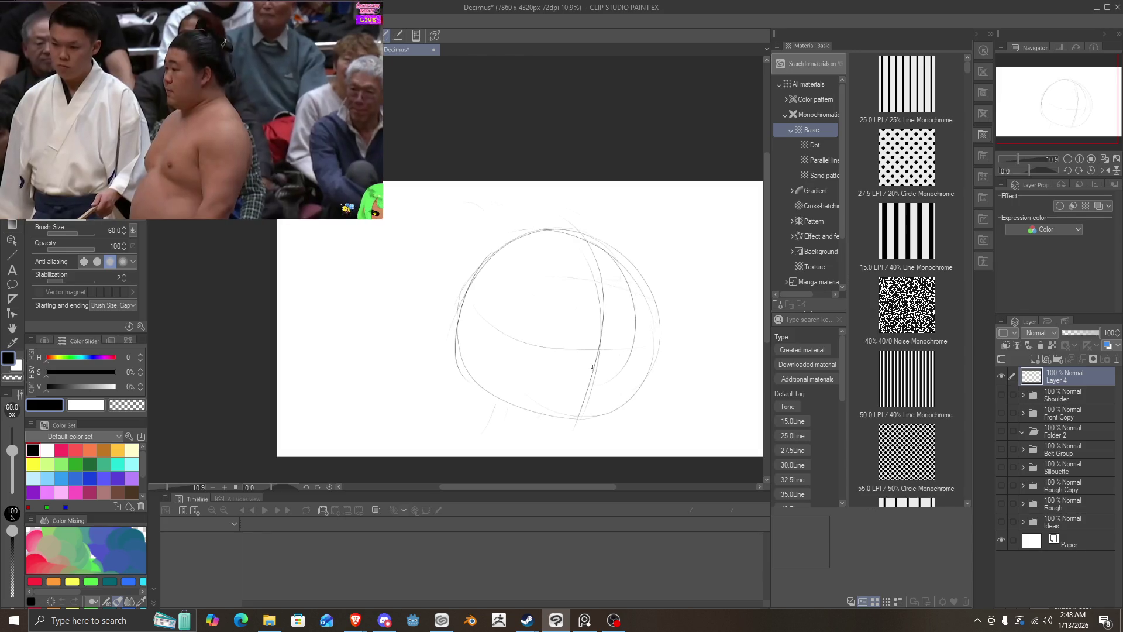
left_click_drag(592, 243, 597, 371)
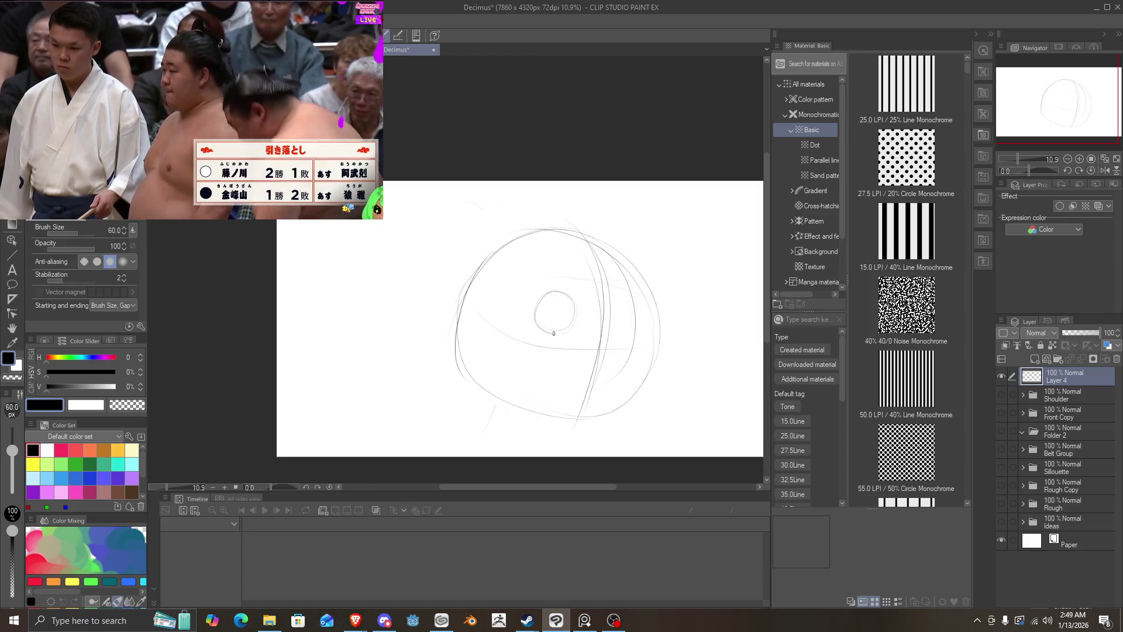
Step: Retrace the round left eye and narrower right eye ellipse darker, and add a brow line
left_click_drag(554, 333, 562, 334)
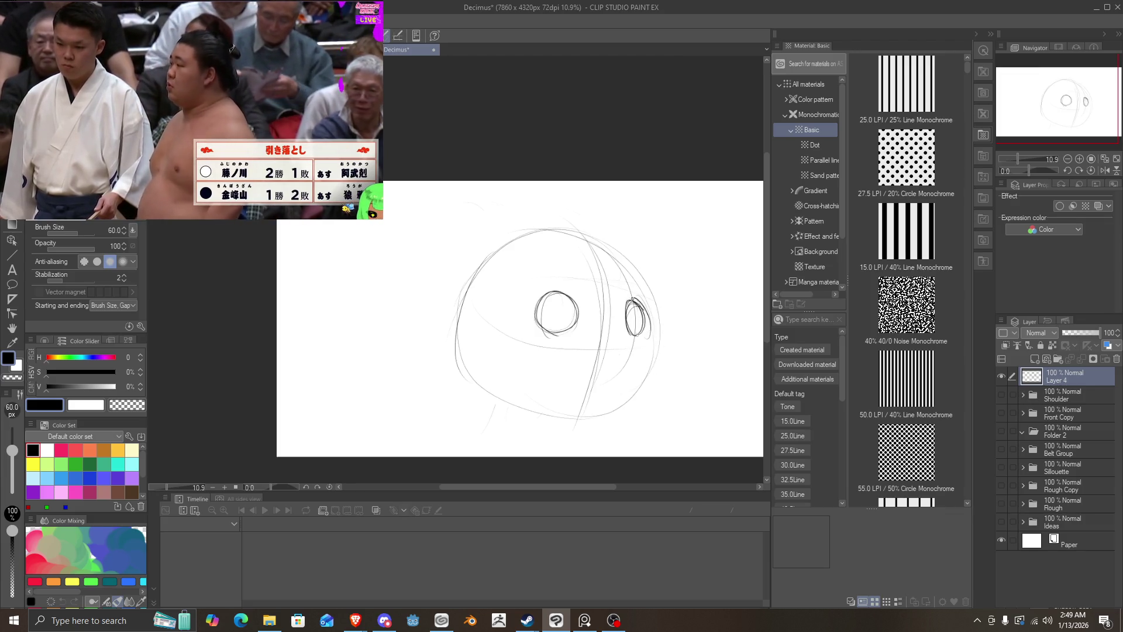
left_click_drag(633, 300, 634, 335)
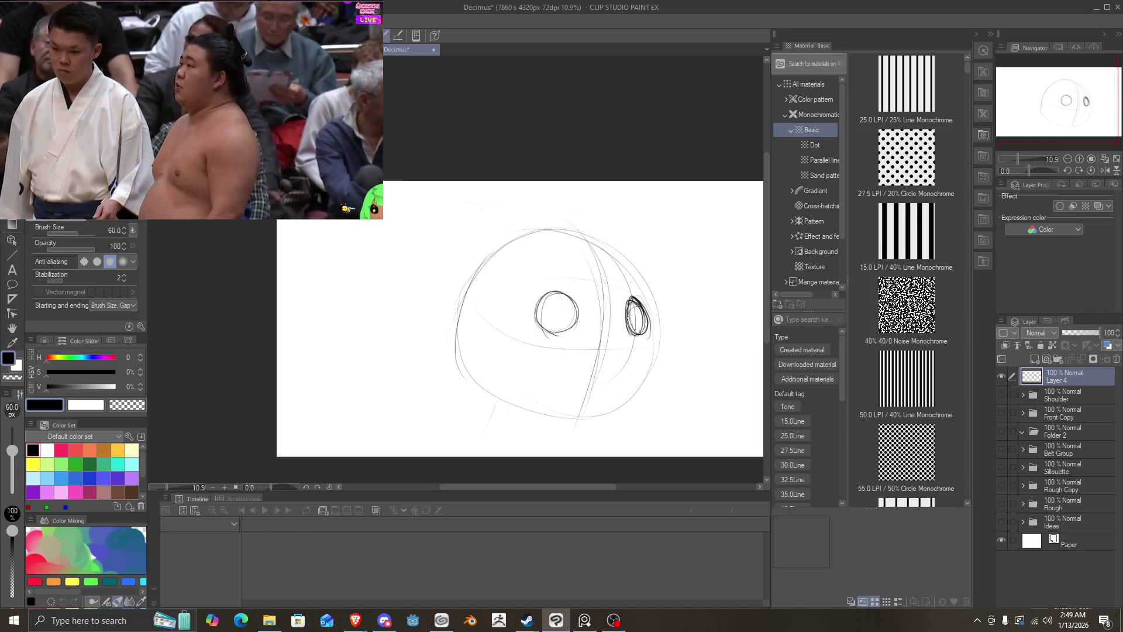
left_click_drag(528, 290, 651, 295)
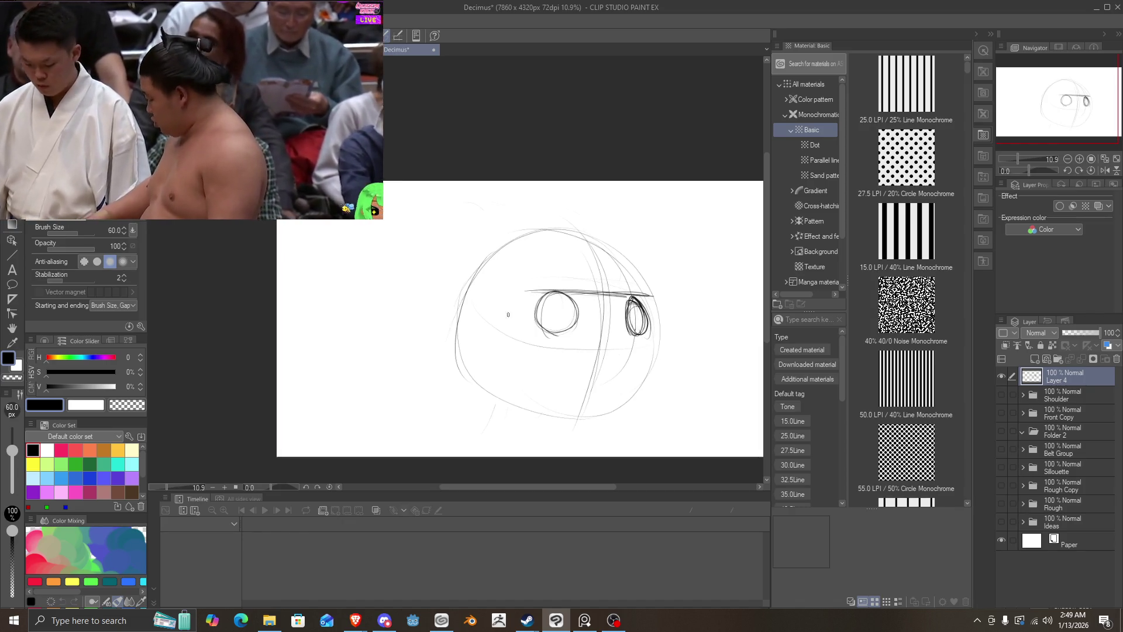
Step: Retrace both eyes, the under-eye guideline and the head outline with darker pencil strokes
left_click_drag(515, 341, 664, 347)
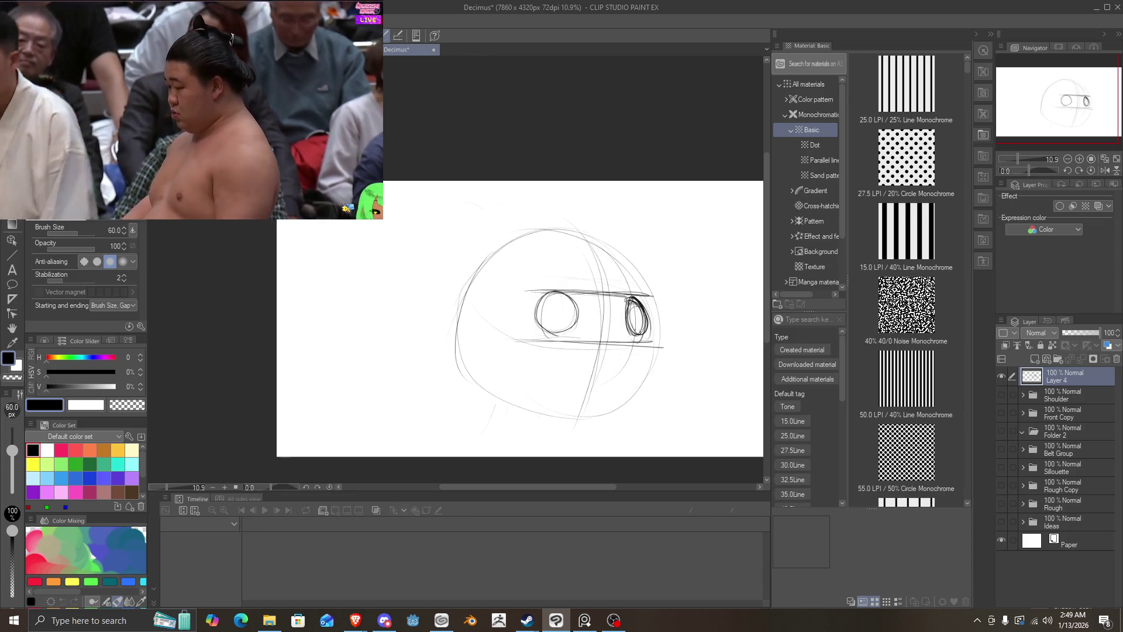
mouse_move(647, 303)
left_mouse_down()
mouse_move(646, 335)
mouse_move(608, 296)
left_mouse_up()
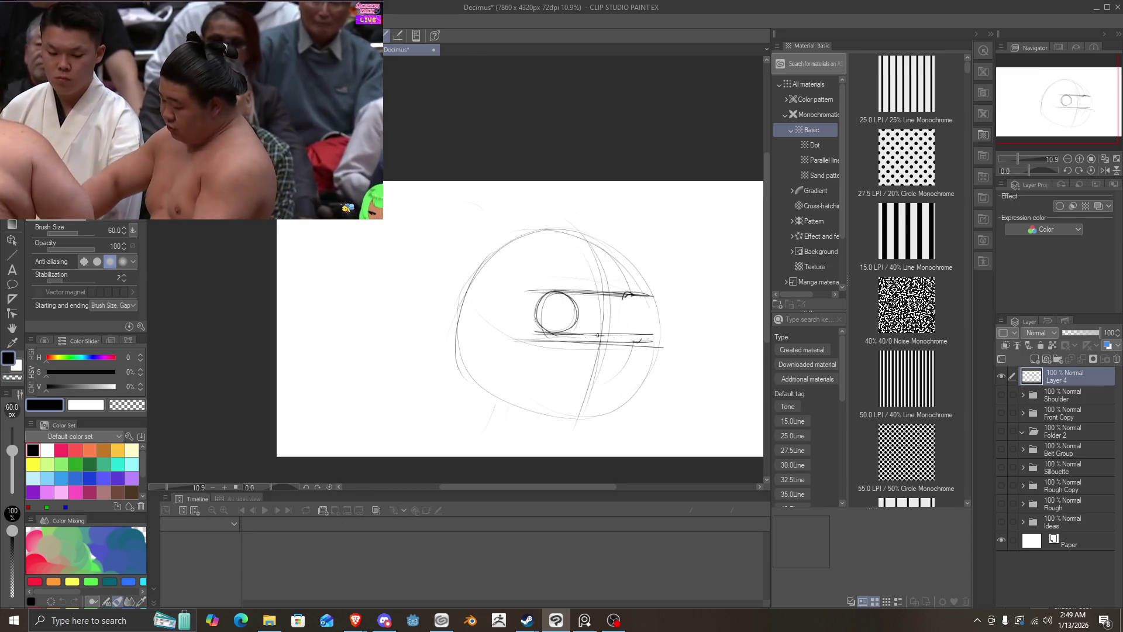
left_click_drag(525, 336, 609, 334)
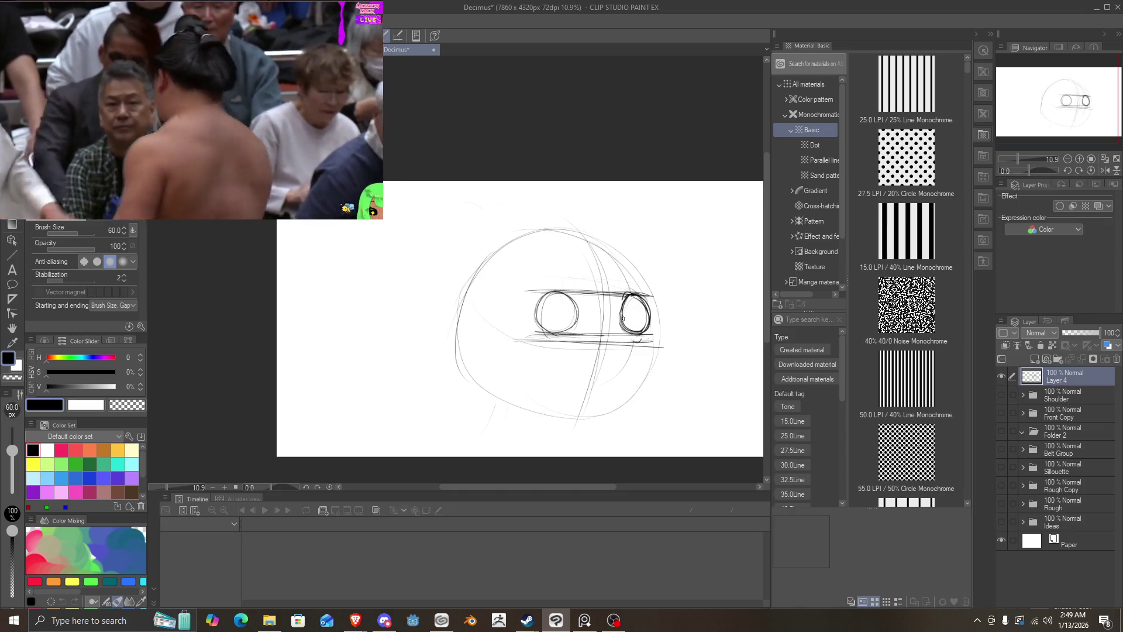
mouse_move(631, 301)
left_mouse_down()
mouse_move(624, 328)
mouse_move(625, 305)
mouse_move(635, 334)
left_mouse_up()
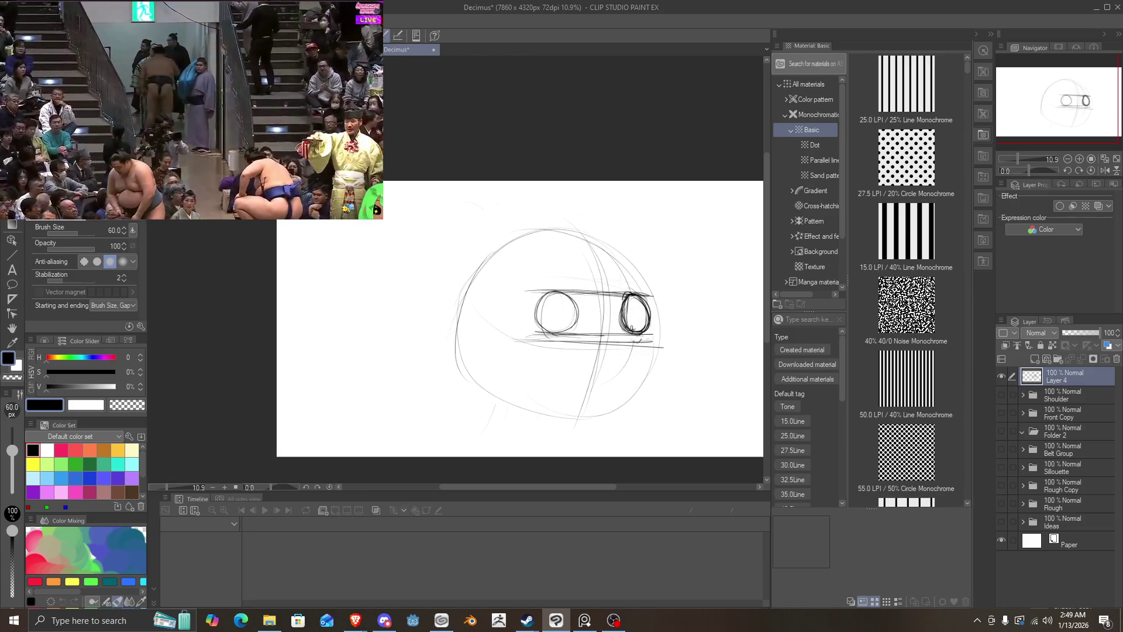
mouse_move(655, 276)
left_mouse_down()
mouse_move(646, 378)
mouse_move(637, 364)
left_mouse_up()
left_click_drag(652, 324, 582, 244)
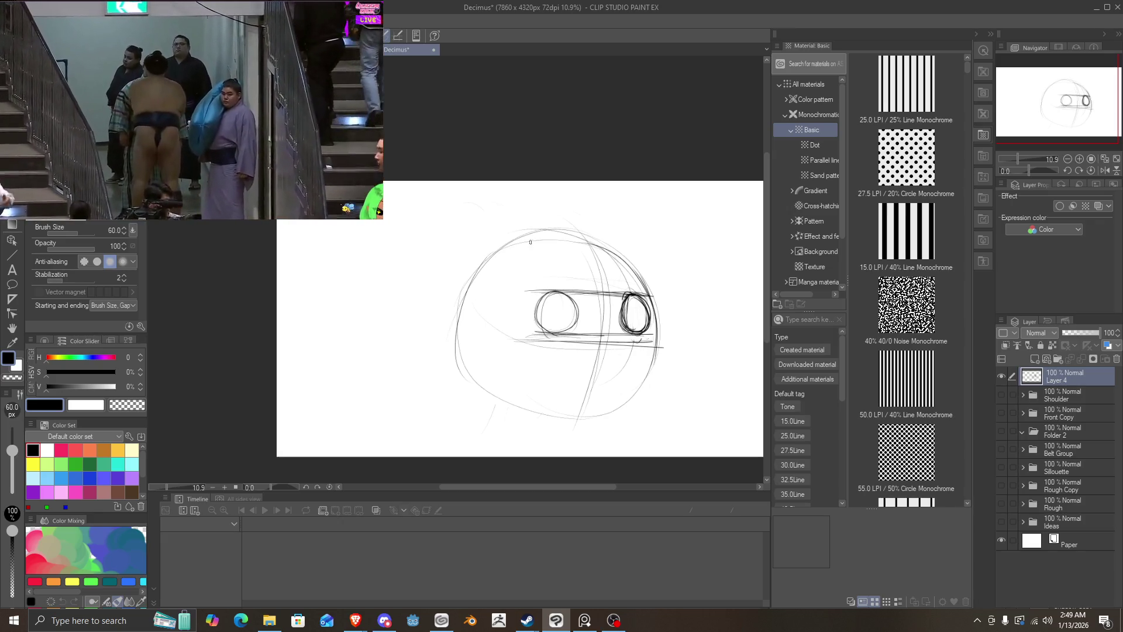
mouse_move(514, 241)
left_mouse_down()
mouse_move(456, 338)
mouse_move(490, 400)
mouse_move(616, 425)
mouse_move(655, 396)
left_mouse_up()
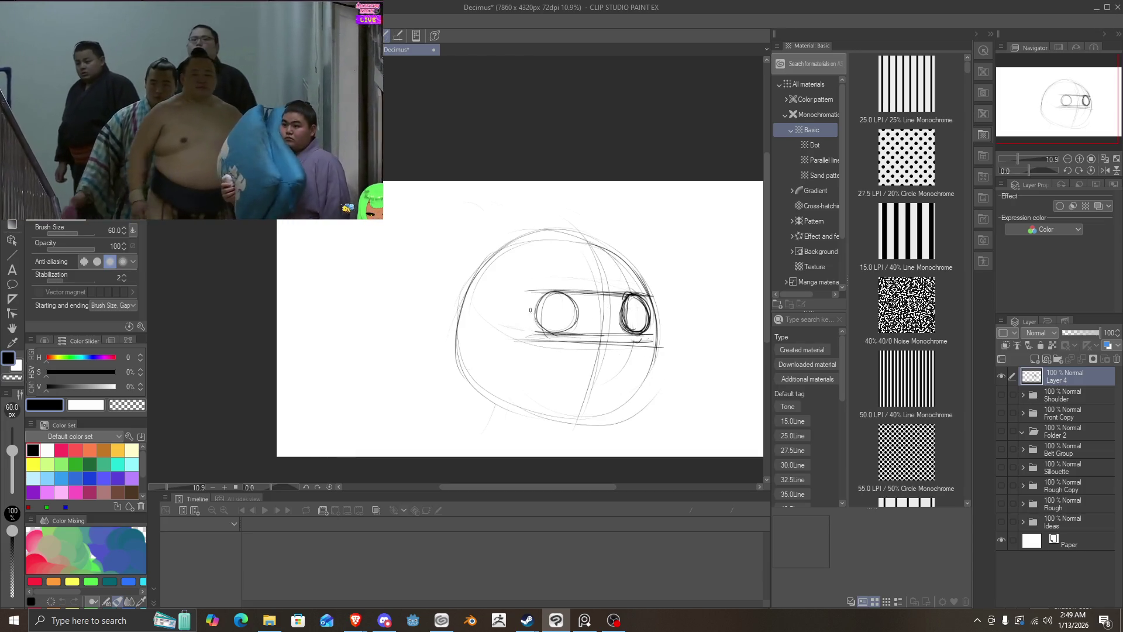
left_click_drag(520, 295, 514, 324)
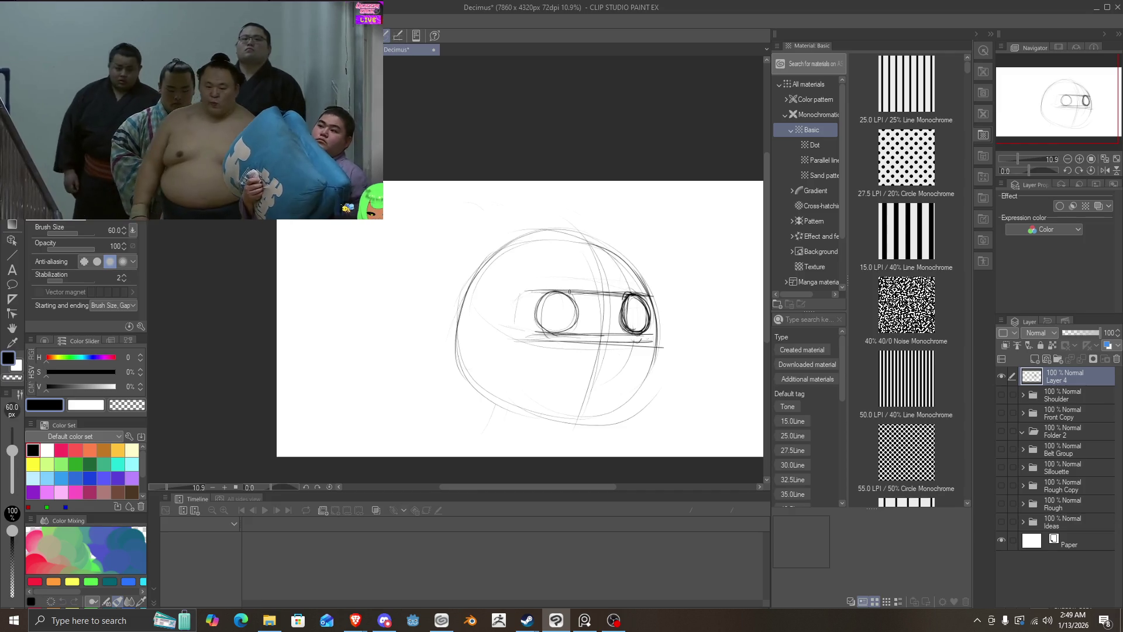
mouse_move(570, 291)
left_mouse_down()
mouse_move(543, 316)
mouse_move(550, 334)
mouse_move(578, 299)
mouse_move(530, 305)
left_mouse_up()
Step: Draw a dark band across both eyes with a wedge at its left end and a thickened right end
left_click_drag(644, 308, 504, 308)
left_click_drag(576, 307, 506, 308)
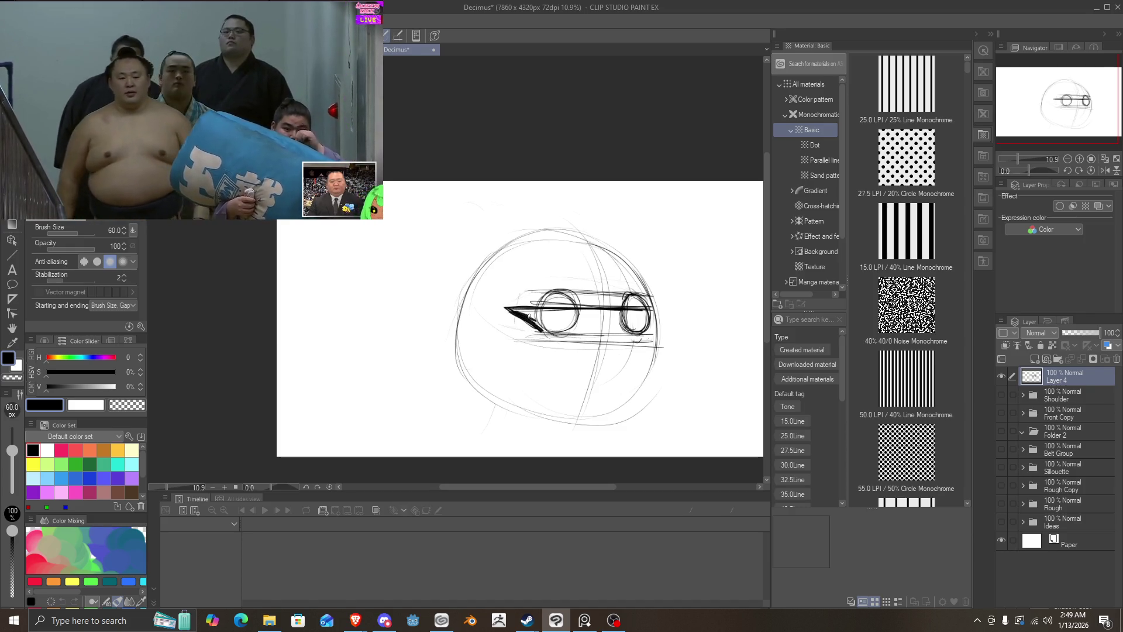
mouse_move(529, 316)
left_mouse_down()
mouse_move(520, 309)
mouse_move(540, 333)
mouse_move(573, 333)
left_mouse_up()
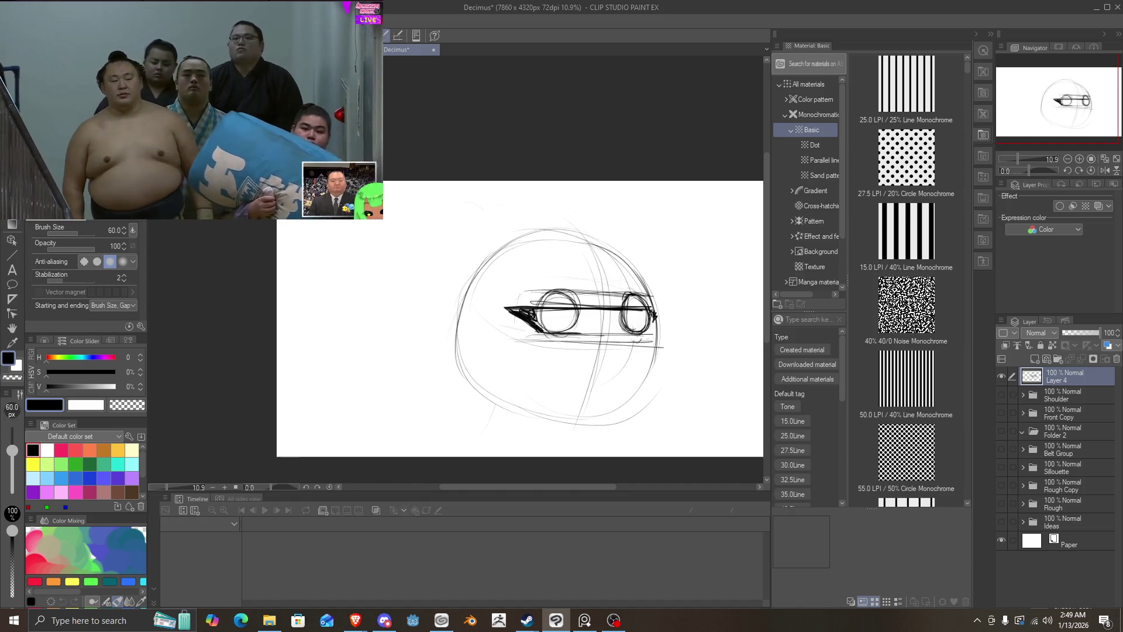
left_click_drag(651, 306, 654, 316)
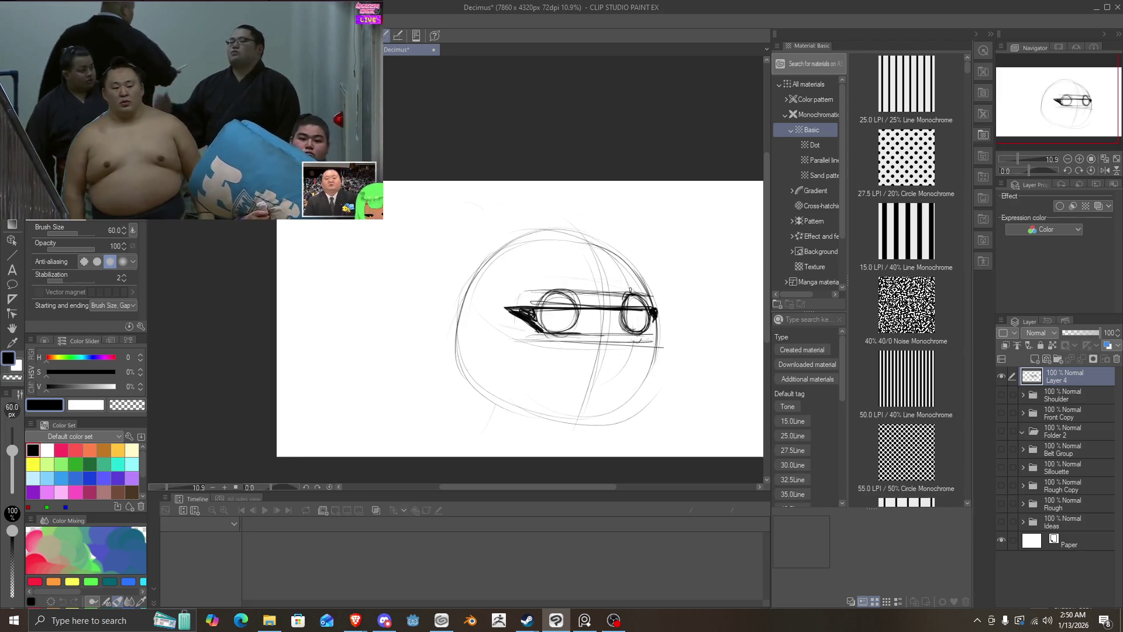
mouse_move(647, 267)
left_mouse_down()
mouse_move(655, 310)
mouse_move(606, 261)
mouse_move(503, 267)
mouse_move(508, 310)
left_mouse_up()
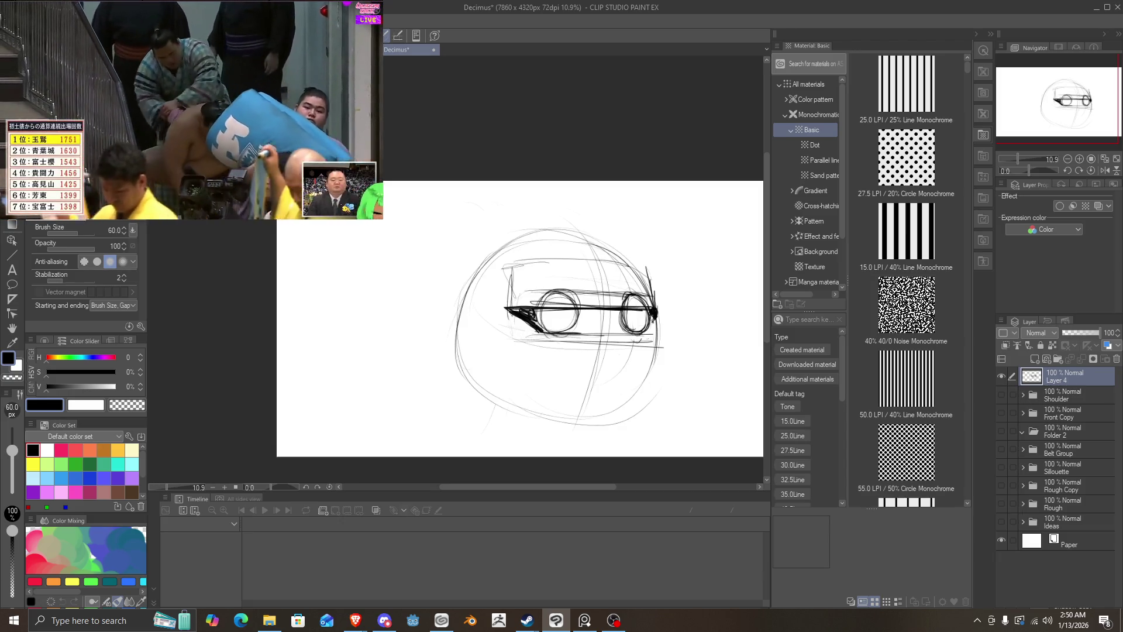
mouse_move(650, 322)
left_mouse_down()
mouse_move(654, 332)
mouse_move(600, 329)
mouse_move(610, 328)
mouse_move(600, 374)
mouse_move(599, 351)
left_mouse_up()
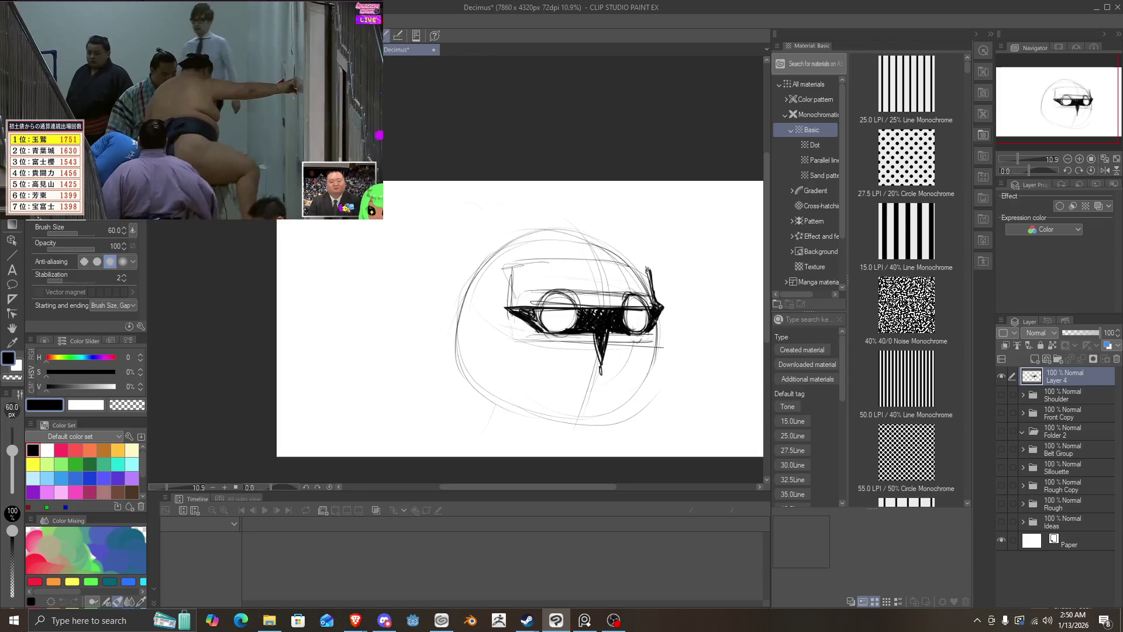
Step: Ink the headband's top edge, the left edge, a spike below the band, the angular jaw and right cheek
mouse_move(645, 265)
left_mouse_down()
mouse_move(501, 262)
mouse_move(427, 285)
mouse_move(486, 302)
mouse_move(435, 307)
left_mouse_up()
left_click_drag(461, 263, 433, 316)
mouse_move(497, 259)
left_mouse_down()
mouse_move(597, 247)
mouse_move(436, 263)
left_mouse_up()
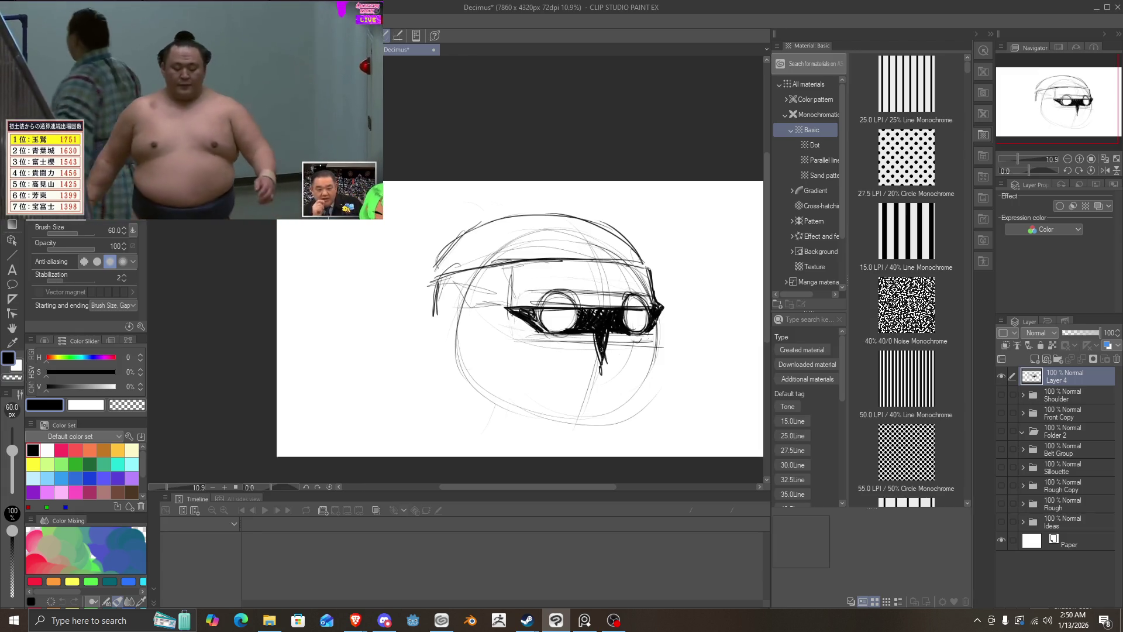
left_click_drag(609, 360, 603, 438)
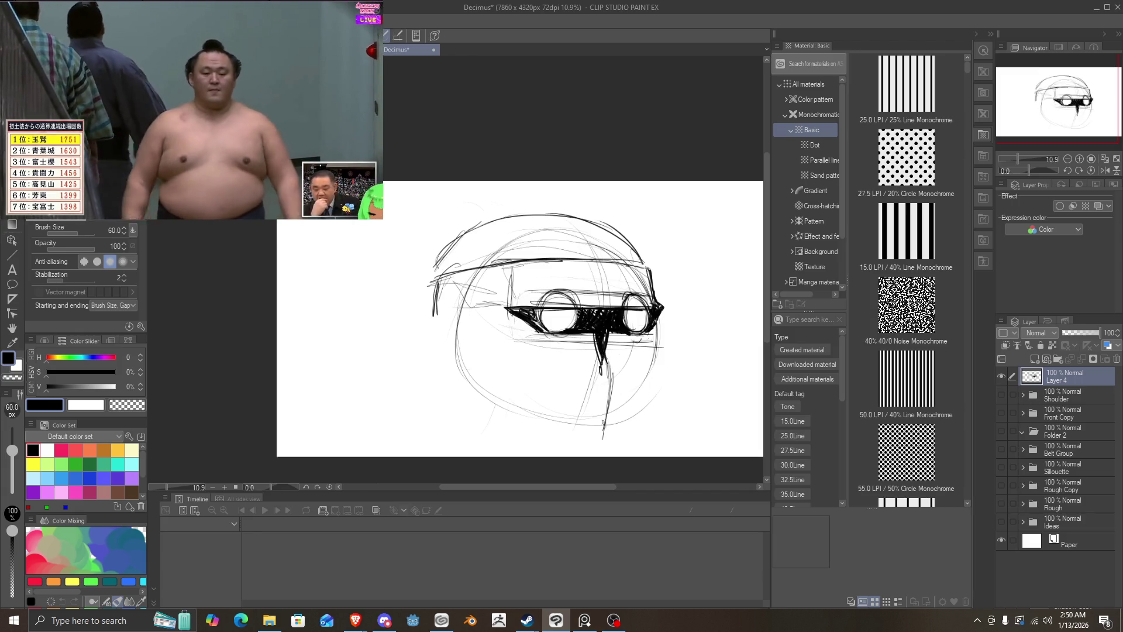
mouse_move(509, 407)
left_mouse_down()
mouse_move(600, 443)
mouse_move(648, 387)
left_mouse_up()
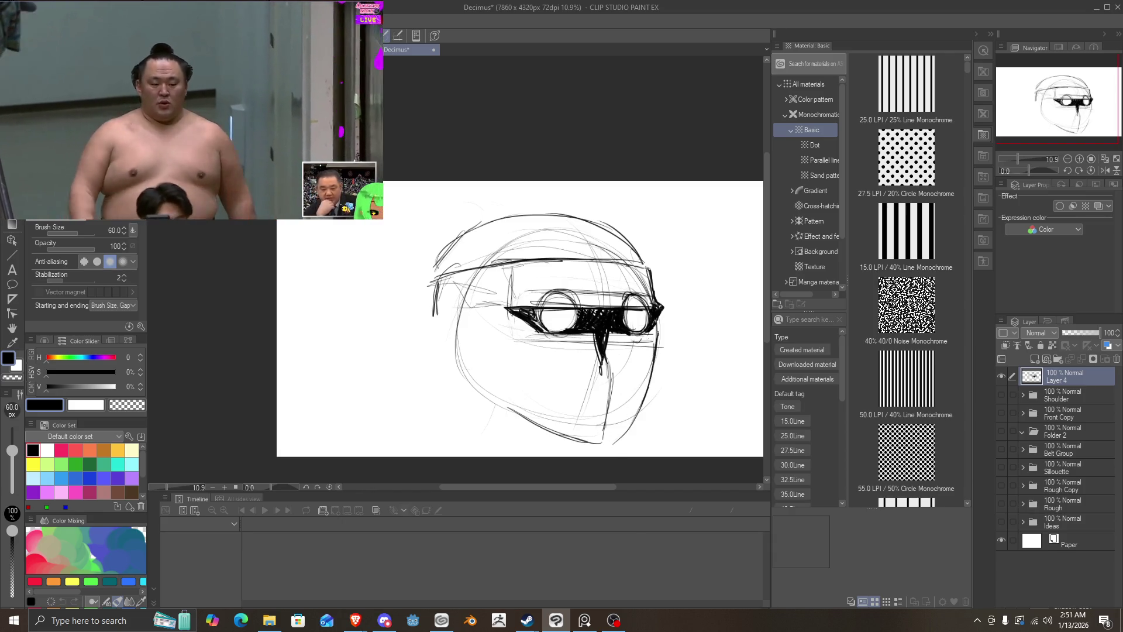
mouse_move(659, 331)
left_mouse_down()
mouse_move(651, 388)
mouse_move(655, 360)
left_mouse_up()
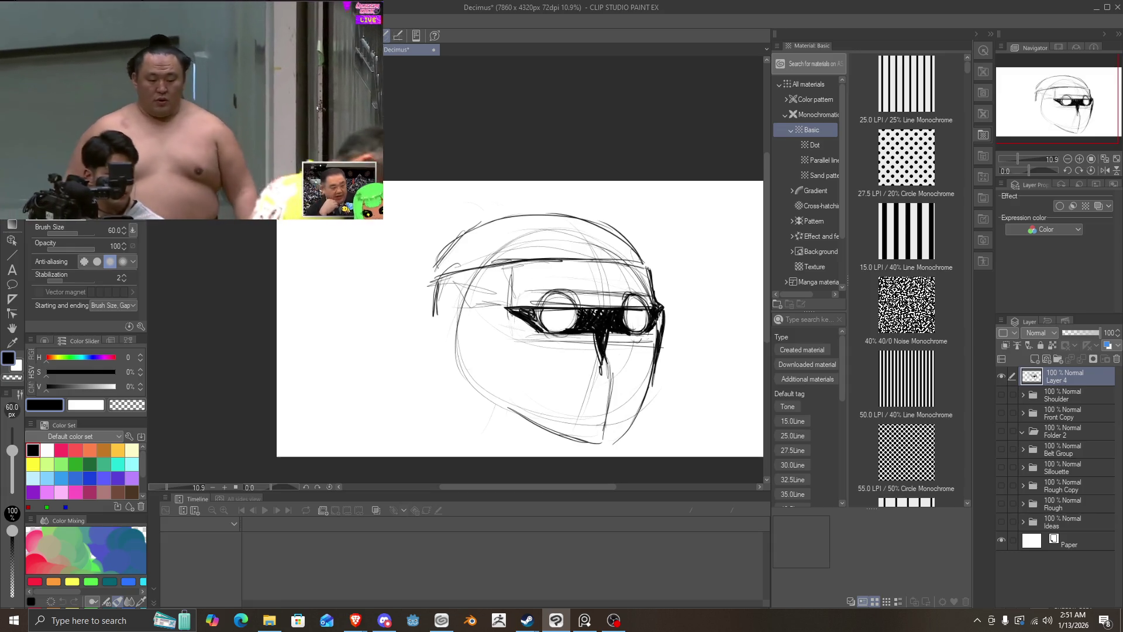
mouse_move(663, 309)
left_mouse_down()
mouse_move(655, 270)
mouse_move(540, 268)
left_mouse_up()
mouse_move(638, 257)
left_mouse_down()
mouse_move(536, 258)
mouse_move(511, 304)
left_mouse_up()
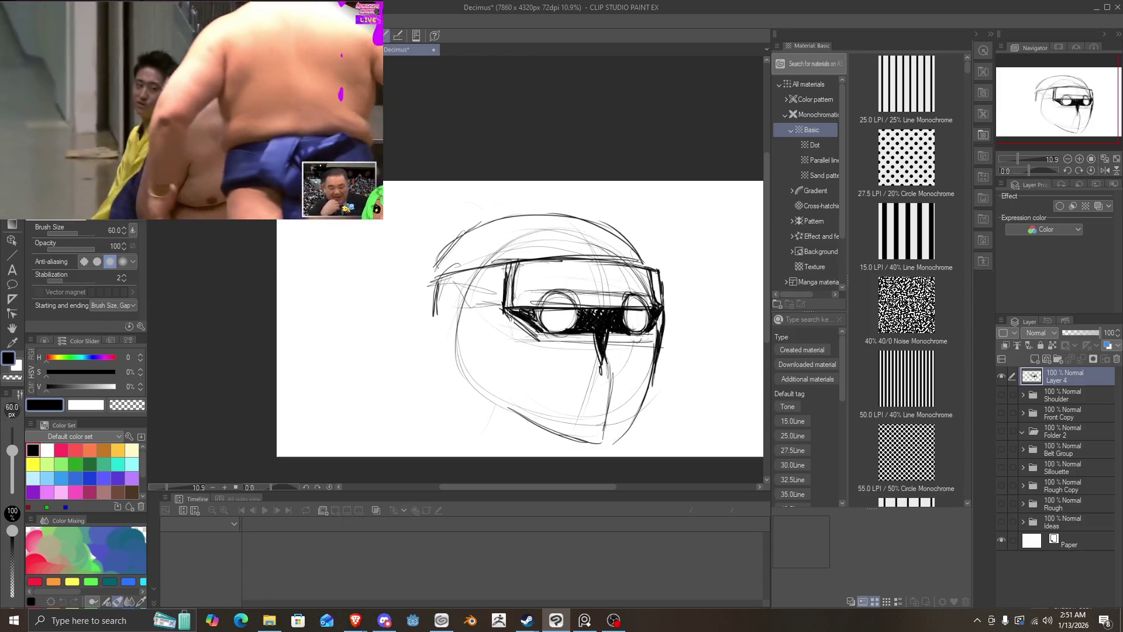
Step: Add a line below the headband and pupils in the eyes, then undo the last two eye strokes
left_click_drag(537, 338, 523, 402)
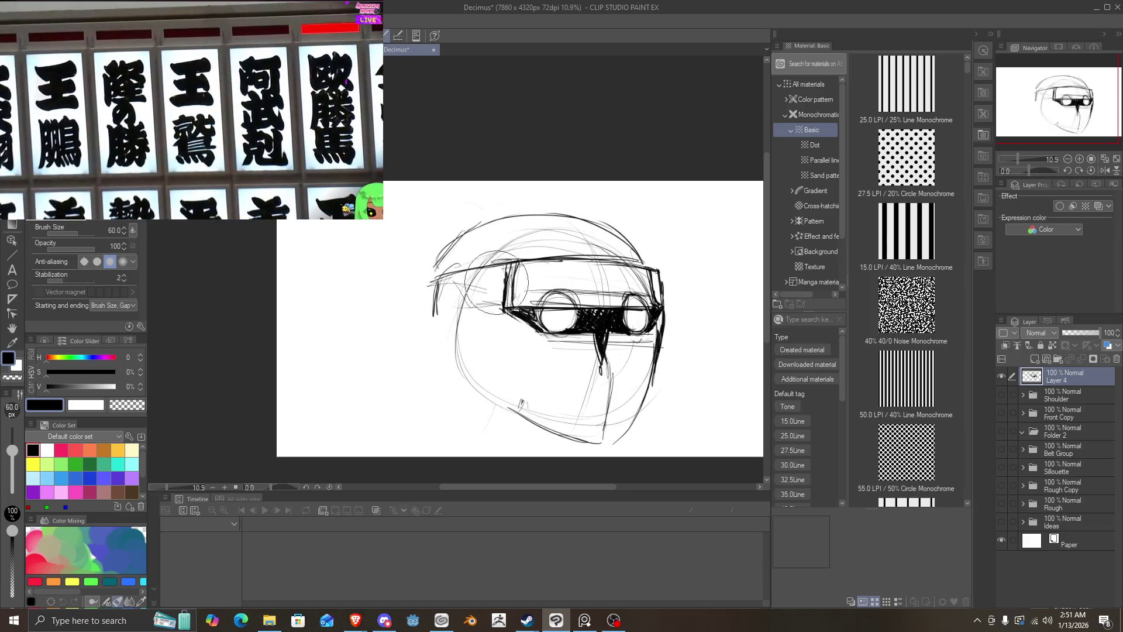
left_click_drag(498, 280, 617, 293)
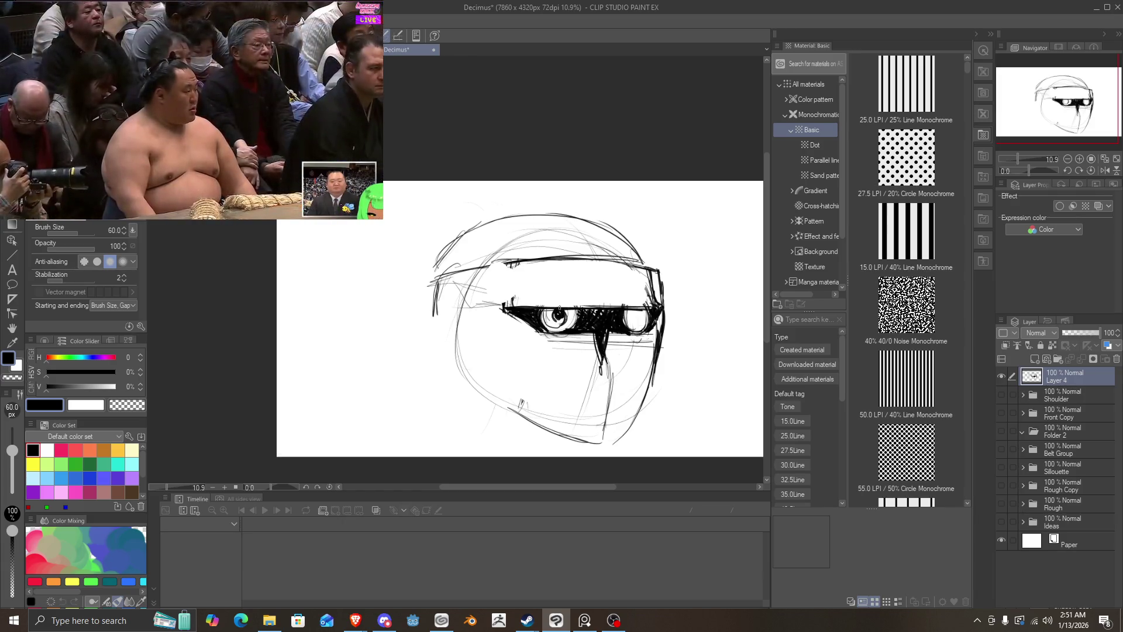
left_click_drag(558, 319, 560, 302)
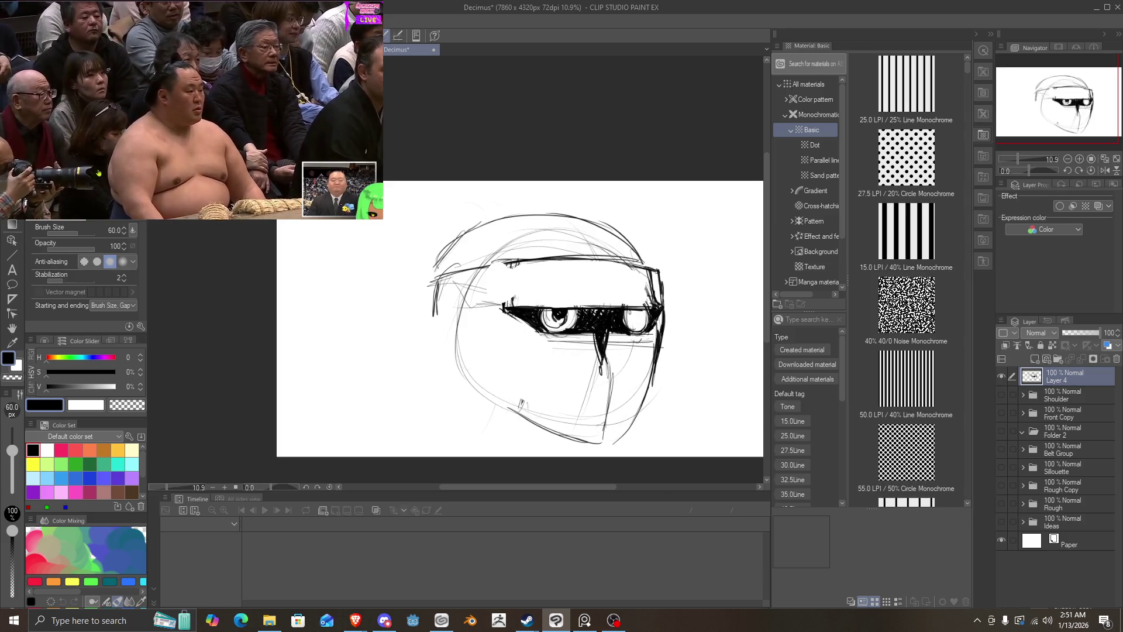
left_click_drag(630, 309, 638, 316)
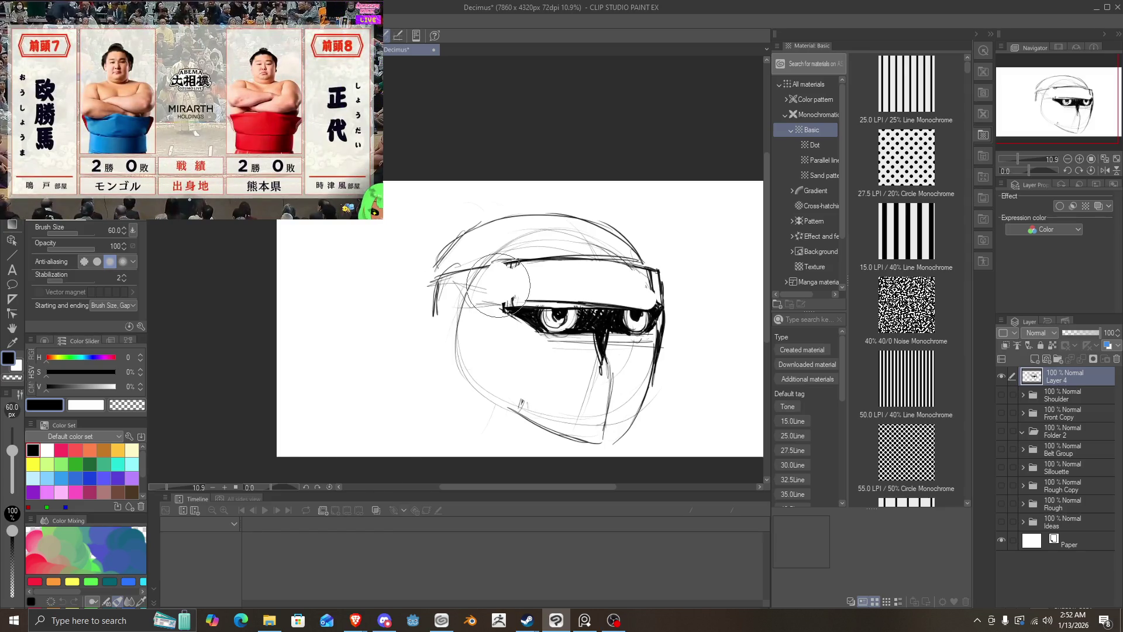
key("ctrl+z")
key("ctrl+z")
key("ctrl+z")
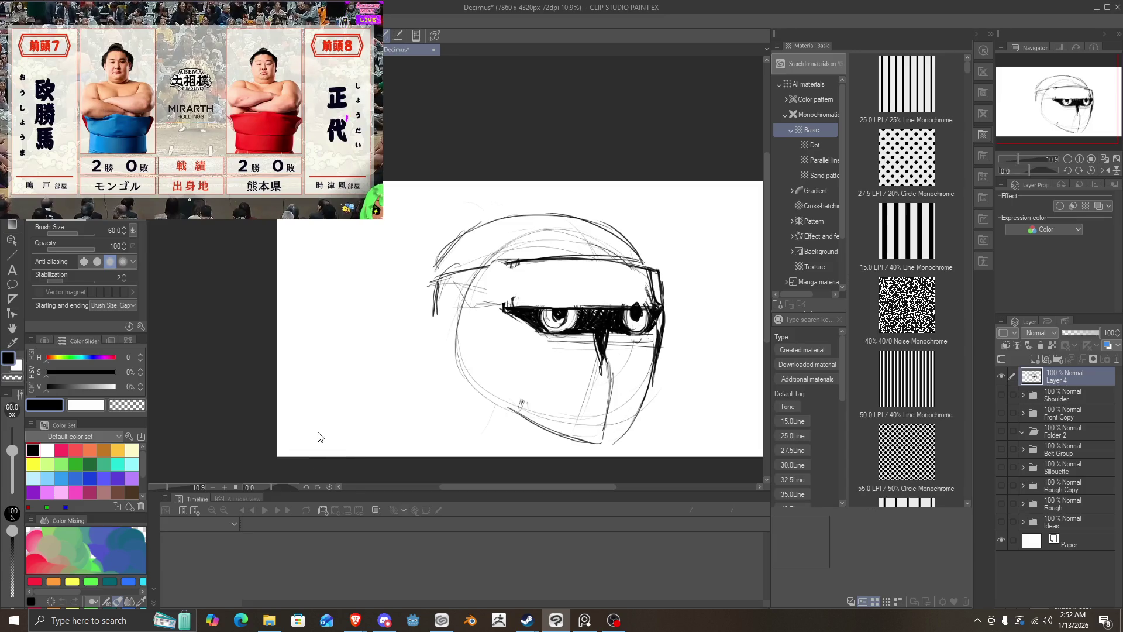
key("ctrl+z")
key("ctrl+z")
key("ctrl+z")
key("ctrl+z")
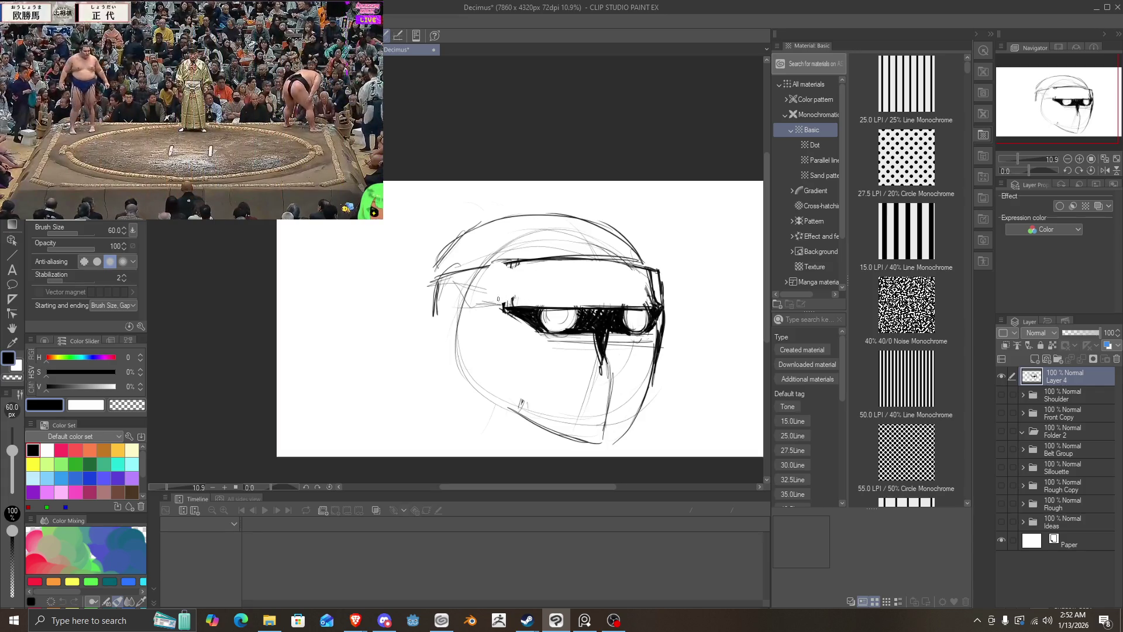
Step: Ink the visor's left edge and top-left corner, a line down from its lower corner, and darken the right eye
mouse_move(502, 270)
left_mouse_down()
mouse_move(503, 304)
mouse_move(515, 304)
left_mouse_up()
left_click_drag(496, 264, 513, 262)
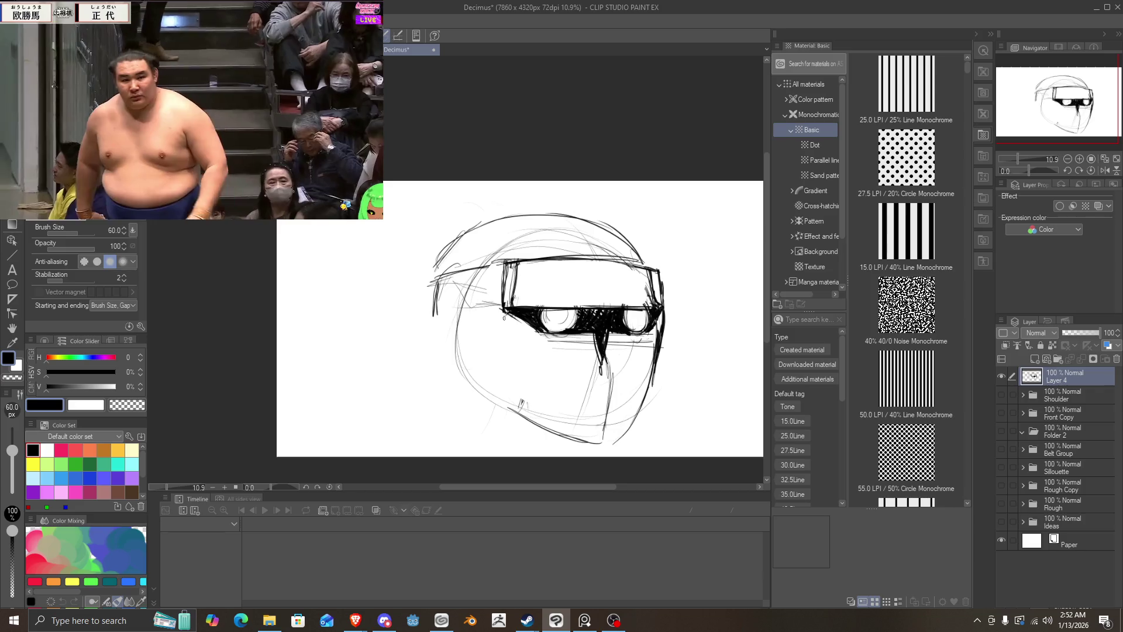
mouse_move(503, 318)
left_mouse_down()
mouse_move(480, 369)
mouse_move(530, 447)
mouse_move(608, 453)
mouse_move(652, 366)
left_mouse_up()
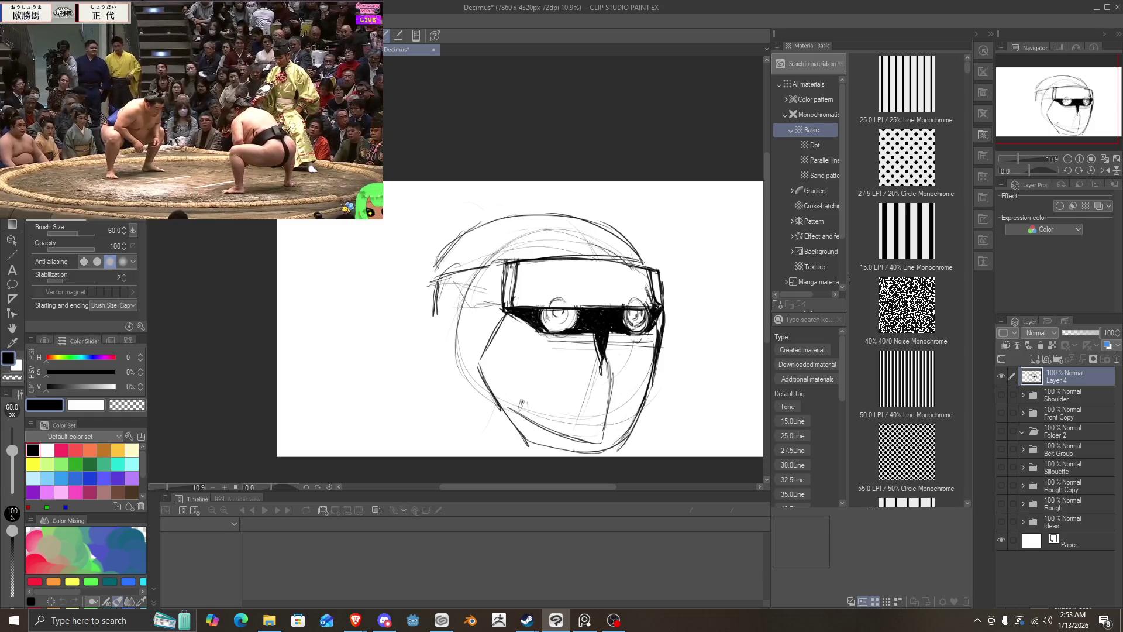
left_click_drag(628, 325, 641, 323)
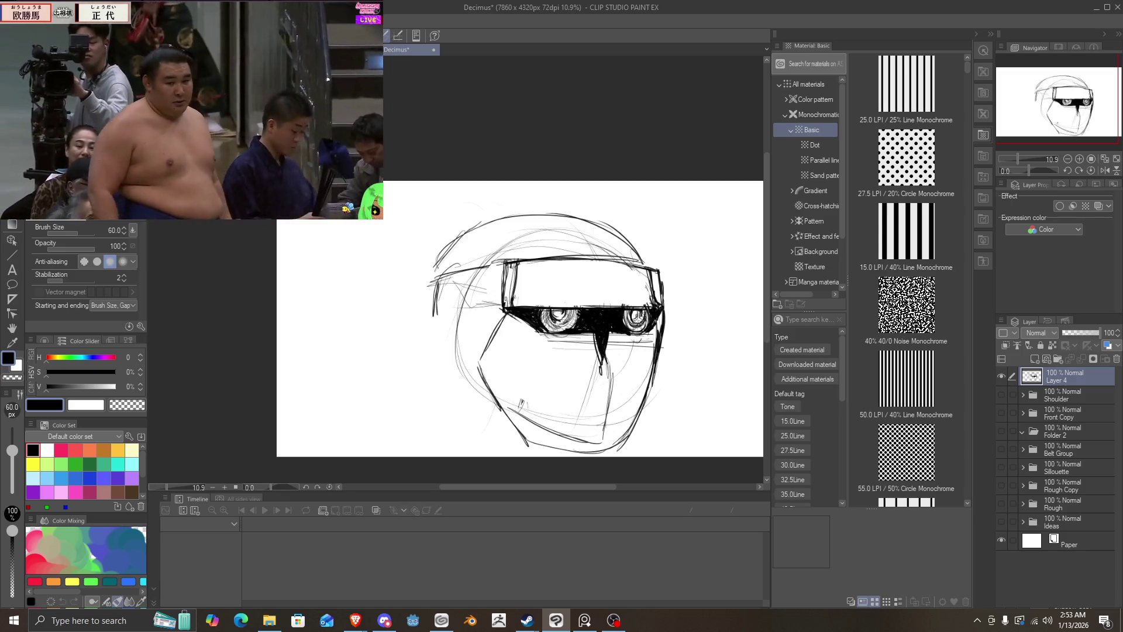
Step: Darken the eye band's upper edge and add dark marks around the right eye
mouse_move(512, 300)
left_mouse_down()
mouse_move(579, 316)
mouse_move(662, 302)
left_mouse_up()
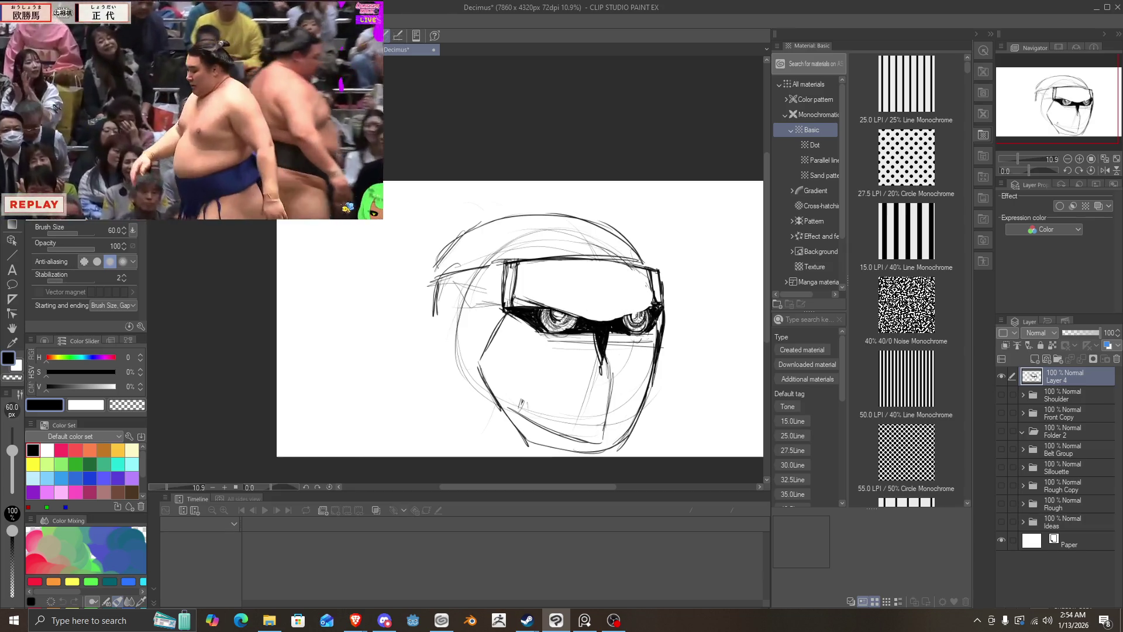
left_click_drag(612, 320, 636, 314)
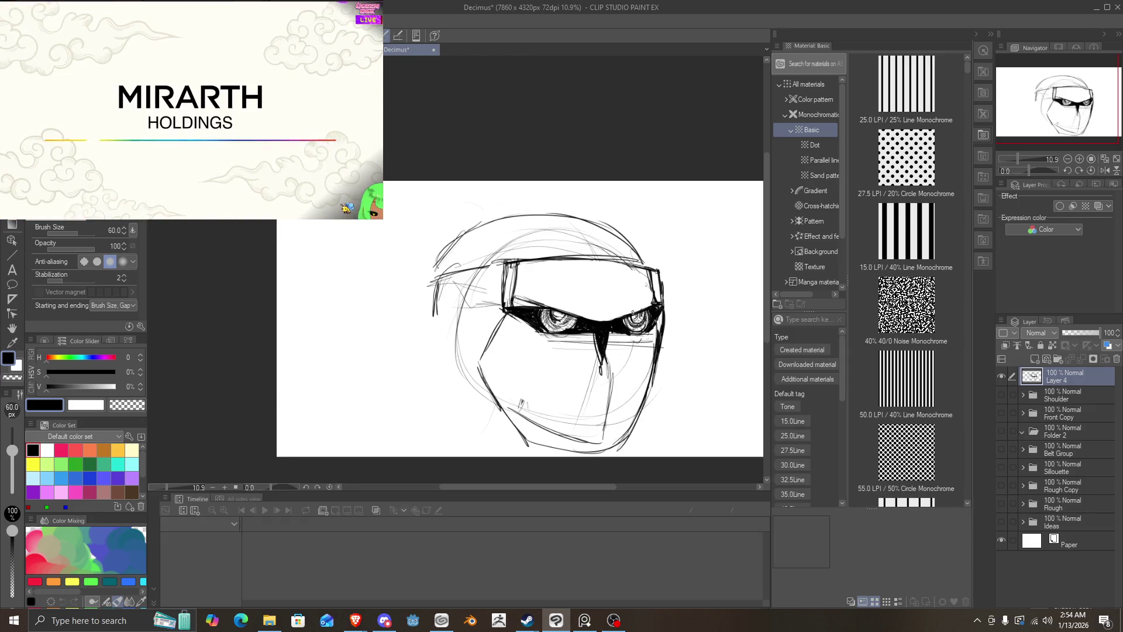
left_click_drag(604, 318, 584, 320)
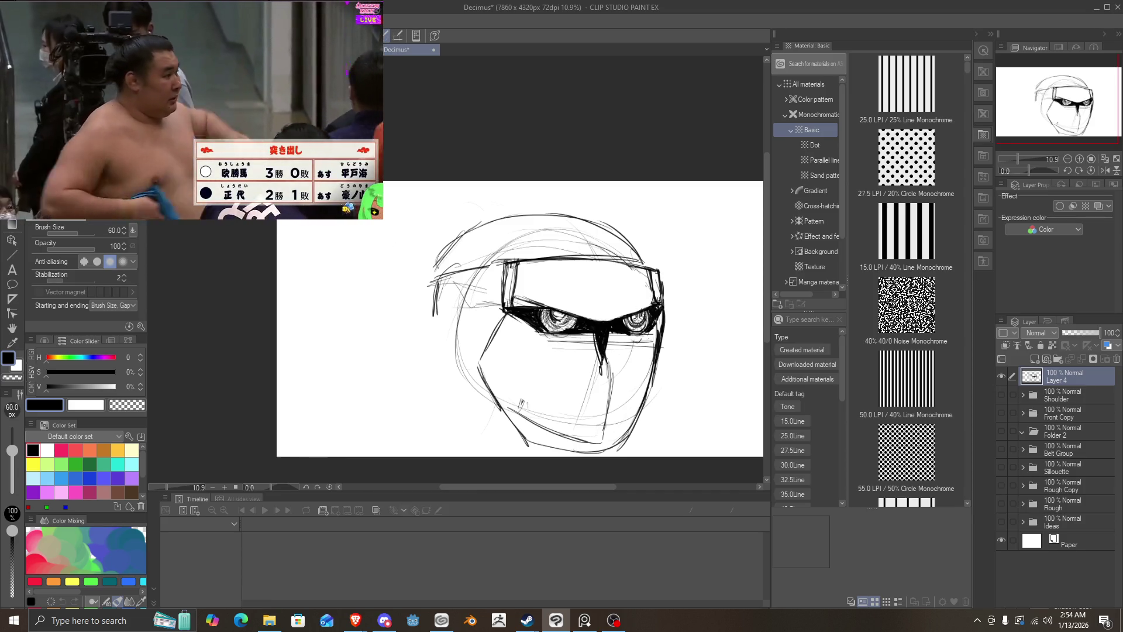
Step: Sketch a larger head outline from the upper right over the top and down the left cheek
left_click_drag(655, 275, 606, 227)
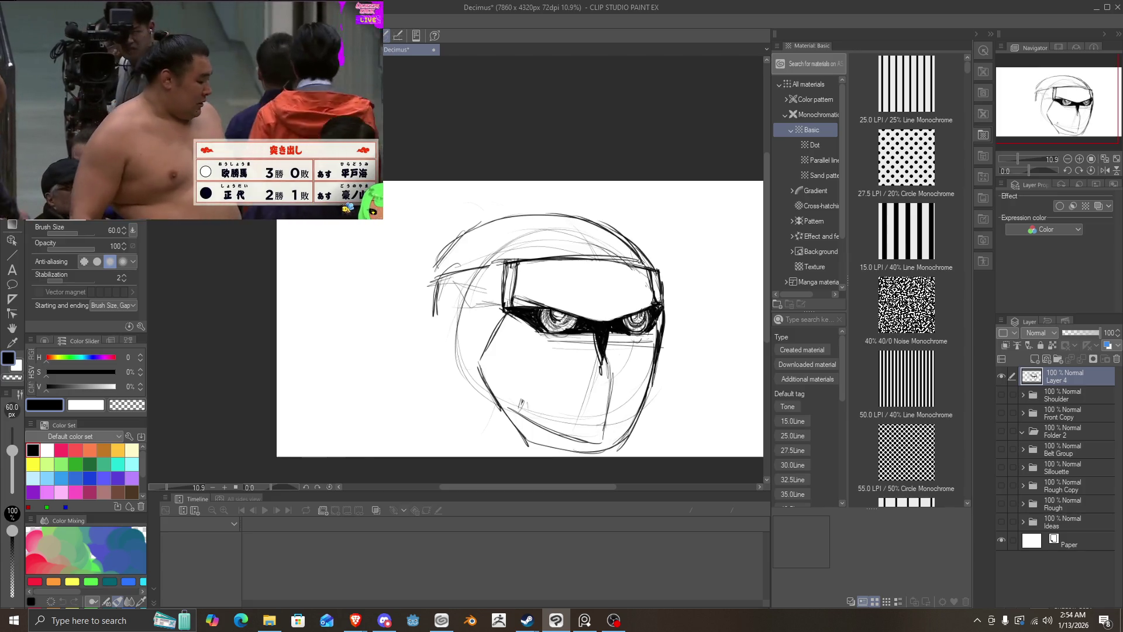
mouse_move(641, 265)
left_mouse_down()
mouse_move(522, 212)
mouse_move(427, 263)
mouse_move(398, 300)
left_mouse_up()
left_click_drag(462, 227, 384, 326)
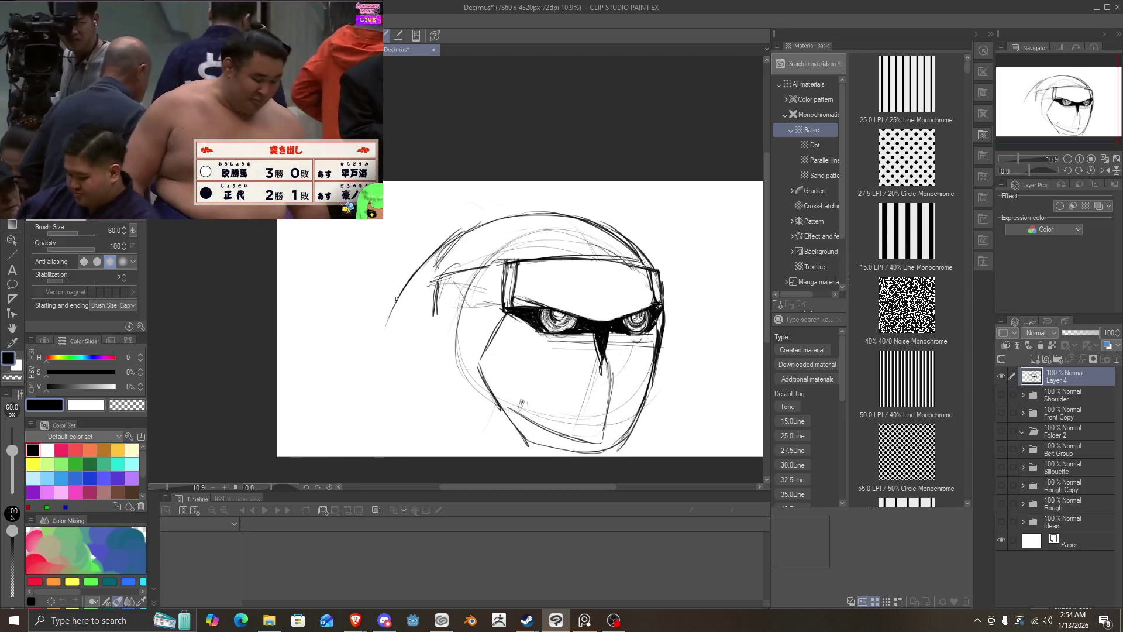
mouse_move(404, 286)
left_mouse_down()
mouse_move(381, 343)
mouse_move(489, 390)
left_mouse_up()
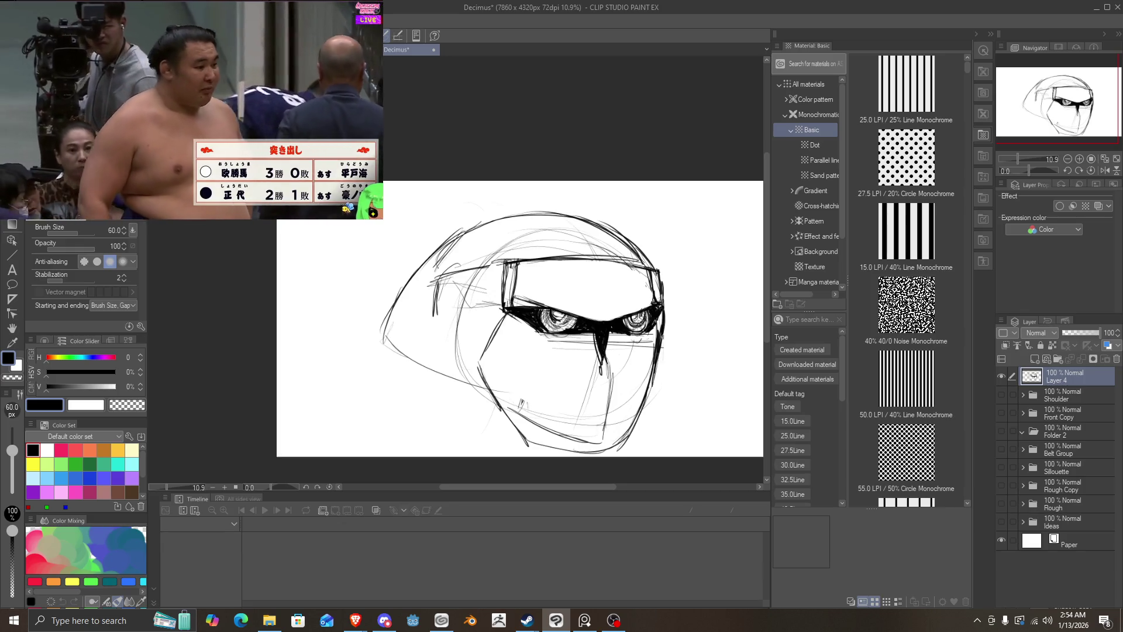
Step: Erase the visor's boxy top and guide lines, then sketch new strokes on the head's right, jaw and upper left
mouse_move(666, 311)
left_mouse_down()
mouse_move(663, 379)
mouse_move(647, 394)
mouse_move(672, 362)
left_mouse_up()
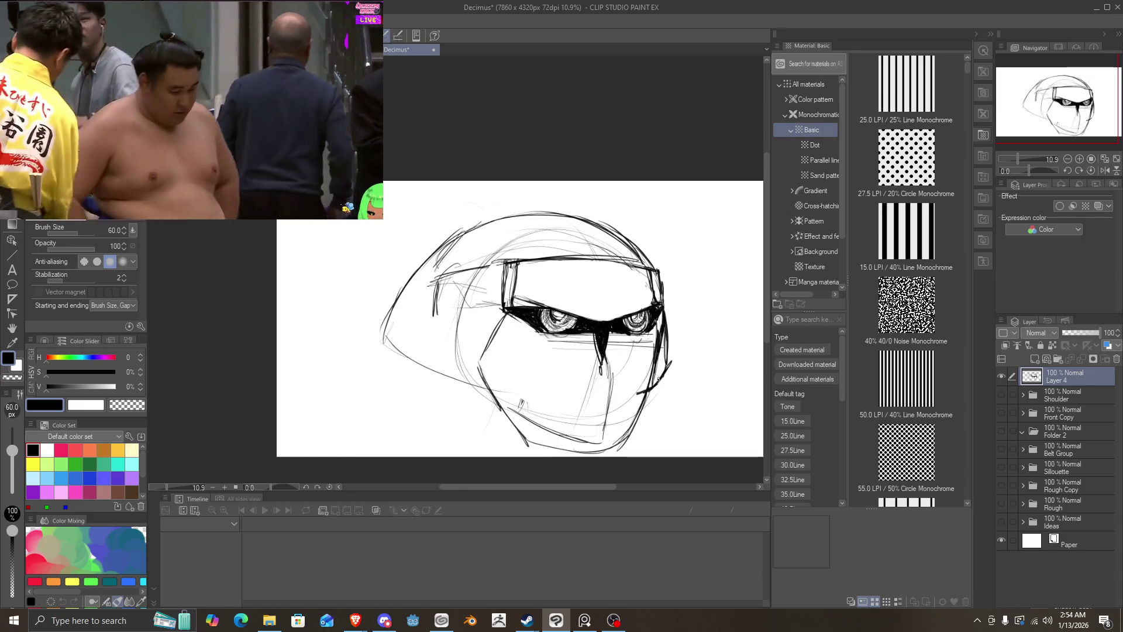
mouse_move(509, 259)
left_mouse_down()
mouse_move(610, 266)
mouse_move(545, 258)
mouse_move(480, 351)
mouse_move(613, 408)
mouse_move(620, 383)
left_mouse_up()
key("e")
key("p")
left_click_drag(507, 351, 496, 389)
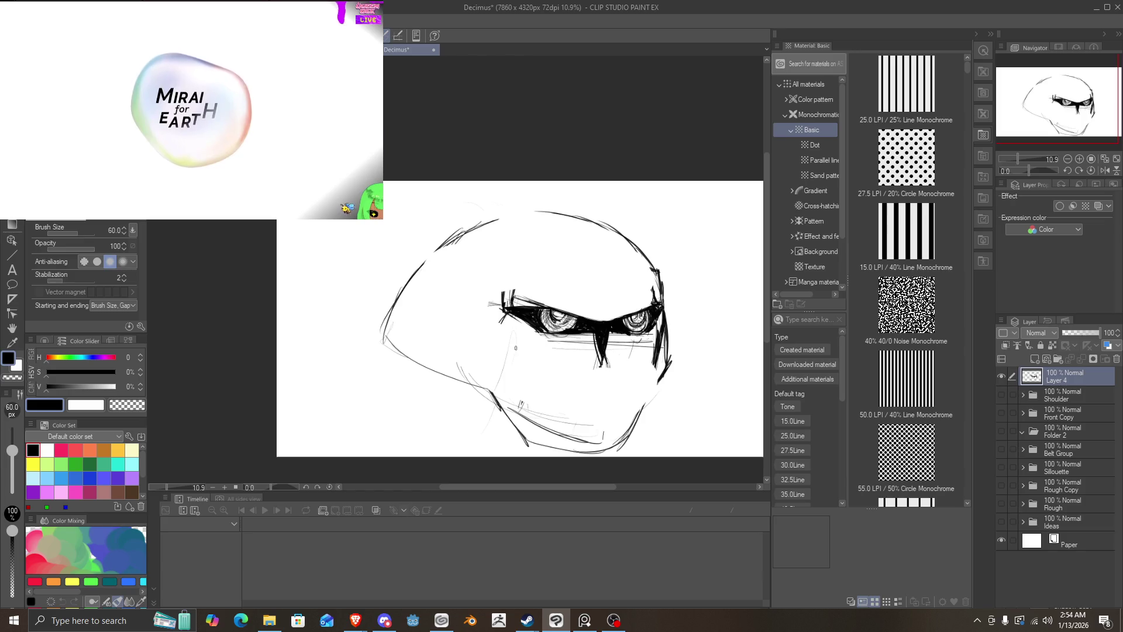
mouse_move(534, 332)
left_mouse_down()
mouse_move(499, 400)
mouse_move(507, 391)
left_mouse_up()
left_click_drag(537, 300, 503, 221)
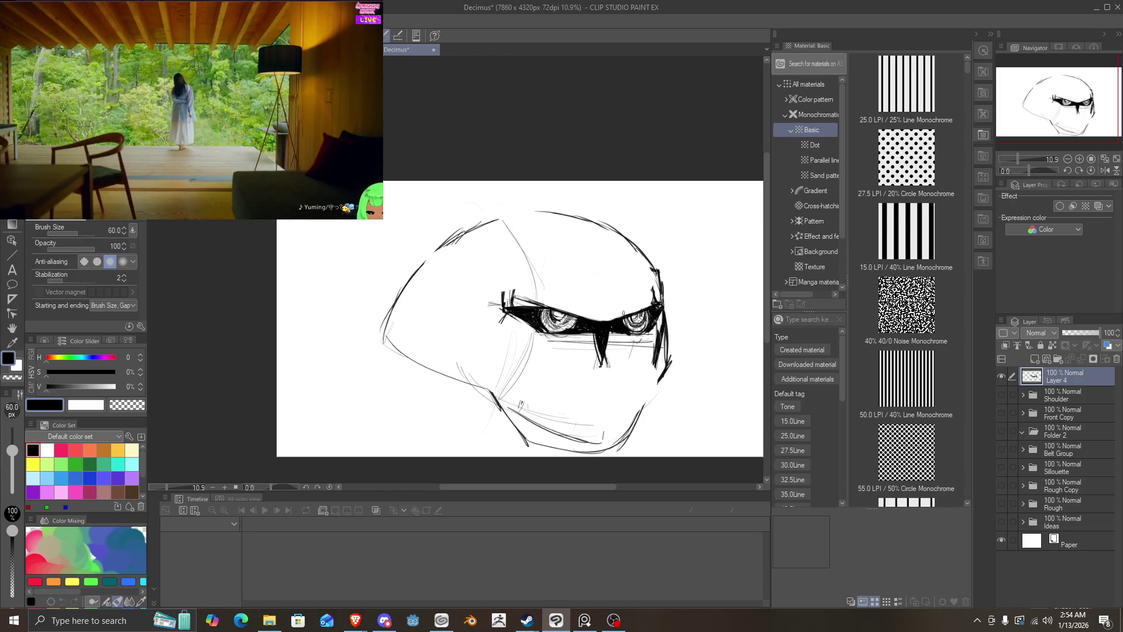
Step: Resketch the rounded cranium, the head's left side, the right cheek and the lower jaw
mouse_move(658, 296)
left_mouse_down()
mouse_move(597, 233)
mouse_move(559, 213)
left_mouse_up()
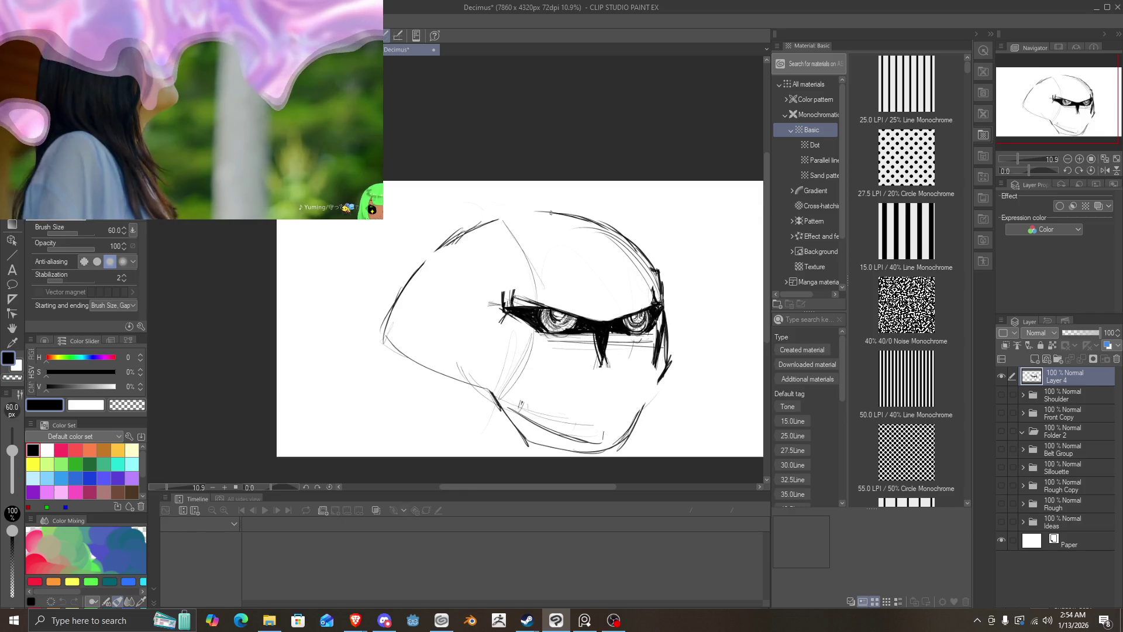
left_click_drag(460, 229, 421, 338)
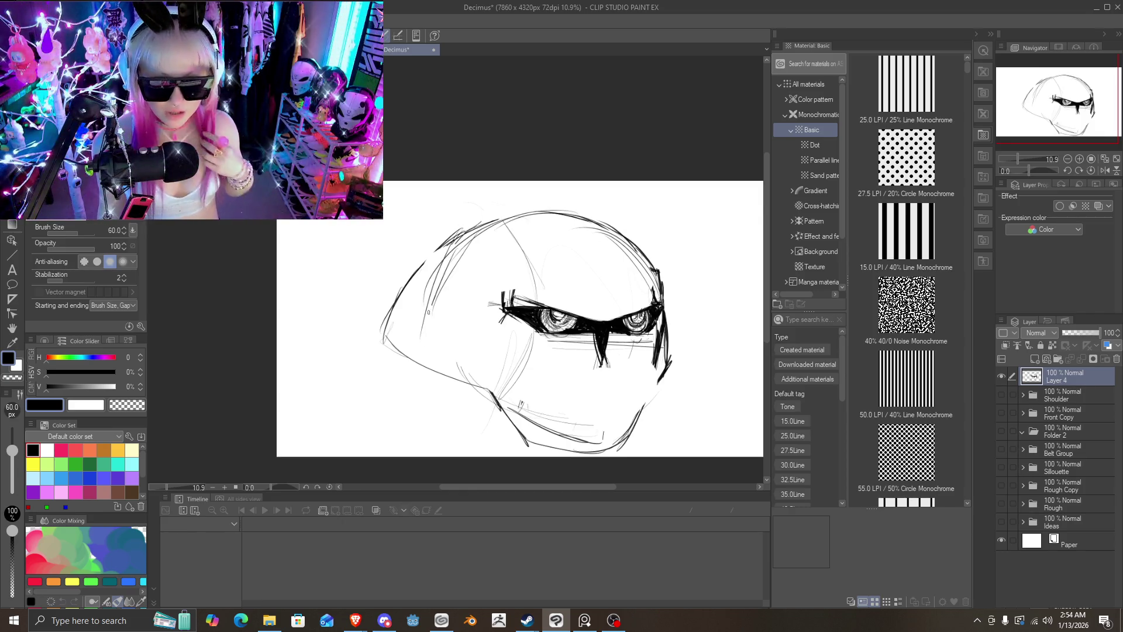
mouse_move(451, 253)
left_mouse_down()
mouse_move(419, 361)
mouse_move(498, 391)
left_mouse_up()
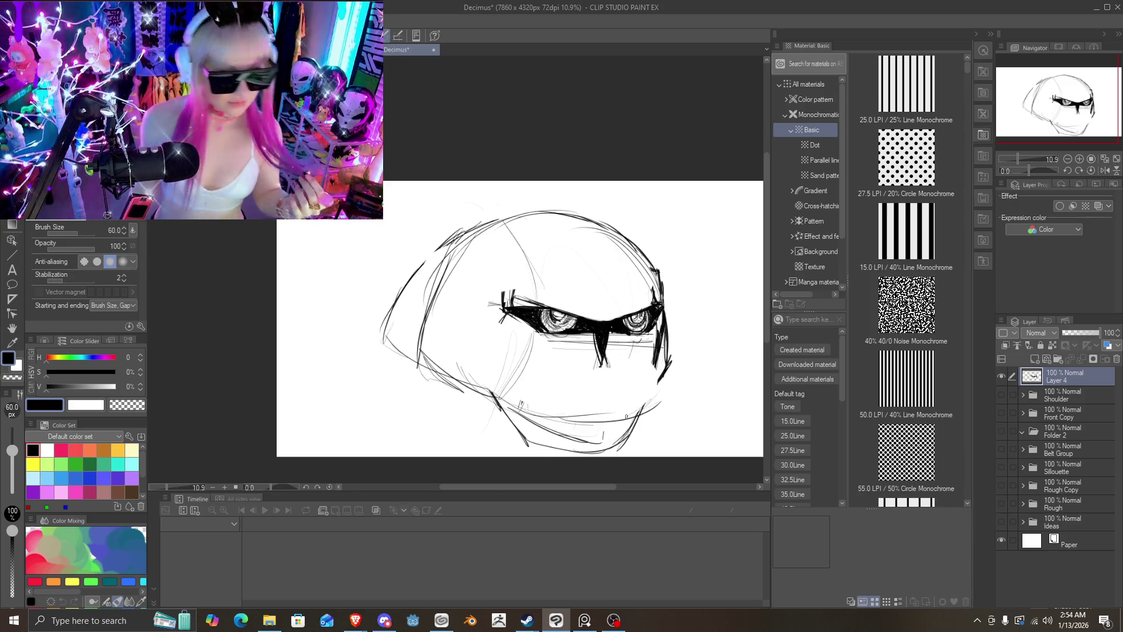
mouse_move(669, 363)
left_mouse_down()
mouse_move(623, 422)
mouse_move(538, 412)
mouse_move(436, 361)
left_mouse_up()
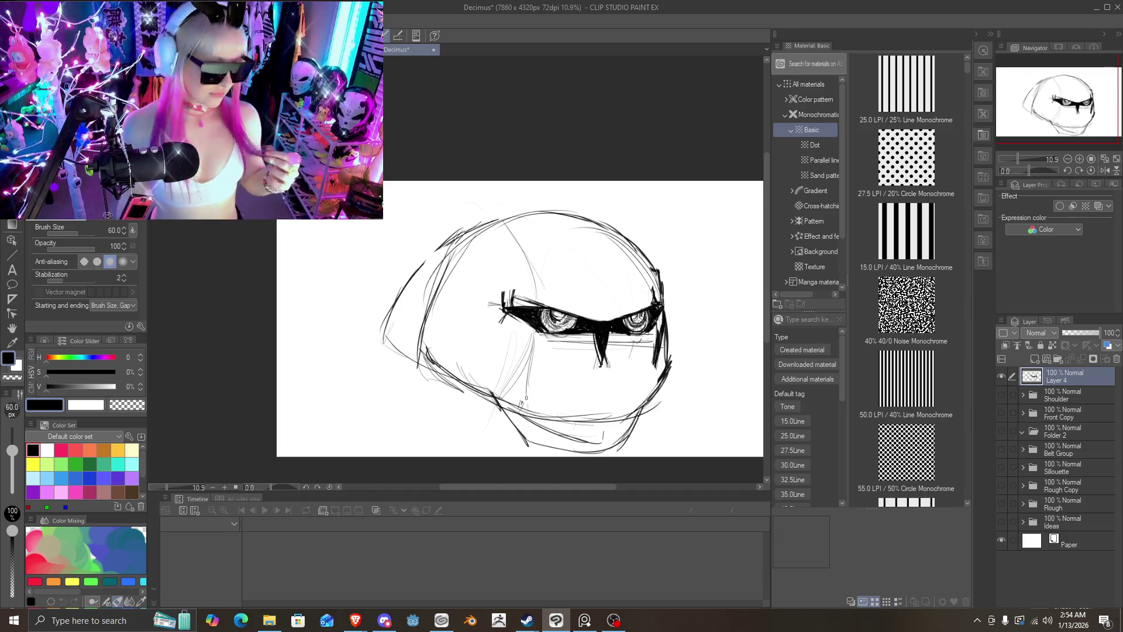
mouse_move(555, 413)
left_mouse_down()
mouse_move(640, 410)
mouse_move(533, 414)
left_mouse_up()
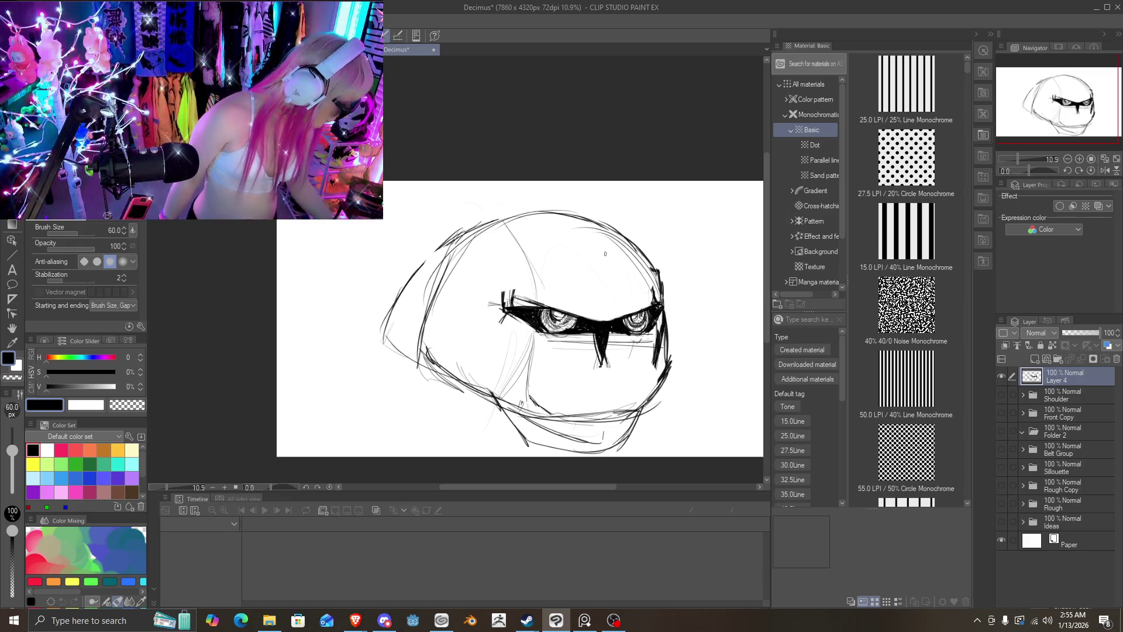
Step: Add faint forehead lines above the eye band
mouse_move(495, 268)
left_mouse_down()
mouse_move(619, 261)
mouse_move(488, 272)
left_mouse_up()
left_click_drag(607, 262, 444, 286)
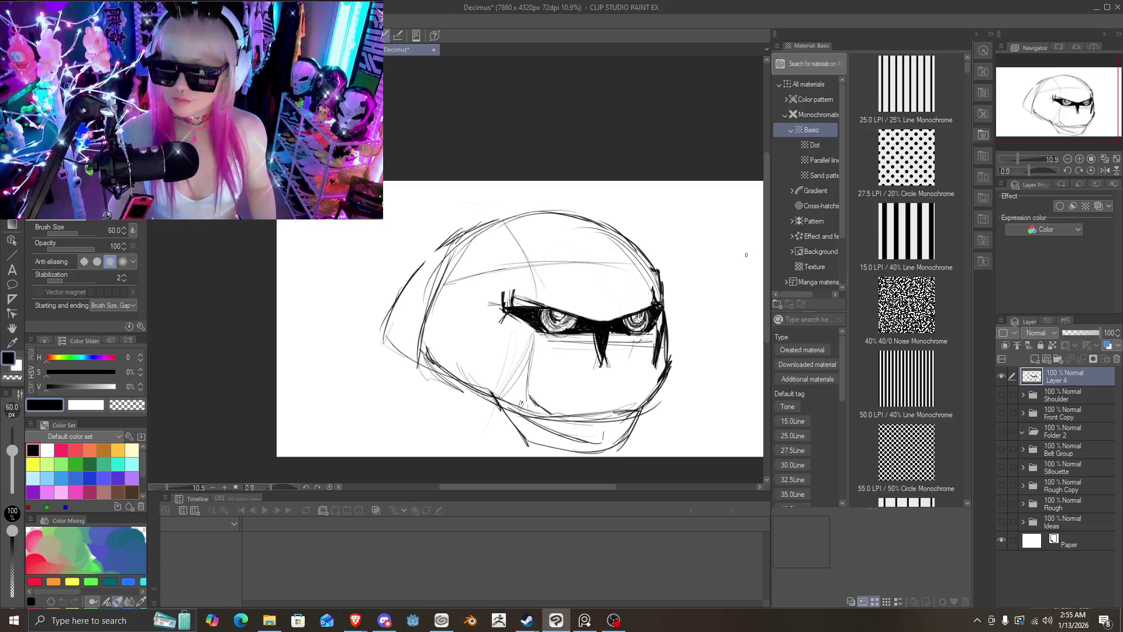
key("alt+Tab")
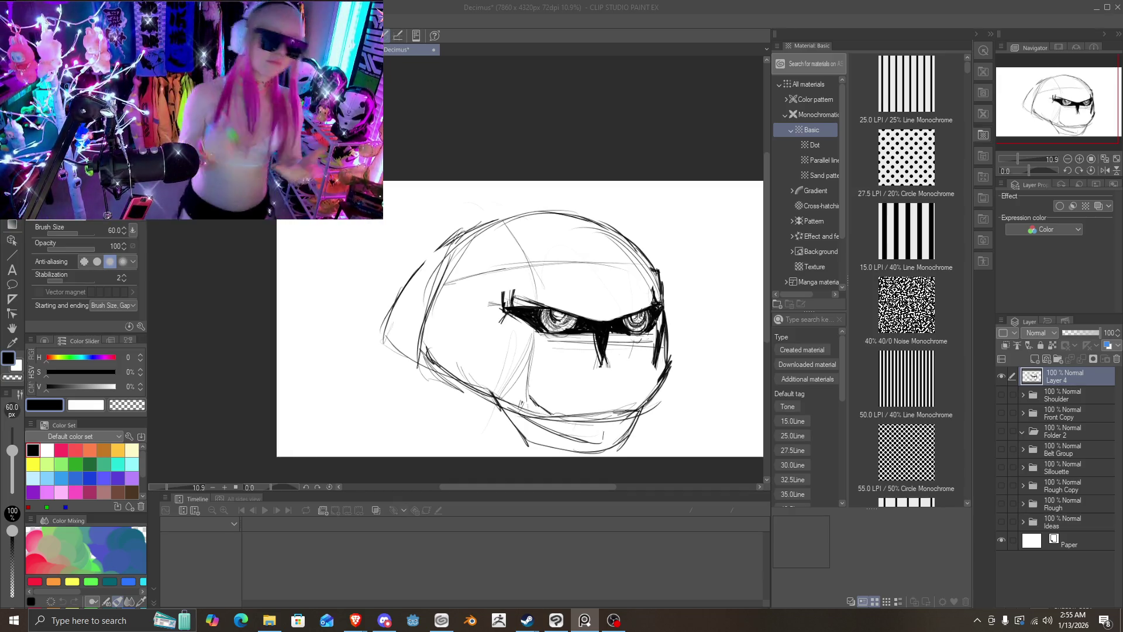
key("alt+Tab")
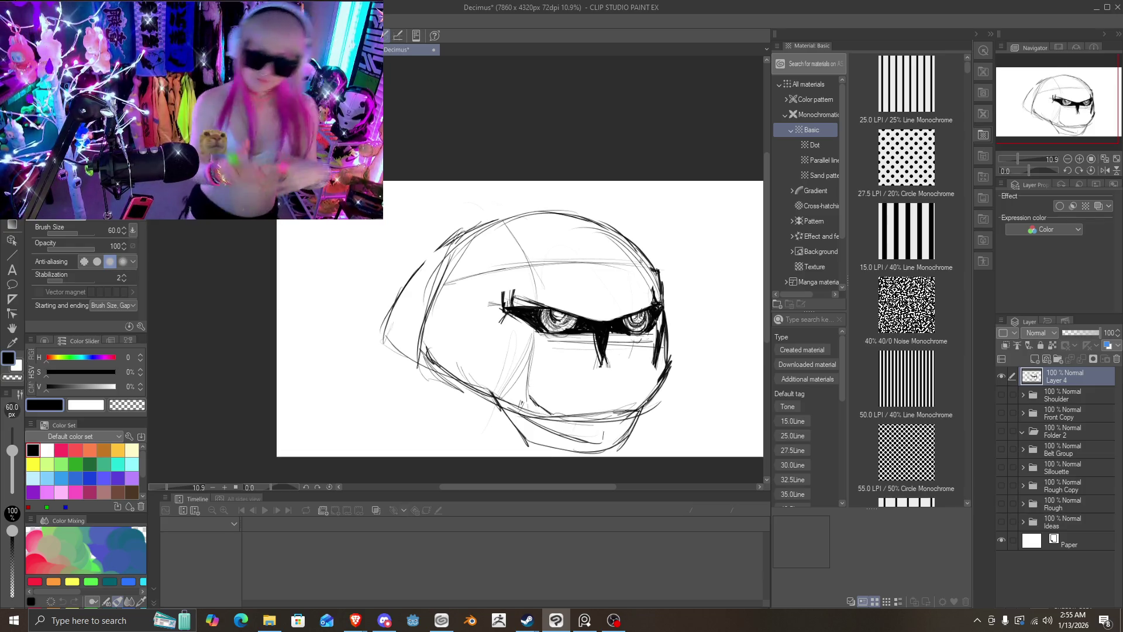
Step: Sketch lines across the upper head, hatch the left eye's upper lid and extend the band's left corner
left_click_drag(442, 281, 626, 258)
left_click_drag(547, 267, 573, 260)
left_click_drag(458, 270, 536, 263)
left_click_drag(451, 275, 537, 266)
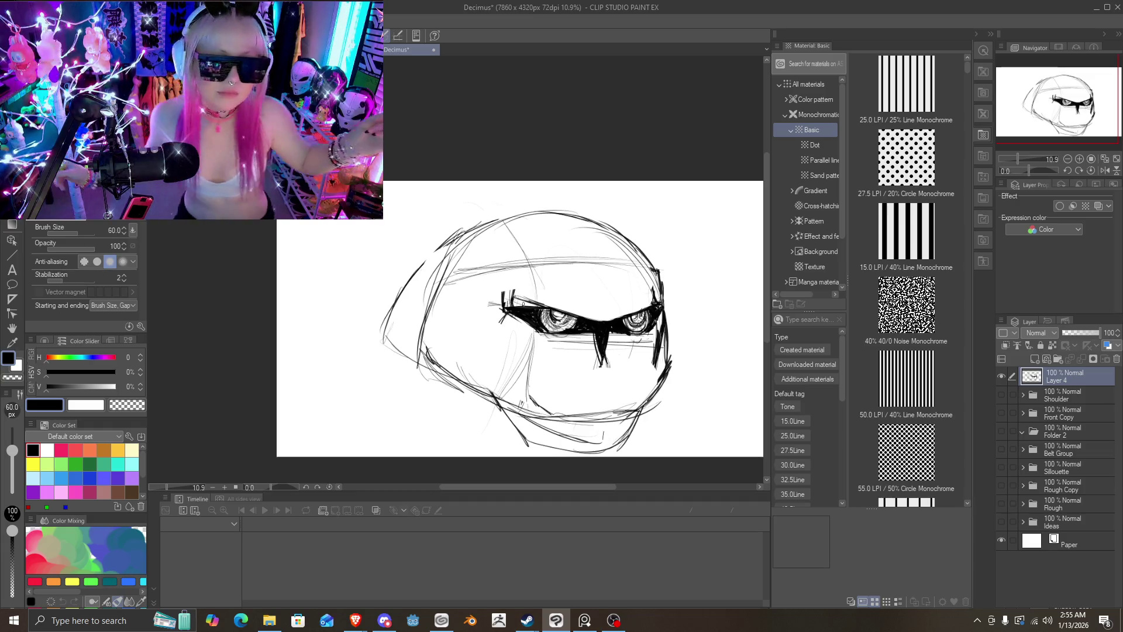
left_click_drag(540, 301, 498, 302)
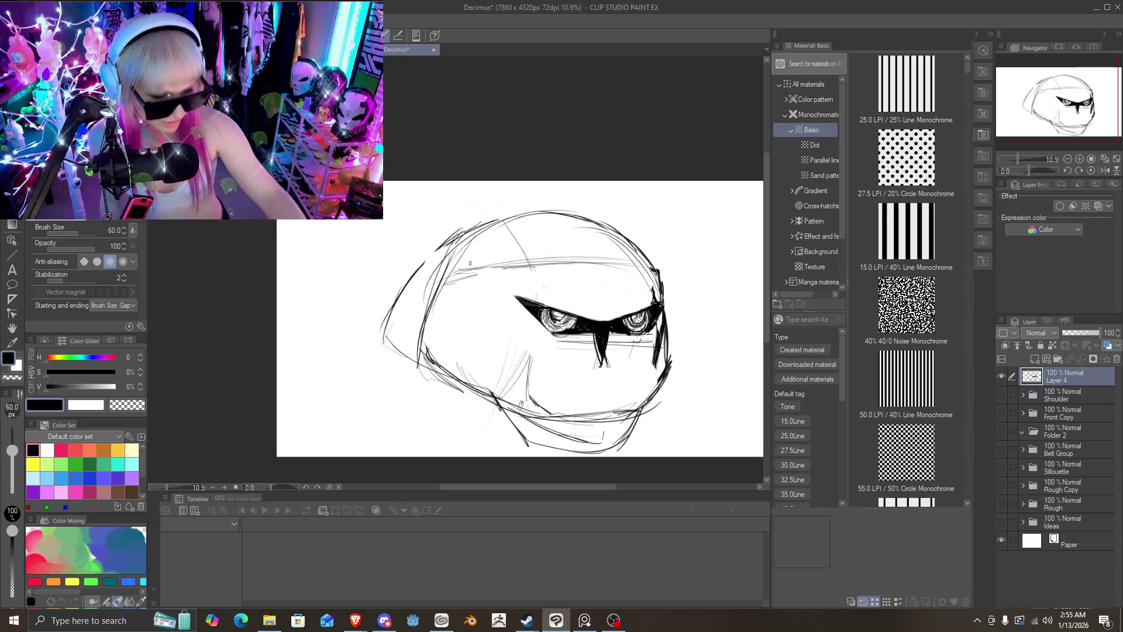
left_click_drag(515, 299, 496, 299)
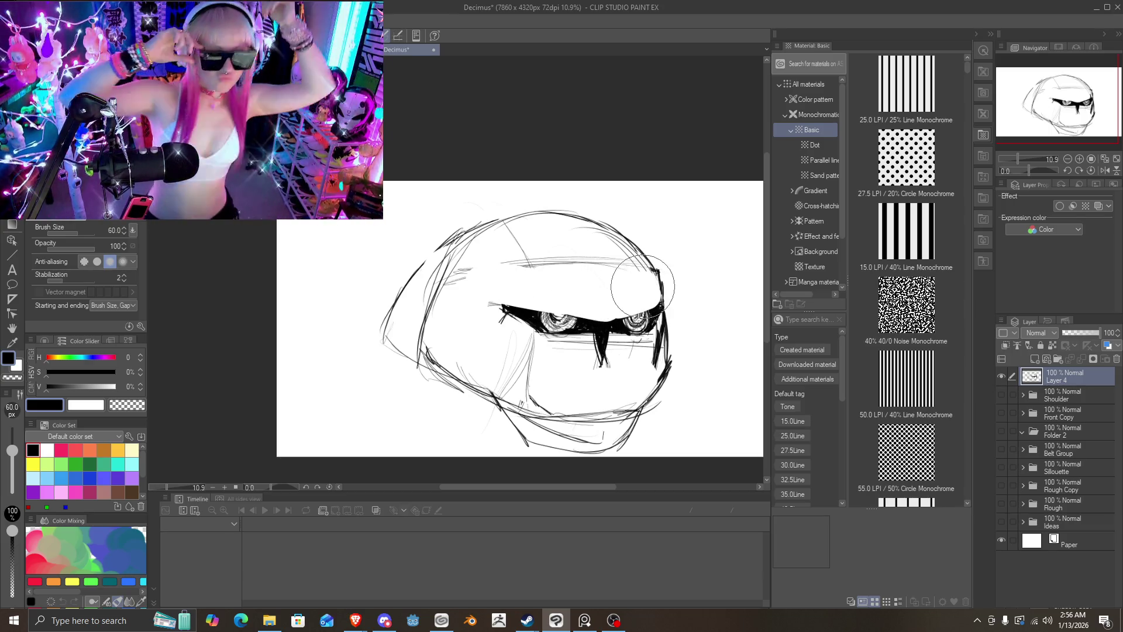
Step: Add a thin lower-face line and erase the left tip of the eye band into a sharper point
left_click_drag(643, 286, 650, 292)
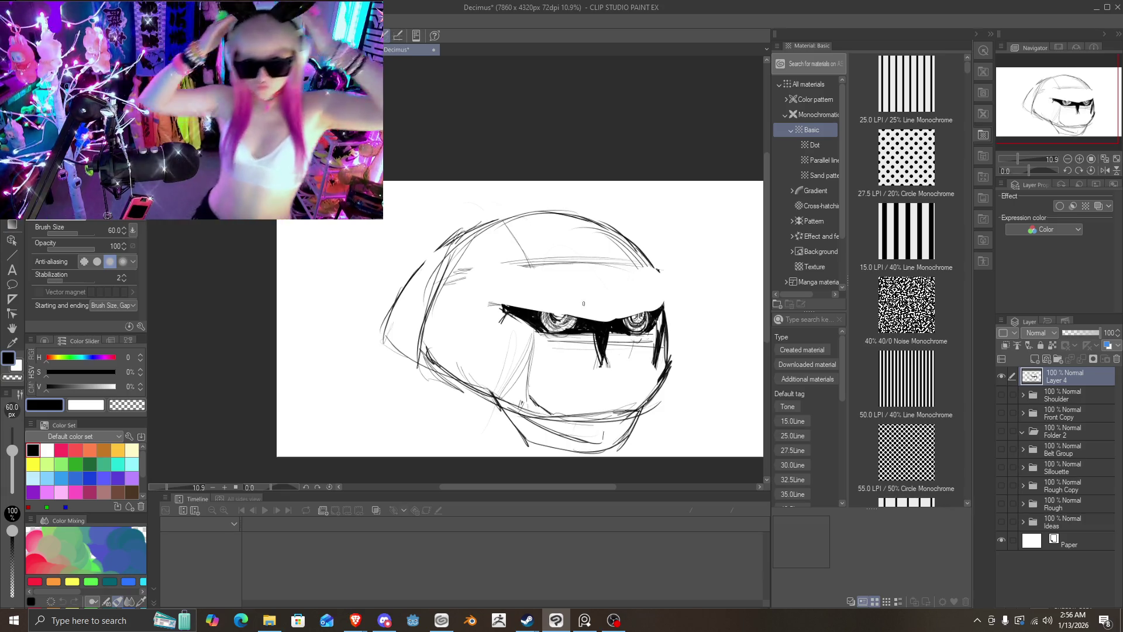
key("ctrl+z")
key("ctrl+z")
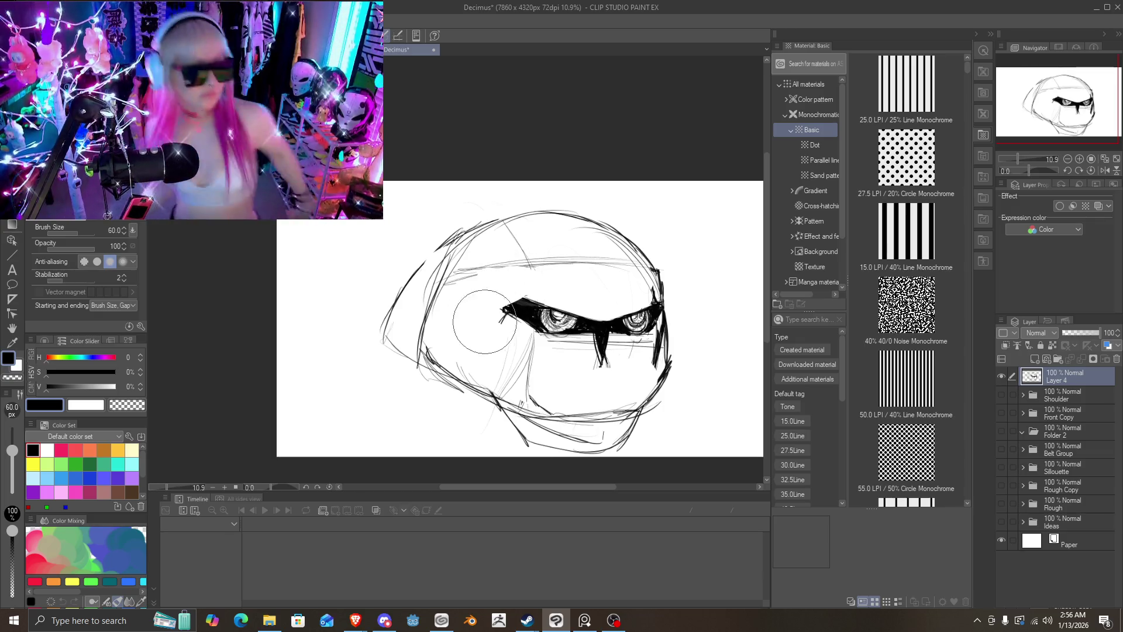
left_click_drag(501, 319, 506, 307)
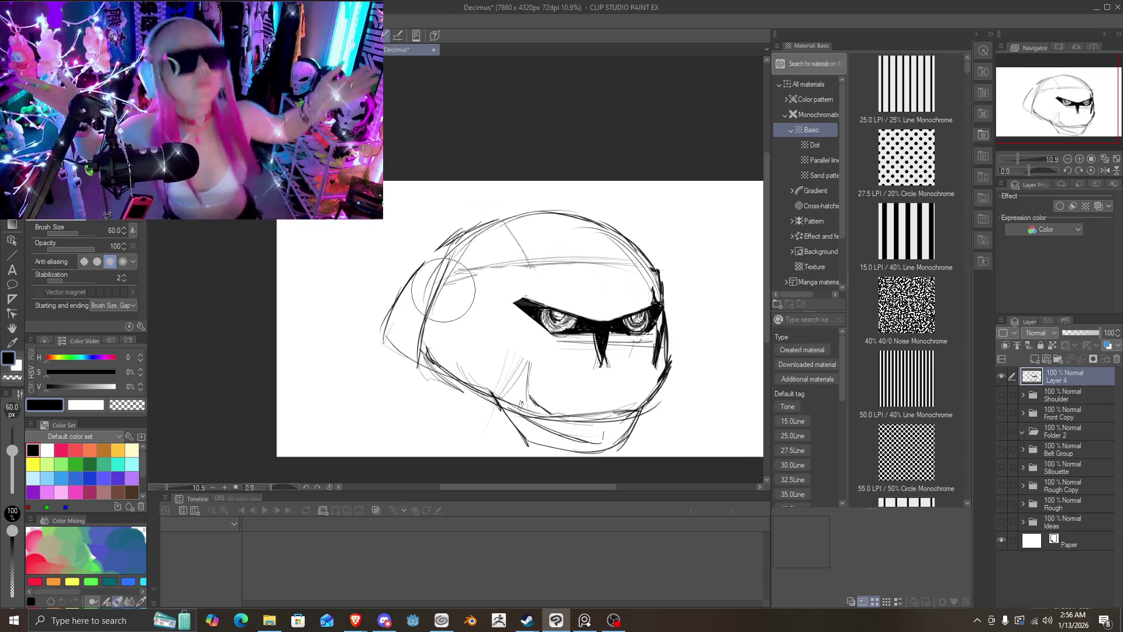
key("ctrl+z")
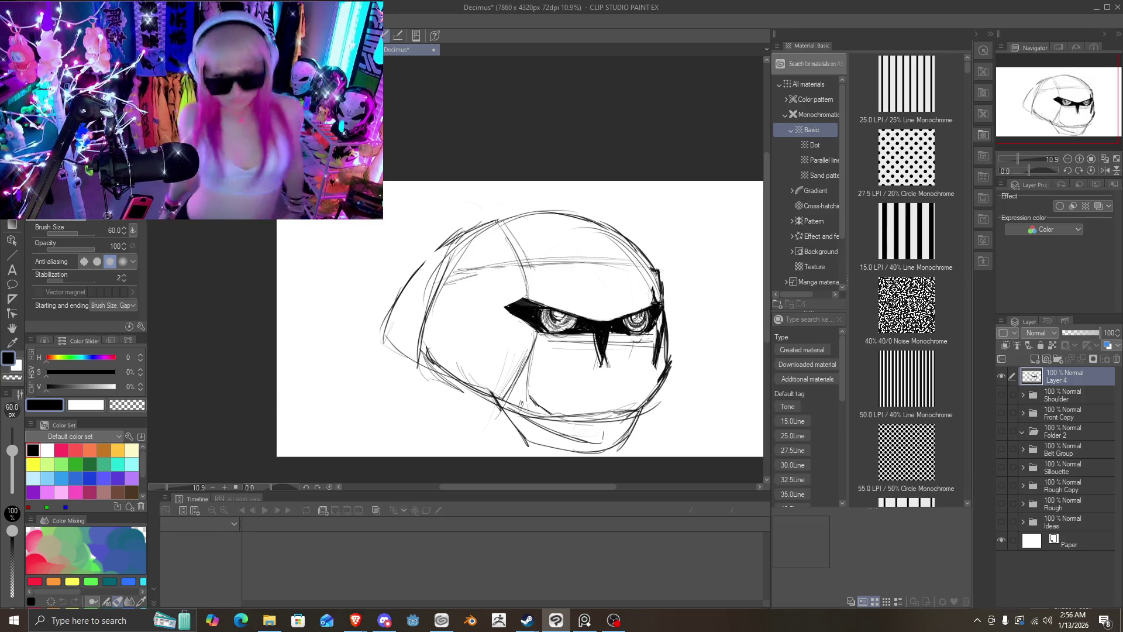
left_click_drag(533, 333, 535, 421)
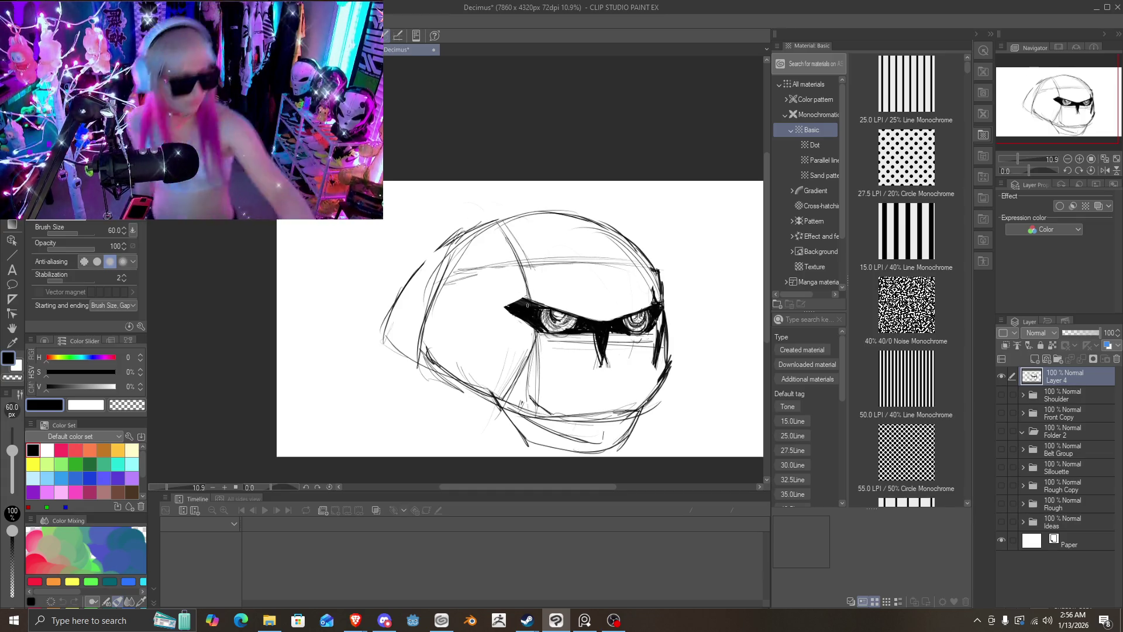
mouse_move(527, 305)
left_mouse_down()
mouse_move(487, 289)
mouse_move(527, 317)
left_mouse_up()
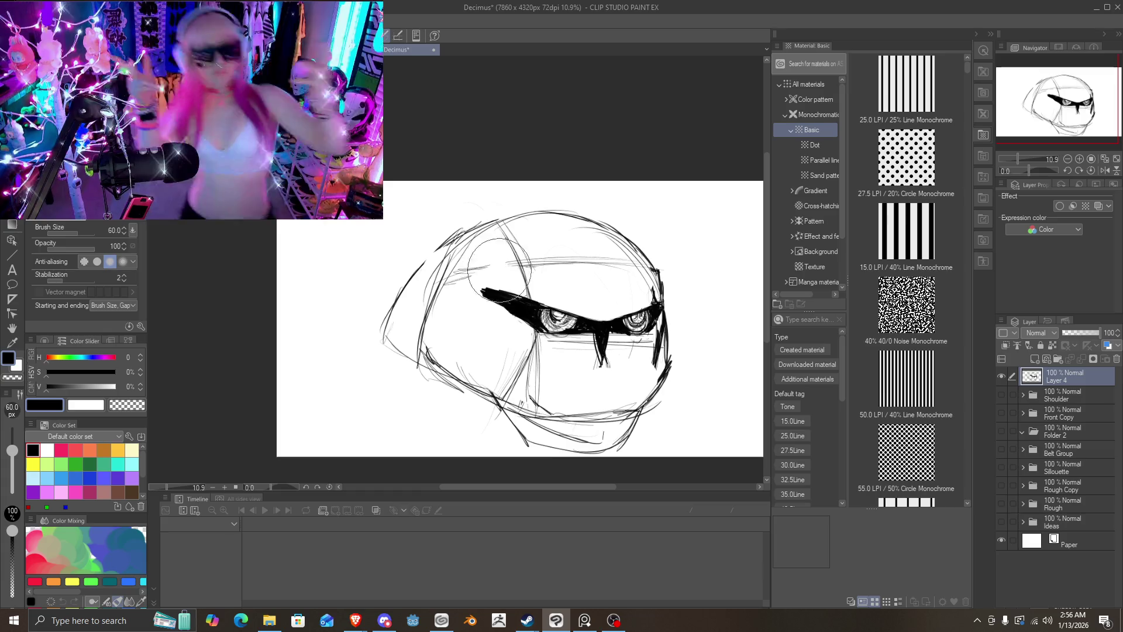
left_click_drag(491, 292, 506, 280)
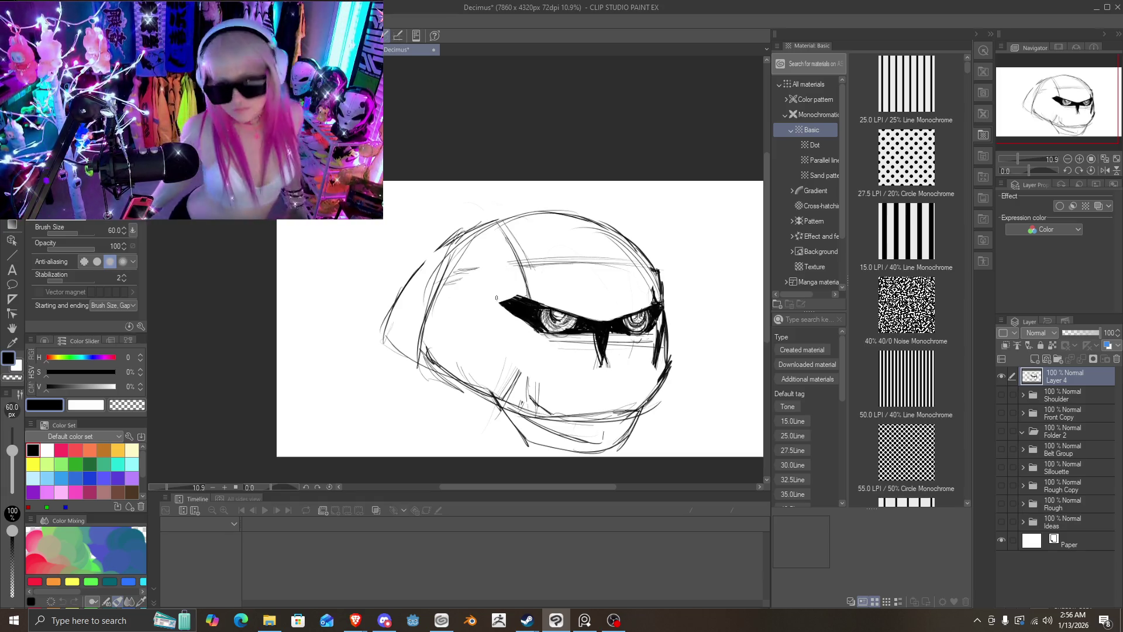
Step: Sketch a zigzag teeth mouth below the band, then erase the mouth, visor band and both eyes
mouse_move(528, 336)
left_mouse_down()
mouse_move(564, 378)
mouse_move(644, 361)
mouse_move(655, 377)
left_mouse_up()
mouse_move(570, 379)
left_mouse_down()
mouse_move(551, 359)
mouse_move(539, 382)
mouse_move(615, 379)
mouse_move(582, 338)
left_mouse_up()
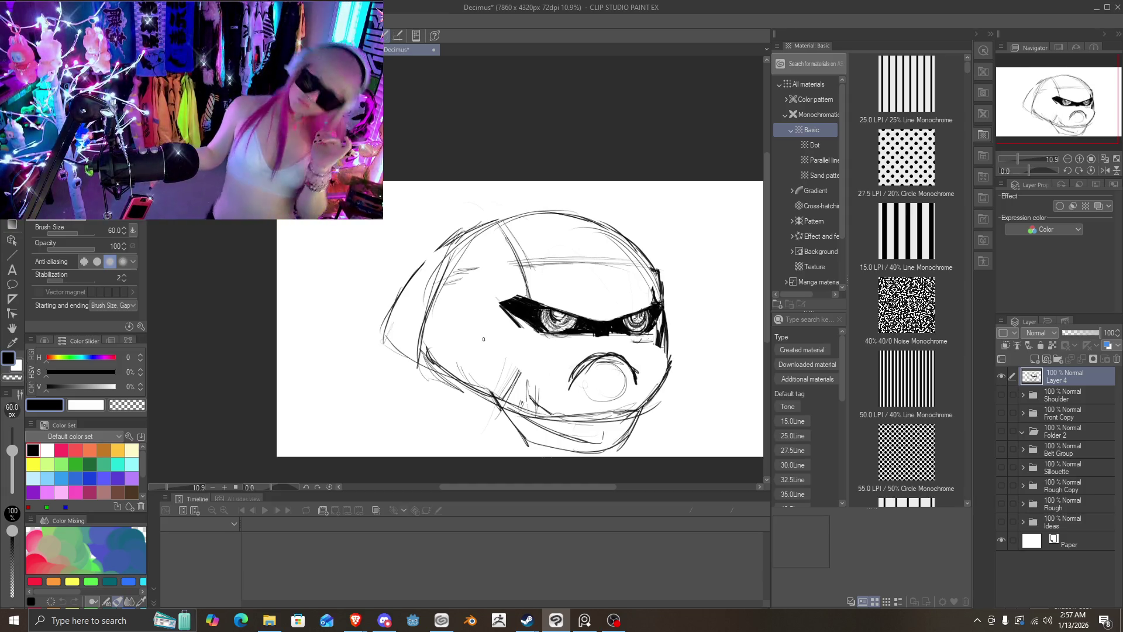
left_click_drag(620, 374, 579, 380)
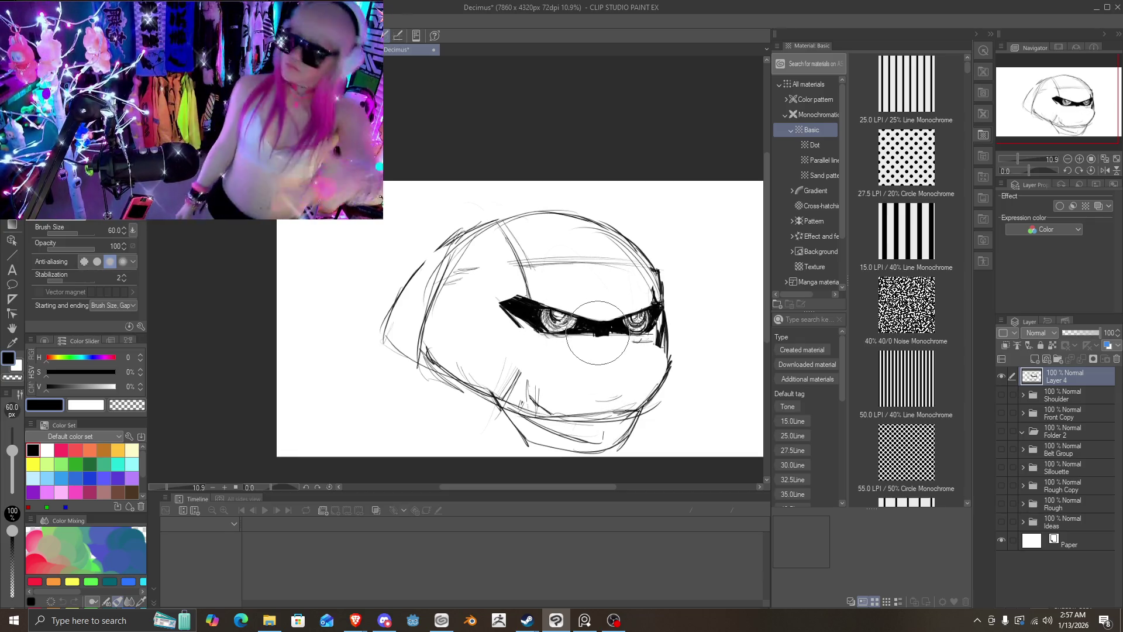
mouse_move(548, 326)
left_mouse_down()
mouse_move(629, 302)
mouse_move(658, 327)
left_mouse_up()
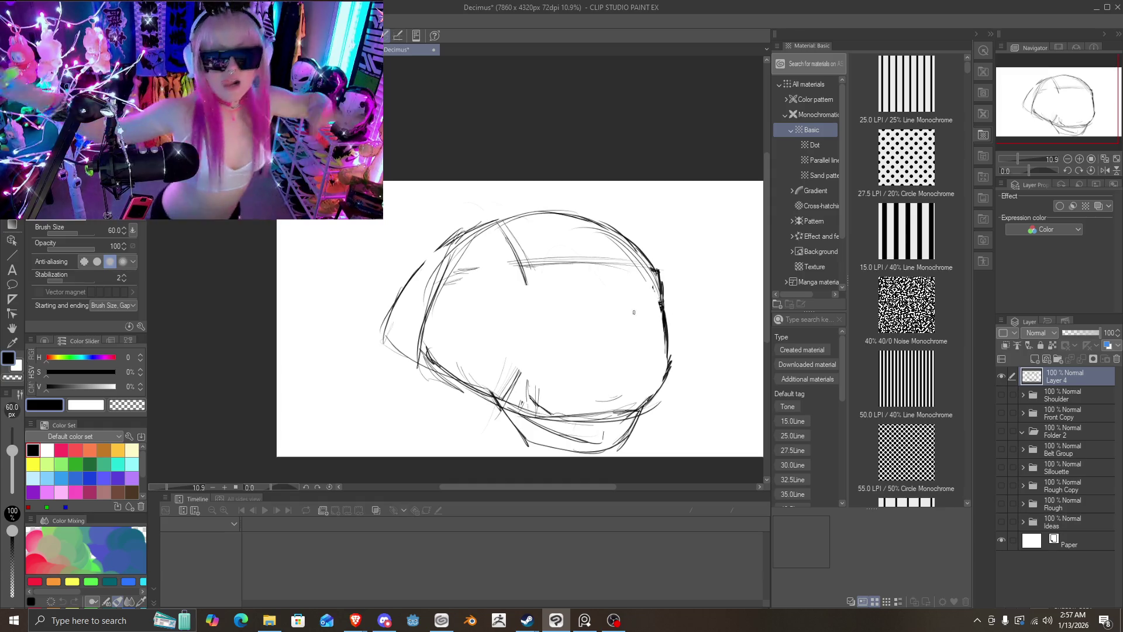
Step: Sketch new horizontal eye-line strokes across the face and a bold right eye, then erase that eye
left_click_drag(462, 306, 642, 311)
mouse_move(486, 316)
left_mouse_down()
mouse_move(654, 299)
mouse_move(460, 312)
mouse_move(596, 350)
left_mouse_up()
left_click_drag(520, 331, 614, 347)
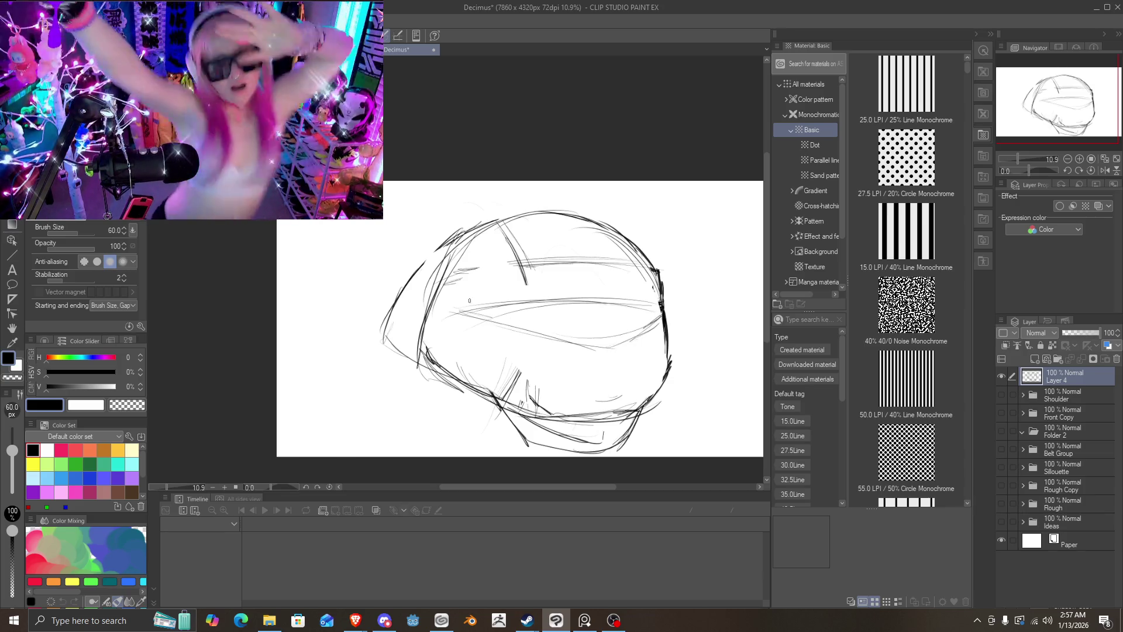
mouse_move(469, 301)
left_mouse_down()
mouse_move(635, 333)
mouse_move(658, 304)
mouse_move(500, 316)
mouse_move(519, 325)
mouse_move(553, 306)
mouse_move(537, 316)
left_mouse_up()
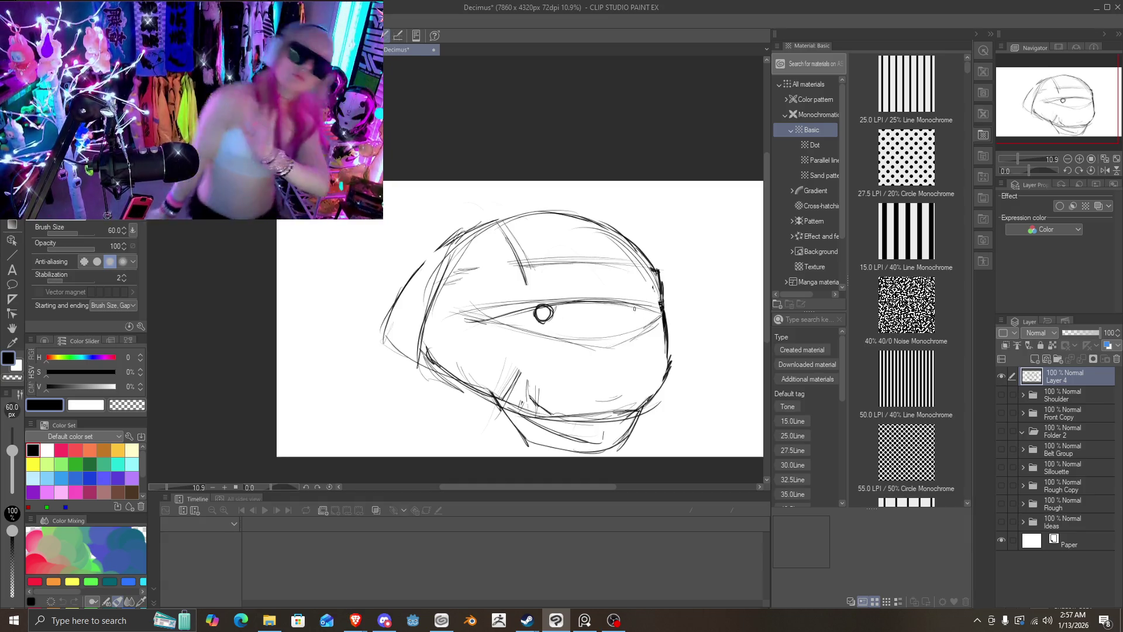
left_click_drag(634, 308, 634, 319)
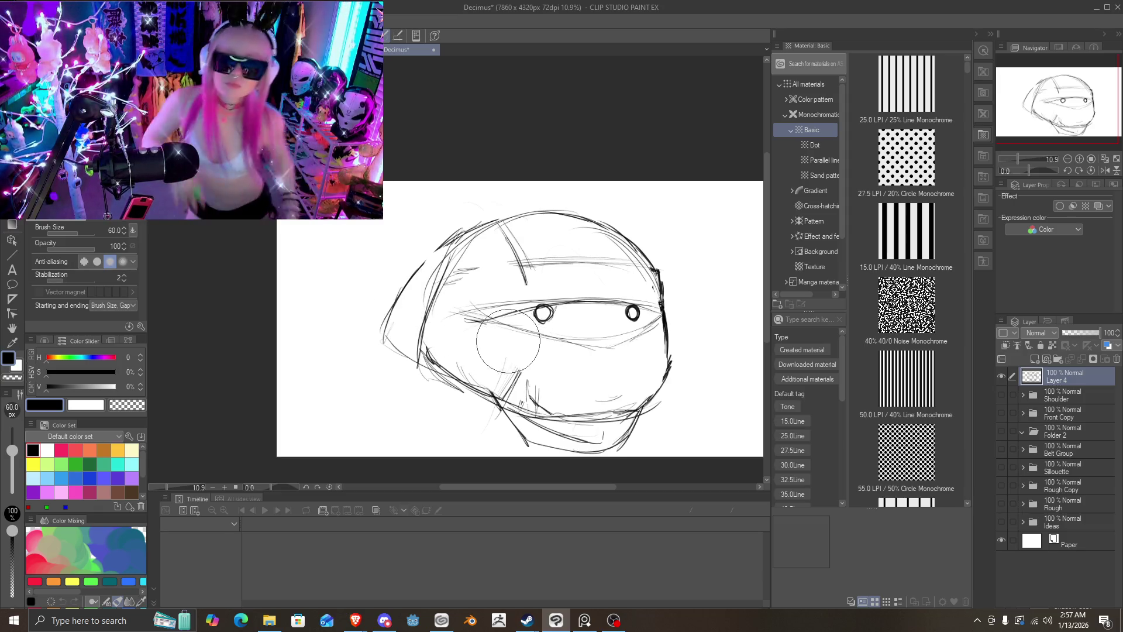
mouse_move(529, 321)
left_mouse_down()
mouse_move(640, 314)
mouse_move(553, 332)
mouse_move(489, 276)
left_mouse_up()
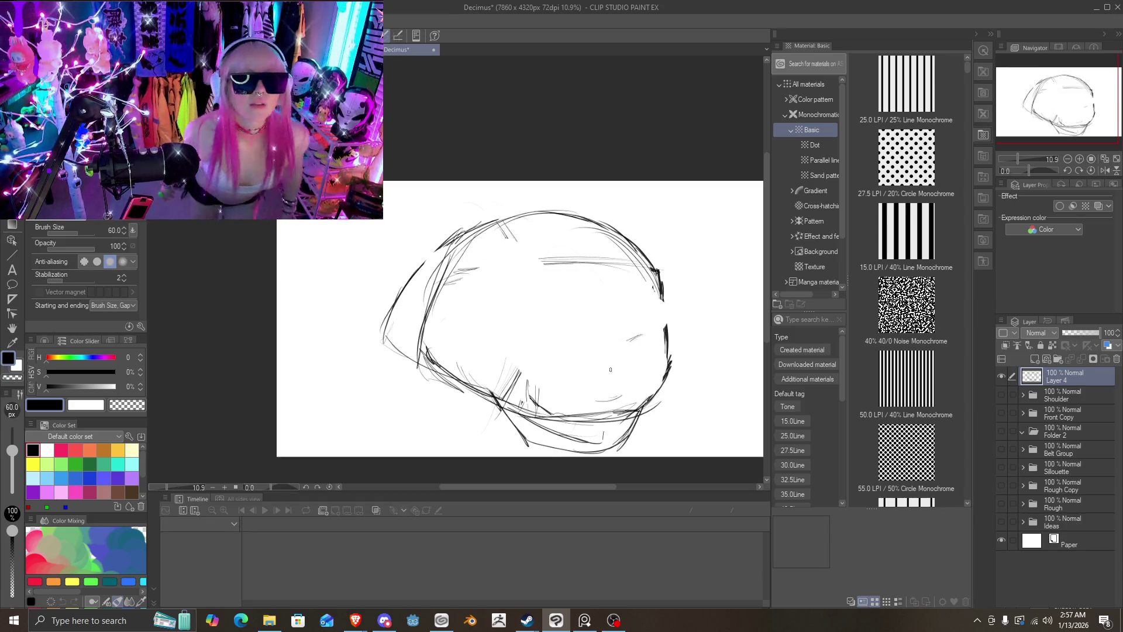
Step: Add vertical and horizontal construction guides and two round eyes, then erase the left eye and middle strokes
mouse_move(606, 433)
left_mouse_down()
mouse_move(608, 274)
mouse_move(582, 222)
left_mouse_up()
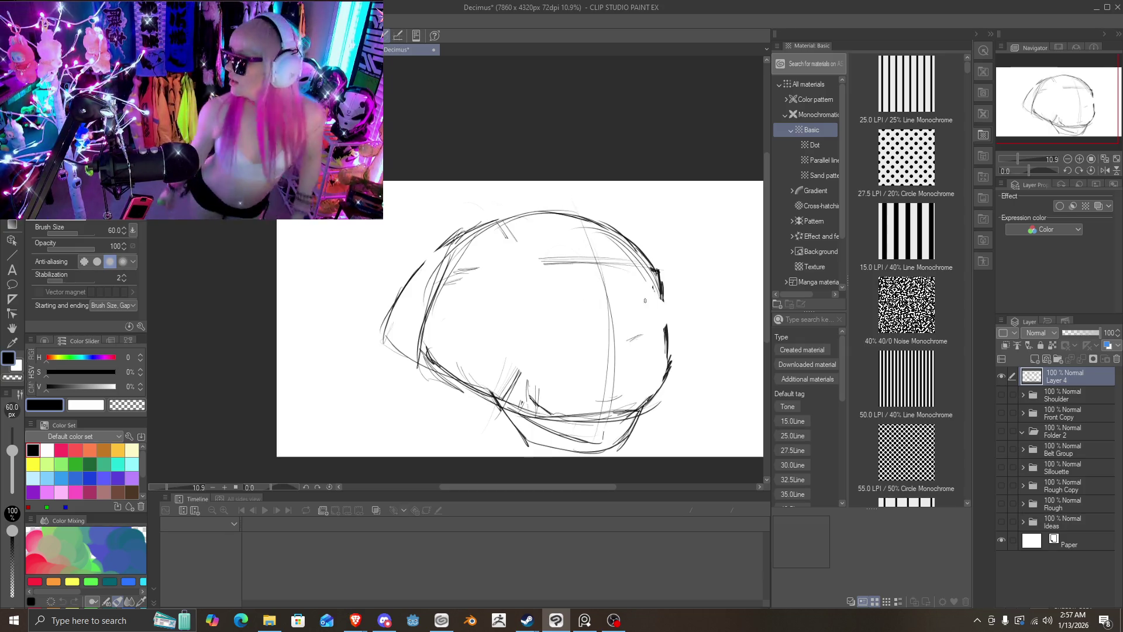
left_click_drag(637, 297, 457, 322)
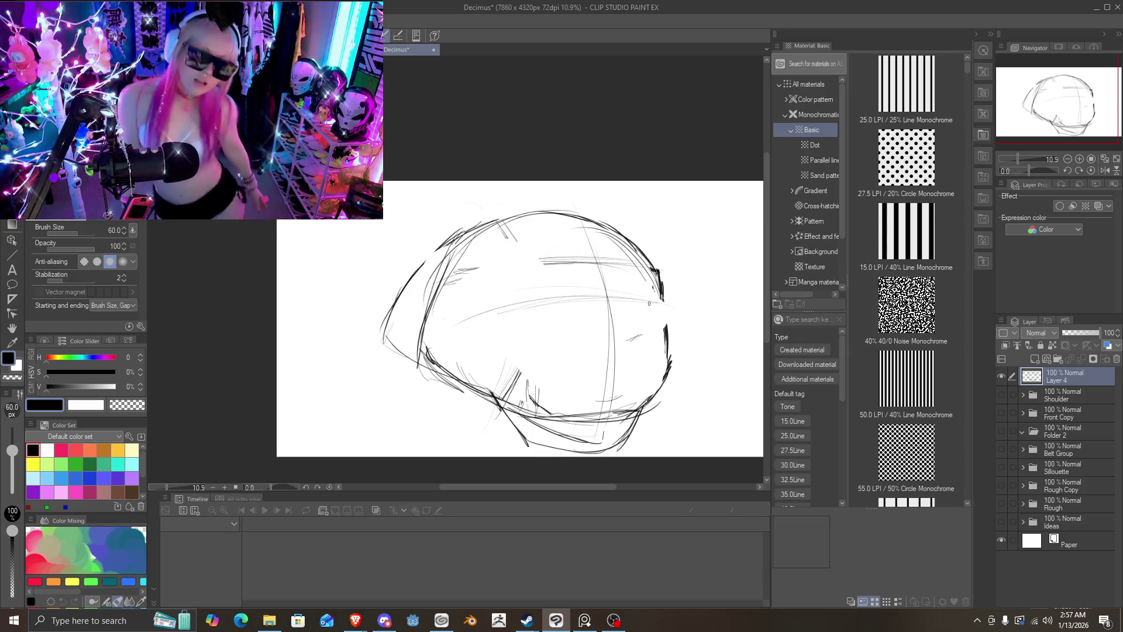
left_click_drag(655, 301, 459, 313)
mouse_move(615, 299)
left_mouse_down()
mouse_move(477, 321)
mouse_move(640, 329)
mouse_move(602, 301)
mouse_move(508, 308)
mouse_move(661, 302)
mouse_move(662, 276)
mouse_move(550, 217)
left_mouse_up()
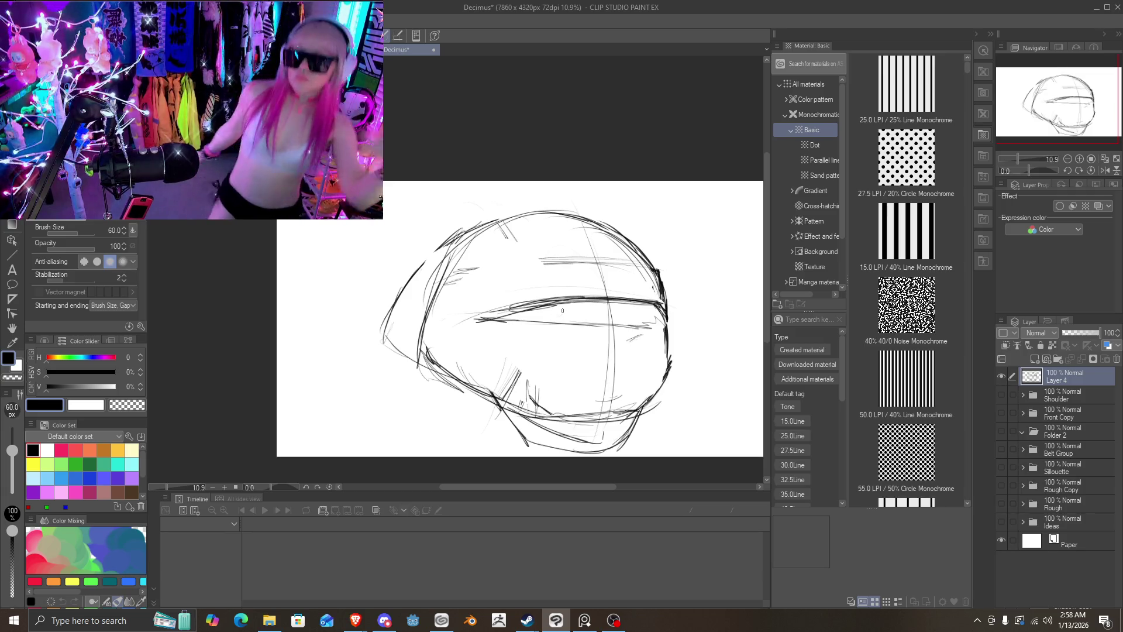
left_click_drag(562, 310, 560, 306)
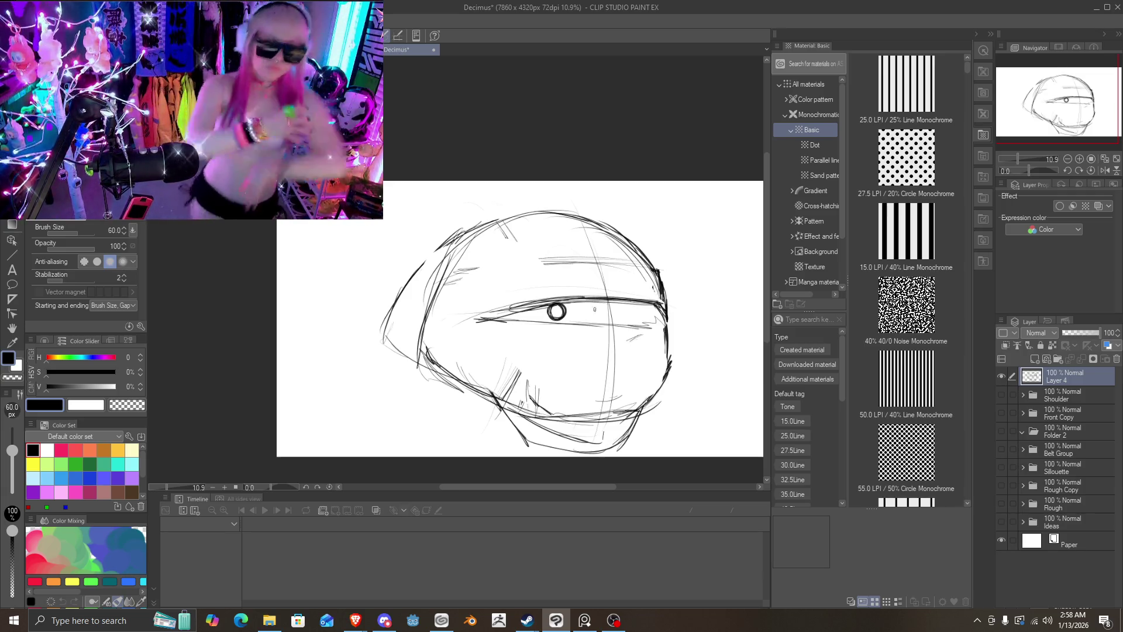
left_click_drag(647, 307, 644, 305)
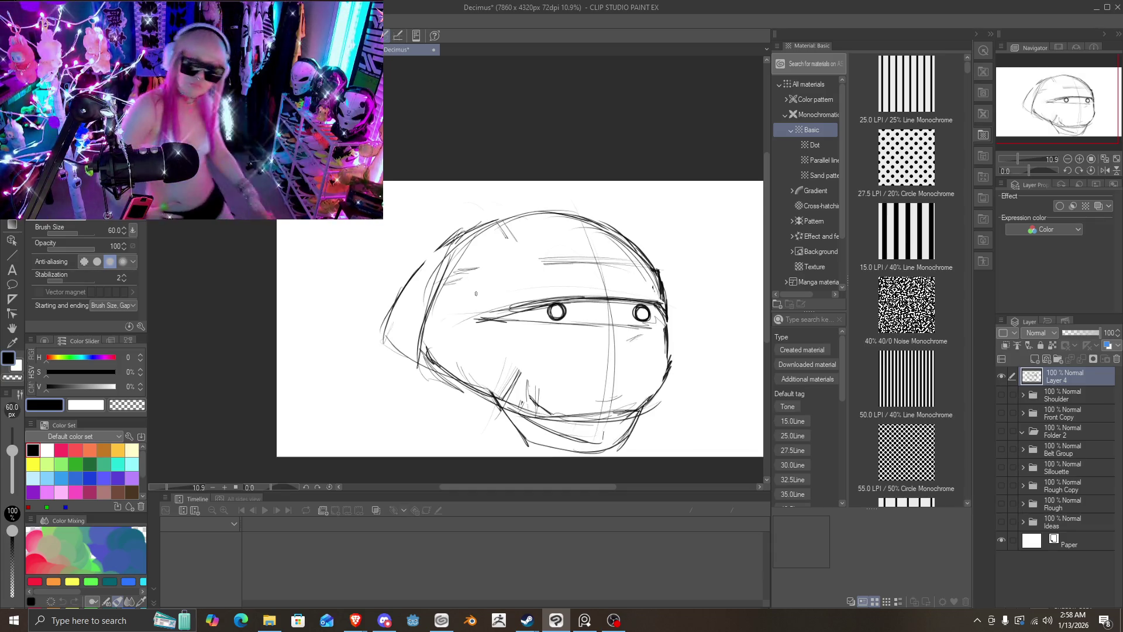
mouse_move(558, 310)
left_mouse_down()
mouse_move(541, 314)
mouse_move(573, 313)
left_mouse_up()
mouse_move(604, 313)
left_mouse_down()
mouse_move(619, 285)
mouse_move(626, 296)
mouse_move(419, 325)
left_mouse_up()
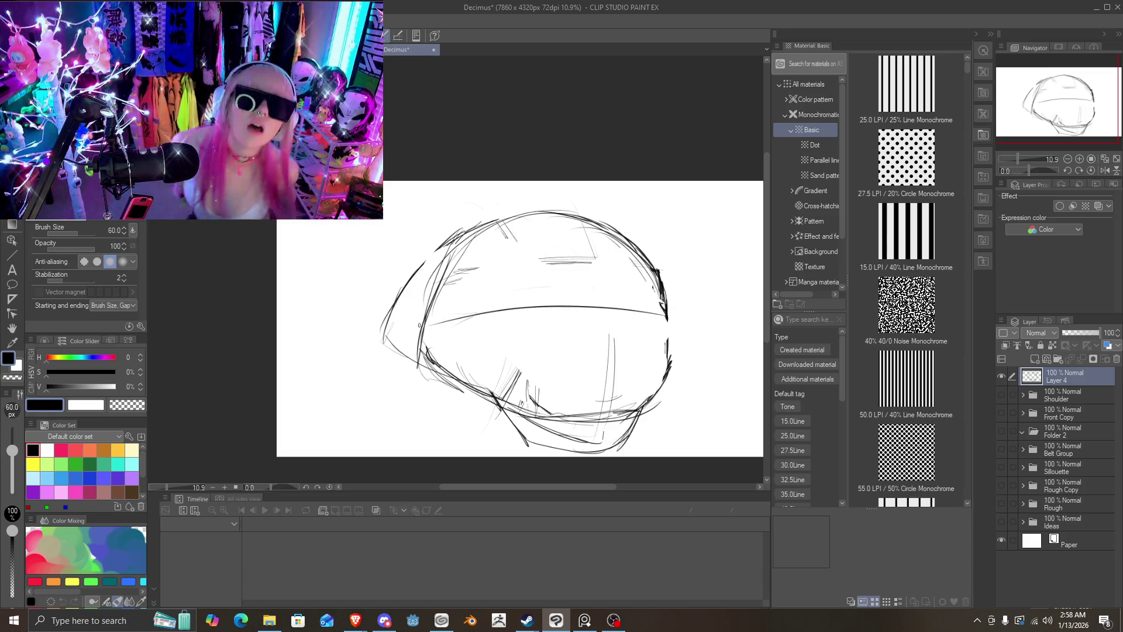
Step: Pencil a curved vertical centre line down the head and two small round eyes
left_click_drag(594, 227, 610, 420)
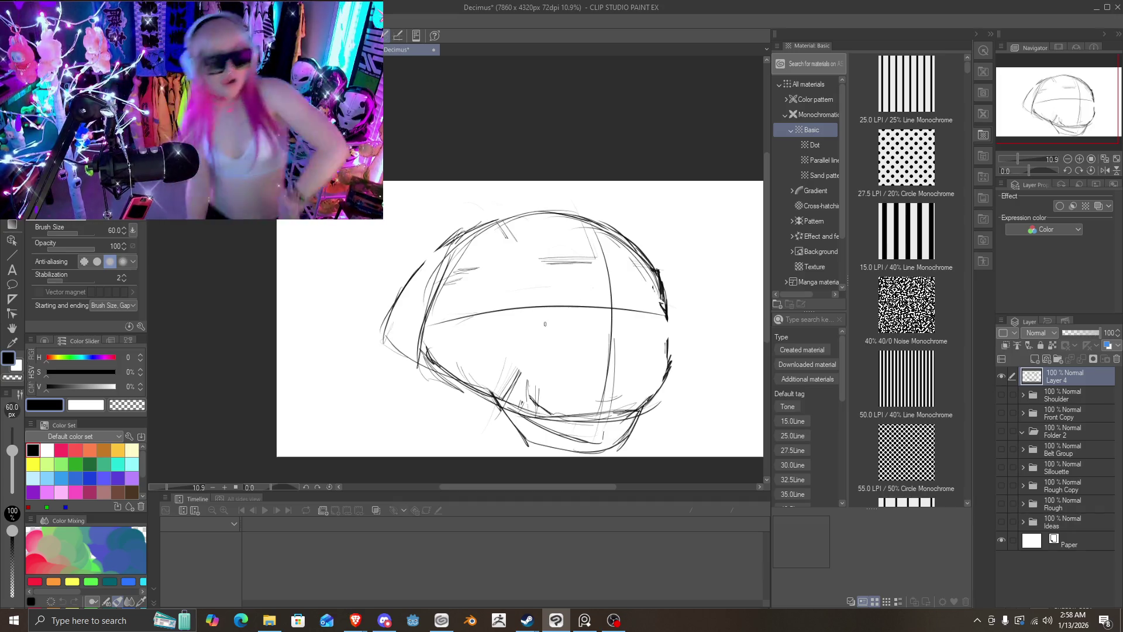
mouse_move(545, 324)
left_mouse_down()
mouse_move(537, 300)
mouse_move(544, 319)
mouse_move(562, 296)
left_mouse_up()
mouse_move(644, 310)
left_mouse_down()
mouse_move(650, 322)
mouse_move(648, 301)
left_mouse_up()
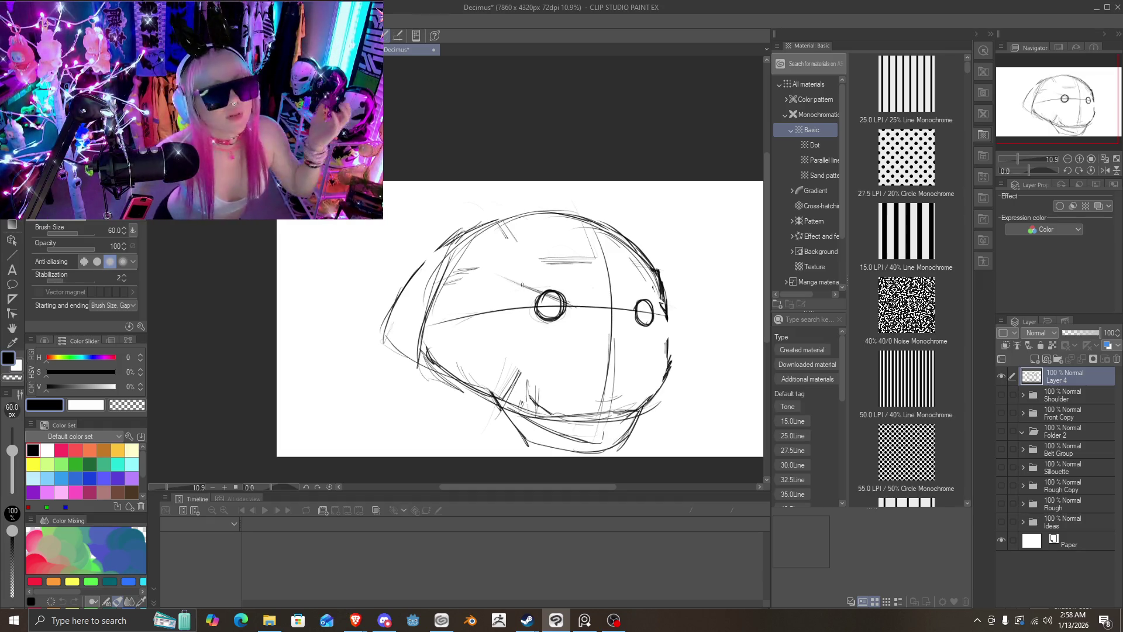
Step: Sketch an angled brow line across both eyes, extending left, with short strokes under it
left_click_drag(500, 275, 627, 310)
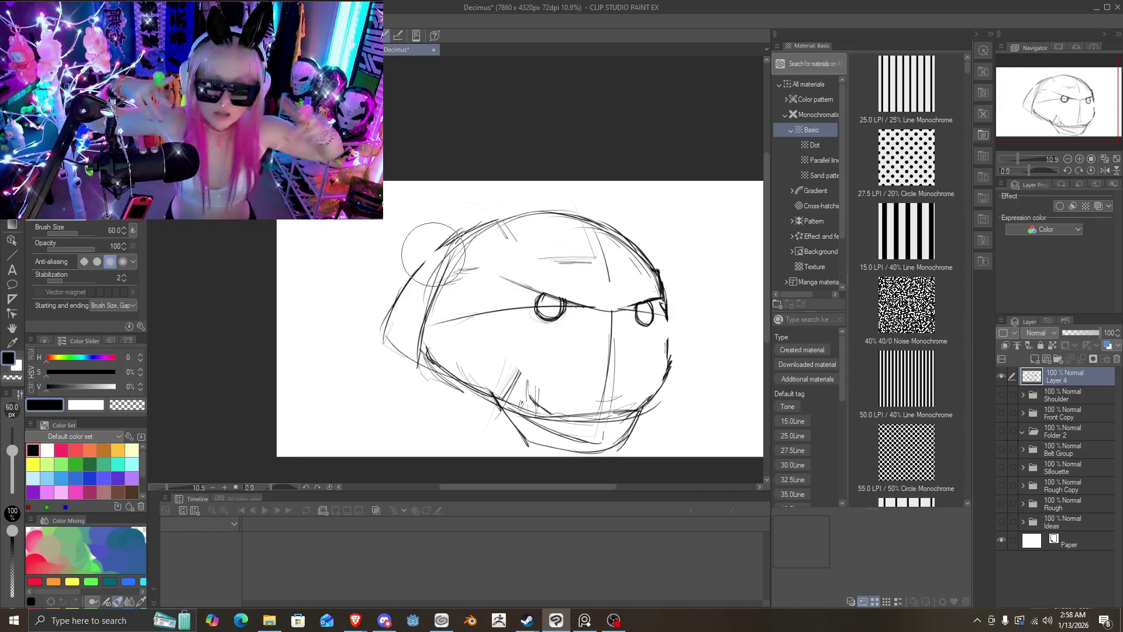
mouse_move(558, 295)
left_mouse_down()
mouse_move(456, 297)
mouse_move(483, 298)
left_mouse_up()
mouse_move(544, 315)
left_mouse_down()
mouse_move(506, 302)
mouse_move(565, 326)
left_mouse_up()
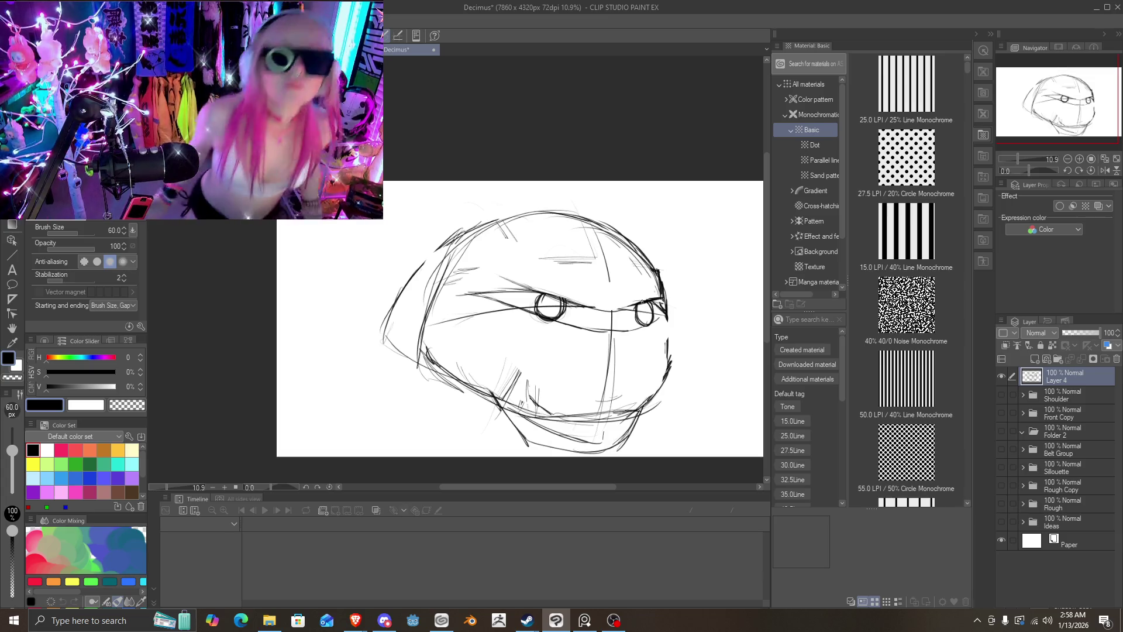
mouse_move(559, 297)
left_mouse_down()
mouse_move(607, 298)
mouse_move(537, 292)
left_mouse_up()
Step: Darken the brow across the head and add angular jaw strokes below the right eye
left_click_drag(607, 298, 534, 291)
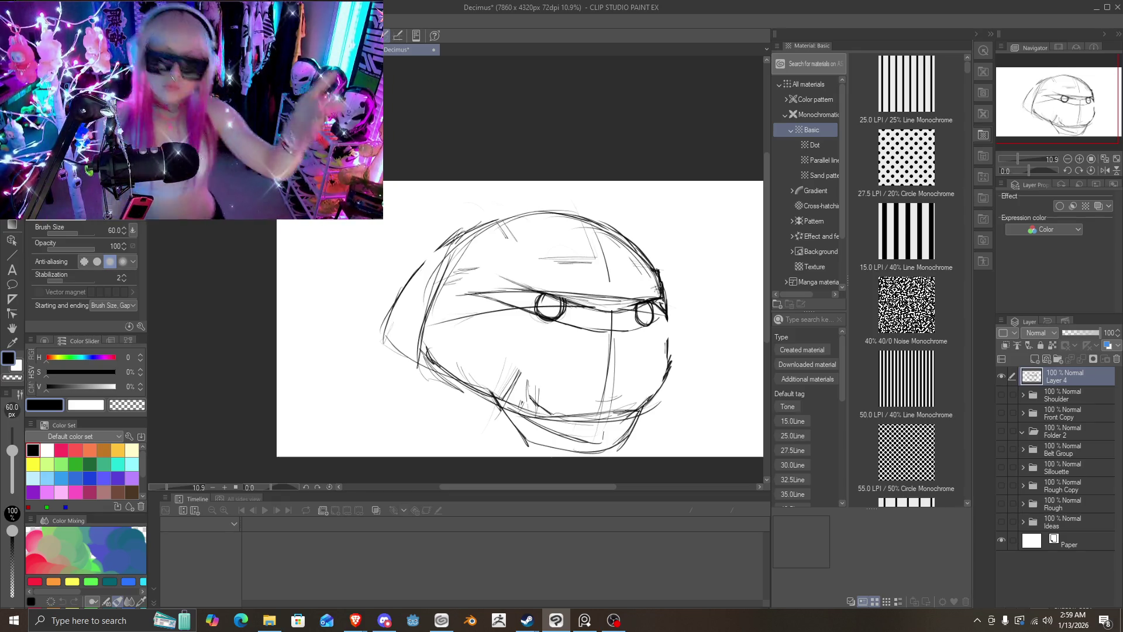
mouse_move(661, 285)
left_mouse_down()
mouse_move(480, 276)
mouse_move(471, 294)
left_mouse_up()
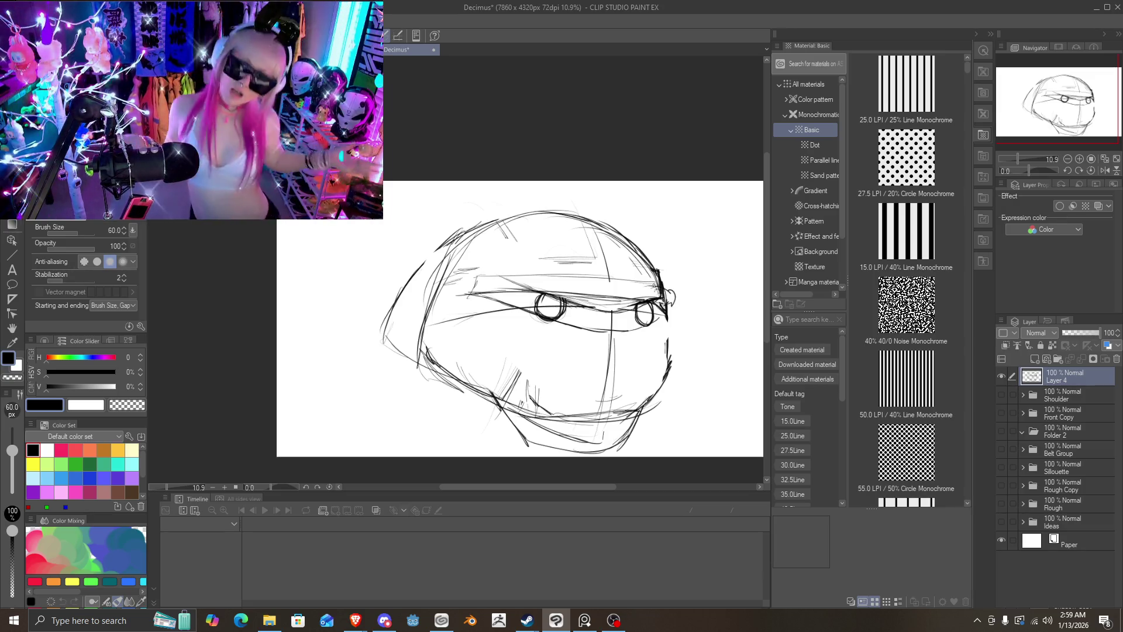
mouse_move(655, 285)
left_mouse_down()
mouse_move(518, 275)
mouse_move(585, 344)
left_mouse_up()
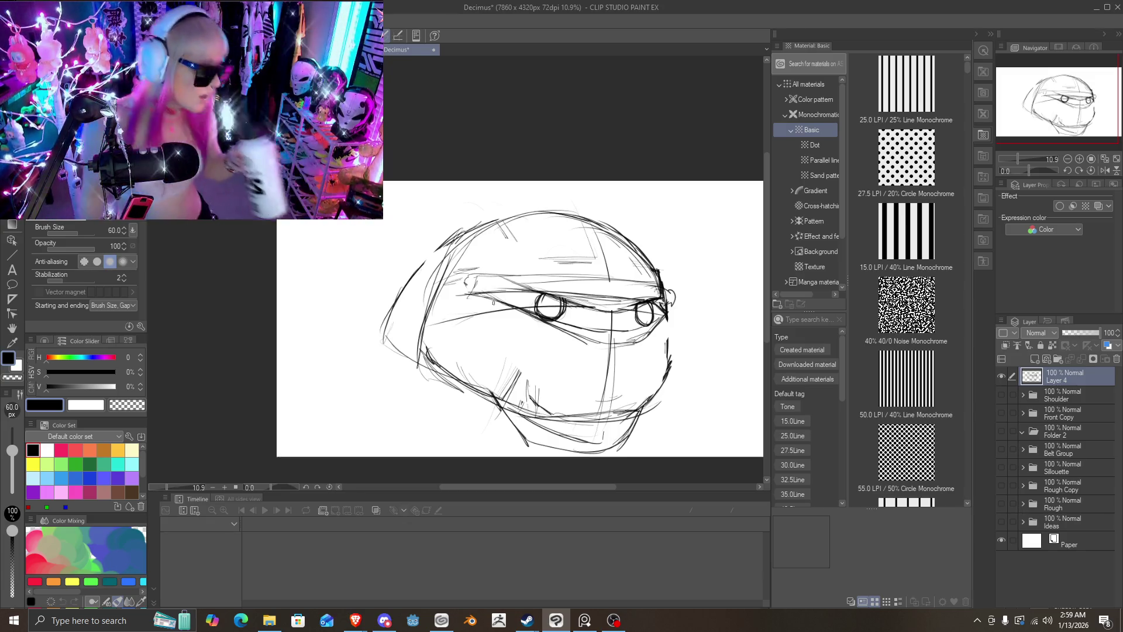
left_click_drag(616, 333, 617, 323)
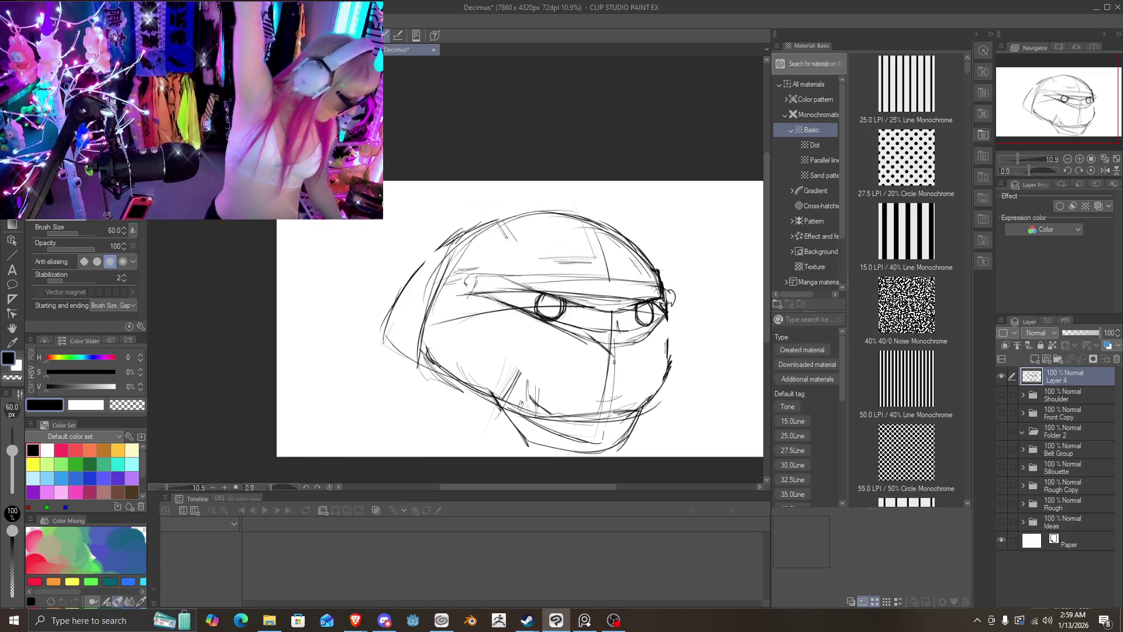
left_click_drag(625, 357, 645, 333)
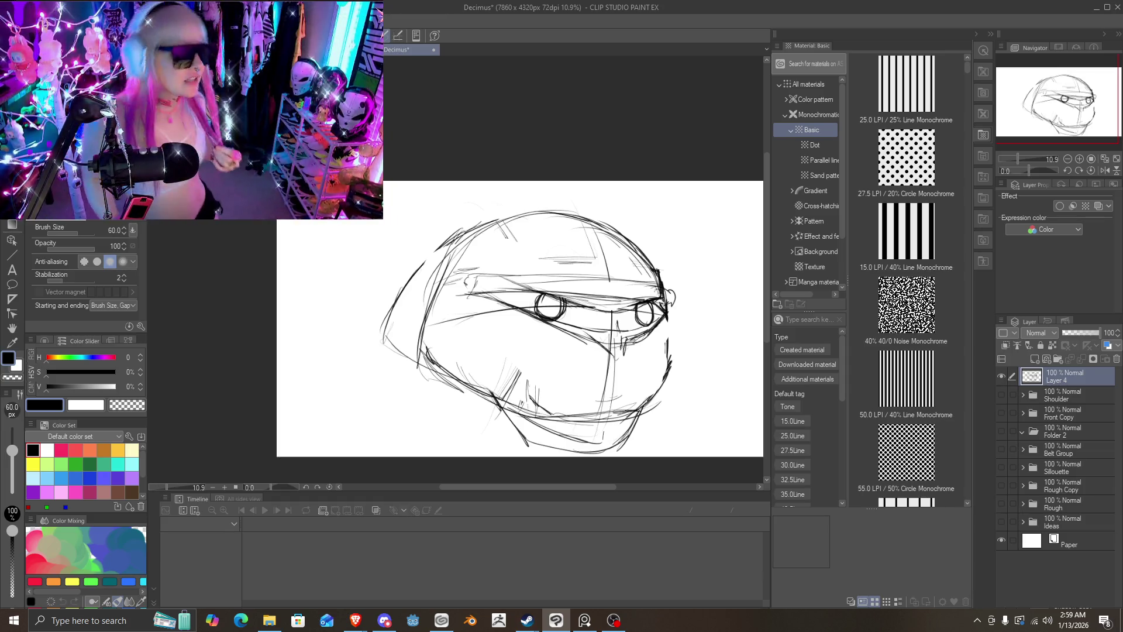
left_click_drag(621, 364, 603, 412)
Step: Hatch the dark visor band around the eyes and draw the helmet's right edge curving up
mouse_move(486, 294)
left_mouse_down()
mouse_move(543, 297)
mouse_move(524, 298)
mouse_move(603, 337)
mouse_move(573, 314)
mouse_move(635, 319)
mouse_move(613, 328)
left_mouse_up()
left_click_drag(636, 317, 614, 333)
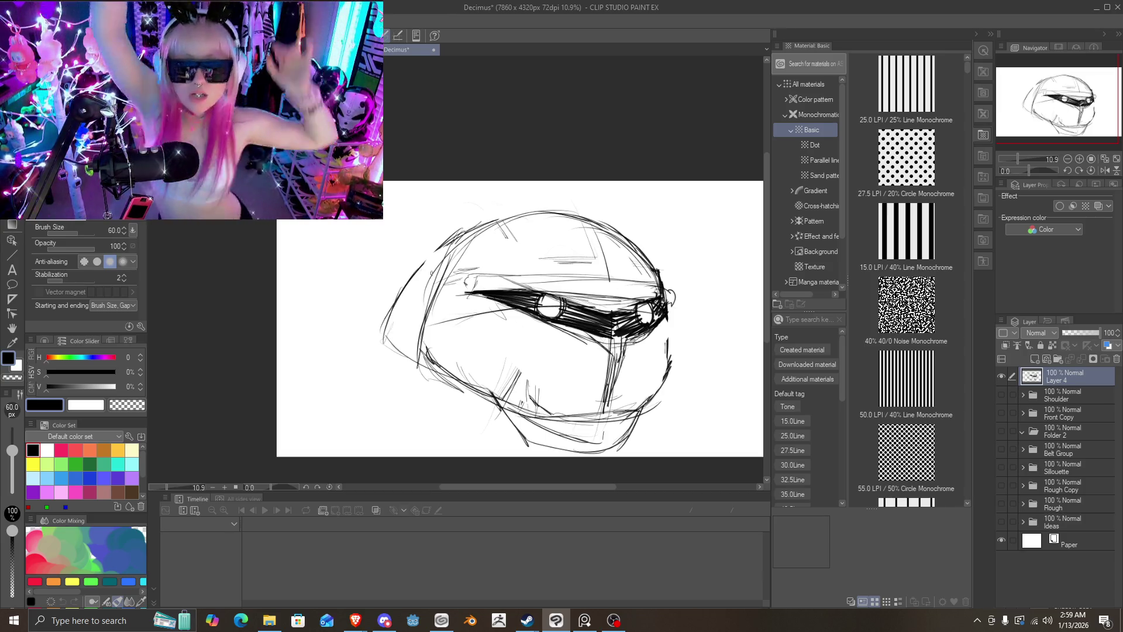
mouse_move(661, 289)
left_mouse_down()
mouse_move(675, 309)
mouse_move(683, 268)
left_mouse_up()
left_click_drag(670, 292, 686, 229)
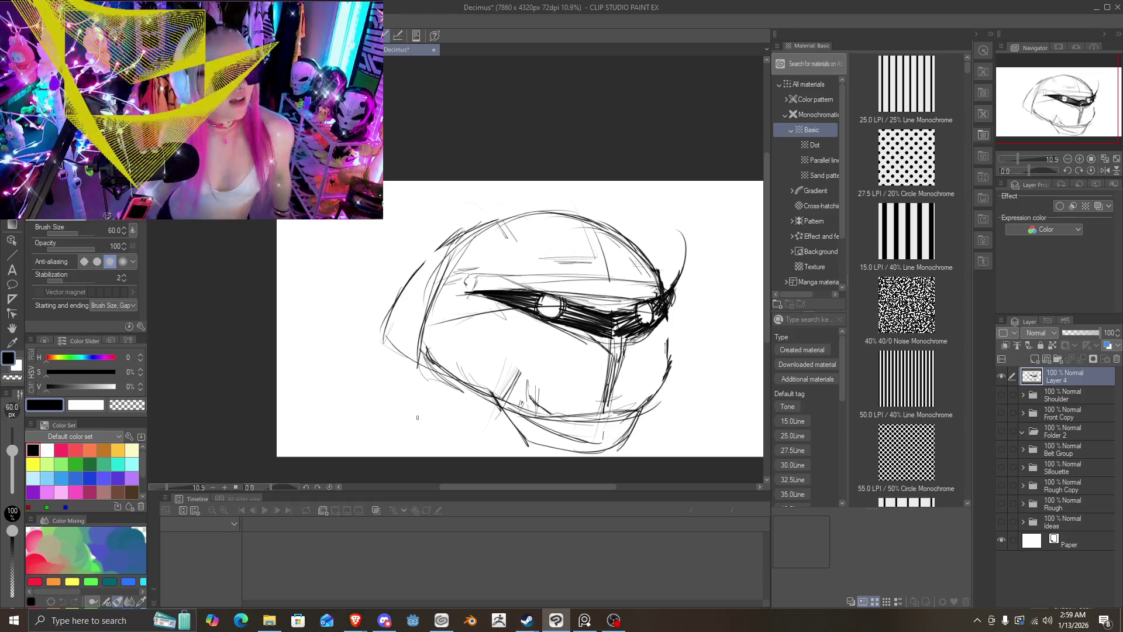
Step: Undo the helmet edge, wipe Layer 4, and sketch a rough circle for a new head
key("ctrl+z")
key("Delete")
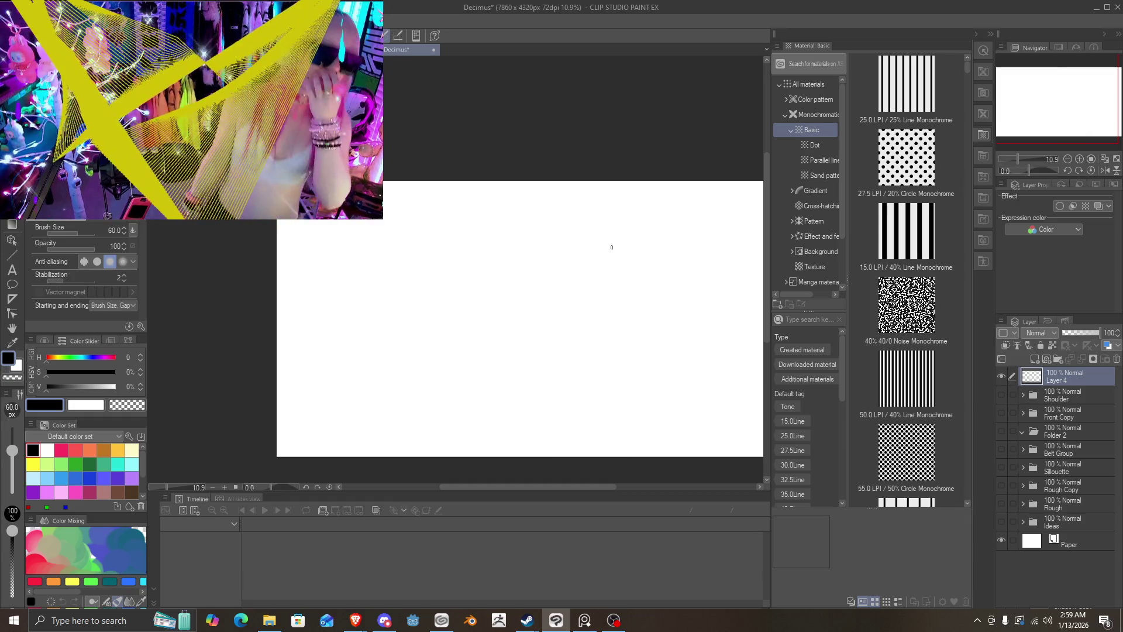
left_click_drag(639, 274, 475, 280)
mouse_move(538, 221)
left_mouse_down()
mouse_move(524, 422)
mouse_move(658, 281)
left_mouse_up()
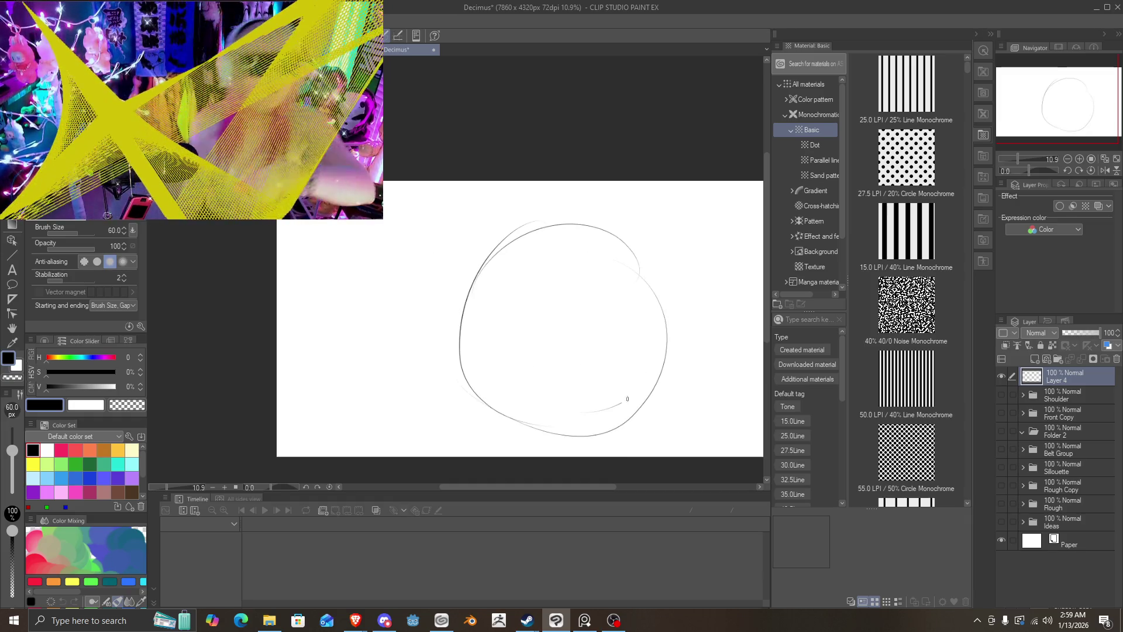
mouse_move(621, 401)
left_mouse_down()
mouse_move(498, 234)
mouse_move(458, 350)
left_mouse_up()
left_click_drag(518, 237, 489, 431)
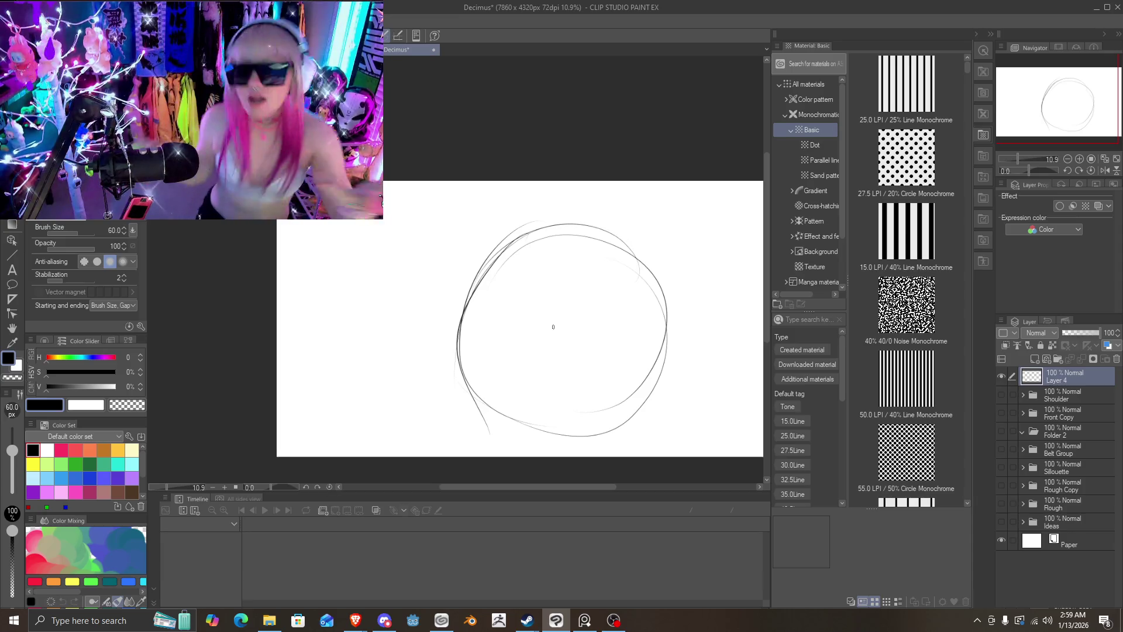